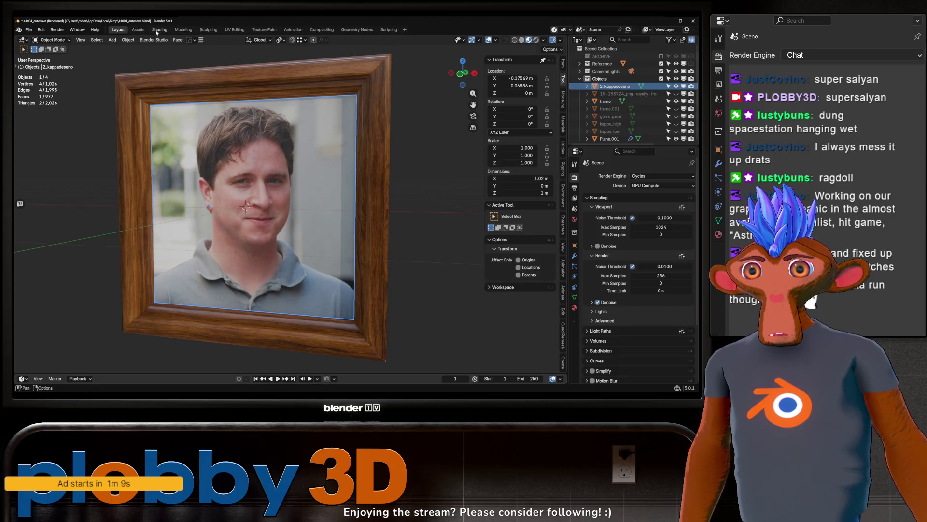
Step: Switch to the Shading workspace and make room in the node editor
click(160, 29)
scroll(253, 326, down, 3)
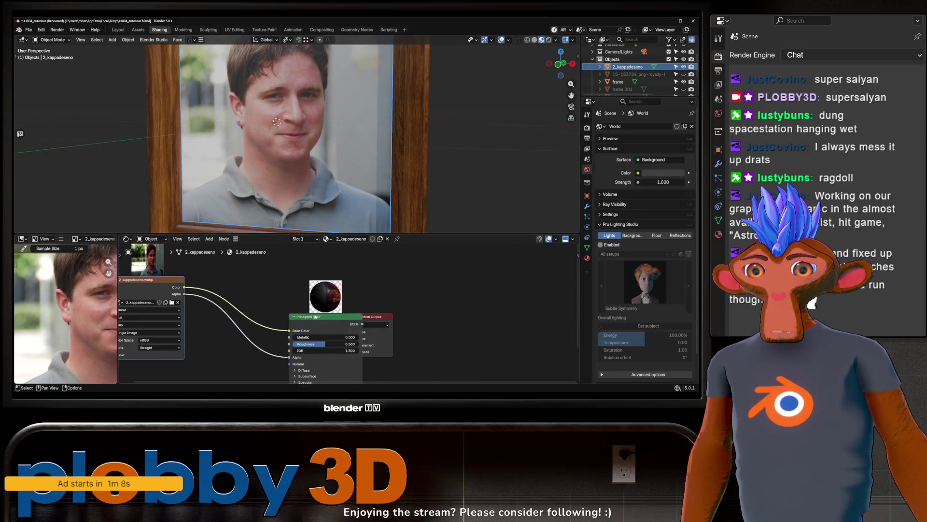
middle_drag(191, 303, 302, 260)
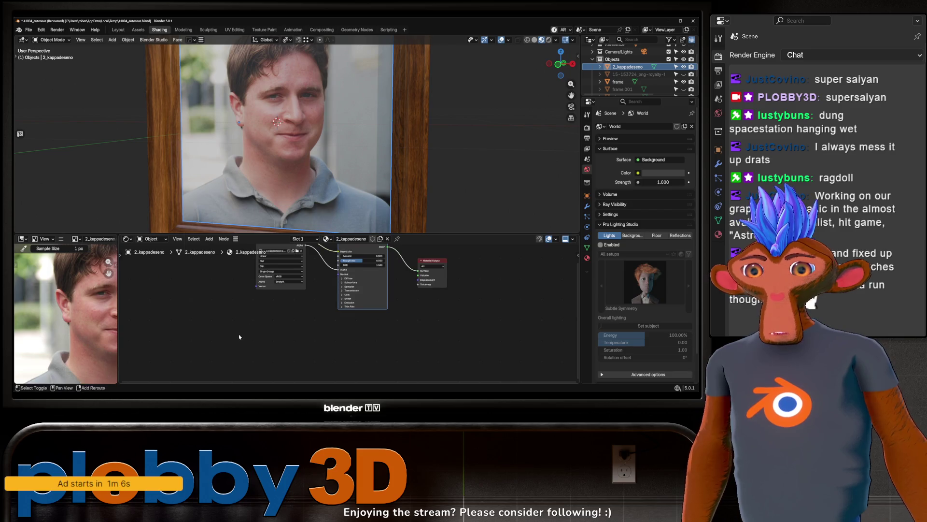
Step: Add a Noise Texture node and a duplicate of it to the material
key(shift+a)
mouse_move(217, 339)
key(Escape)
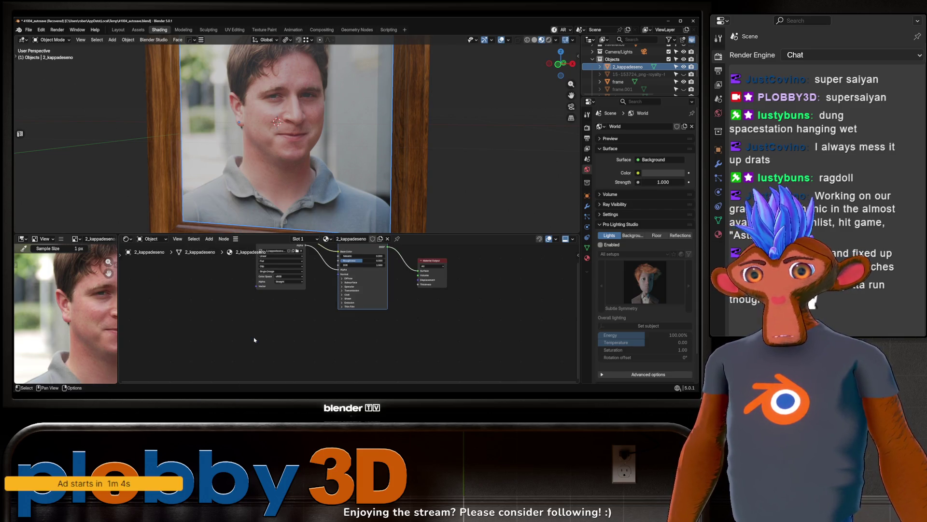
key(shift+a)
text(noise te)
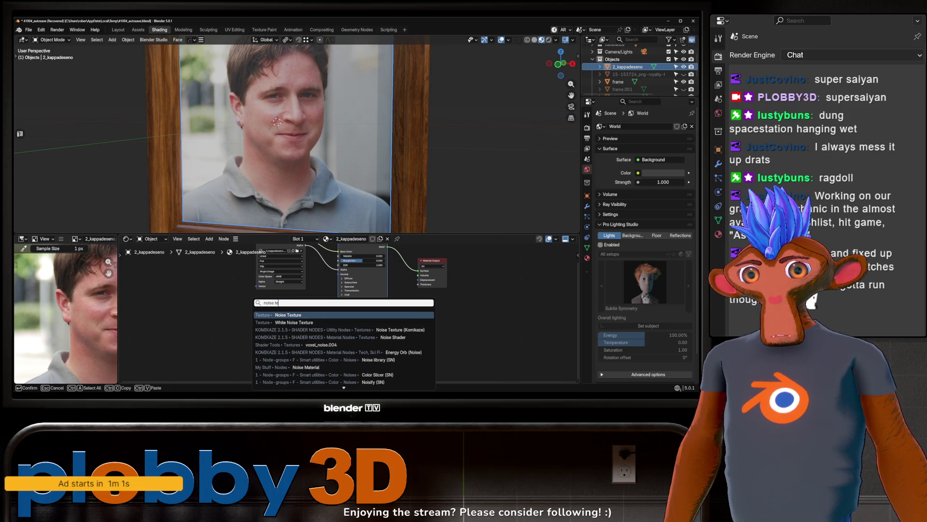
key(Return)
click(254, 337)
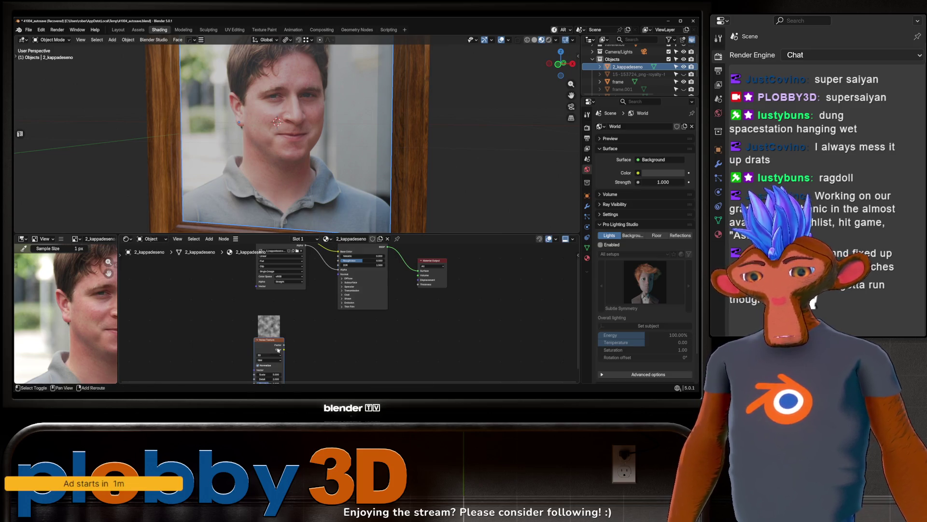
key(shift+d)
click(288, 350)
mouse_move(274, 349)
mouse_down()
mouse_move(176, 312)
mouse_move(233, 318)
mouse_move(245, 300)
mouse_up()
Step: Add a Color Ramp after the noise with its black stop at 0.213, darkened, and preview it
text(ramp)
key(Return)
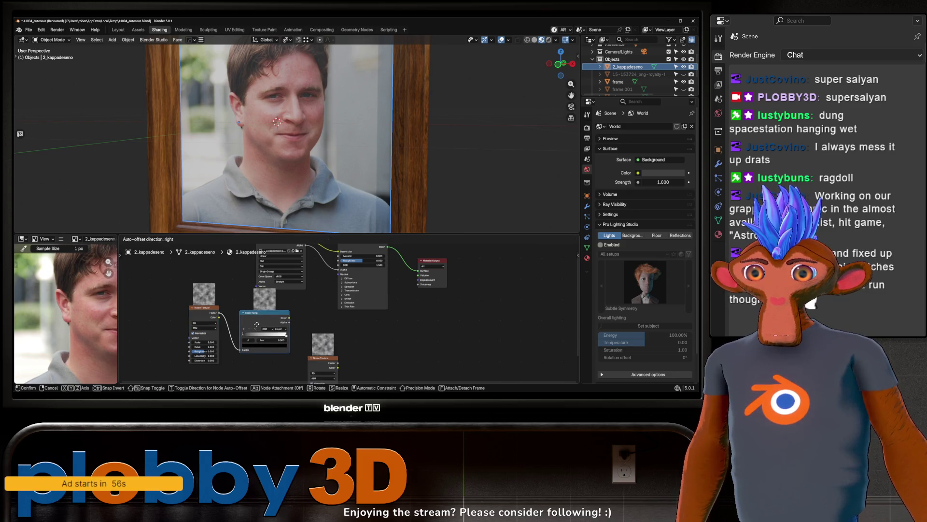
mouse_move(247, 337)
mouse_down()
mouse_move(277, 337)
mouse_move(260, 328)
mouse_up()
click(283, 346)
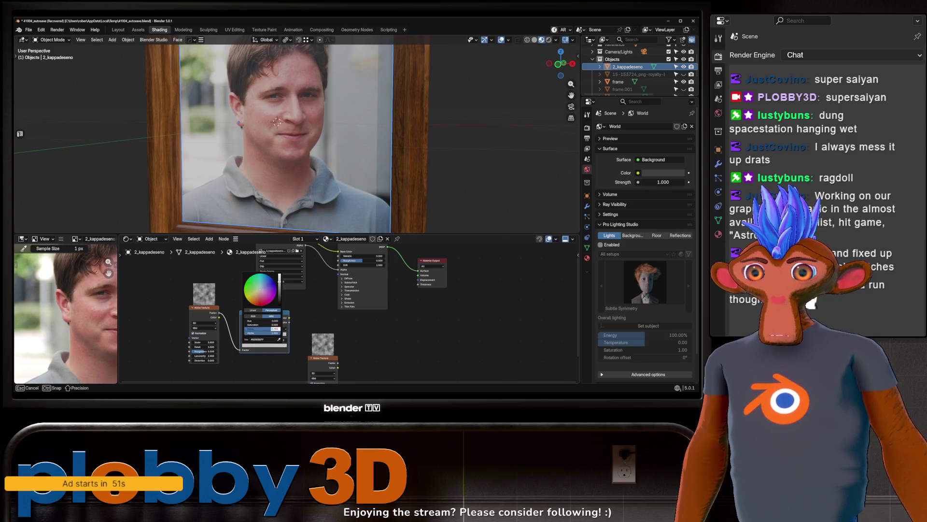
click(255, 346)
mouse_move(260, 328)
mouse_down()
mouse_move(346, 270)
mouse_move(338, 263)
mouse_up()
ctrl+shift+click(273, 324)
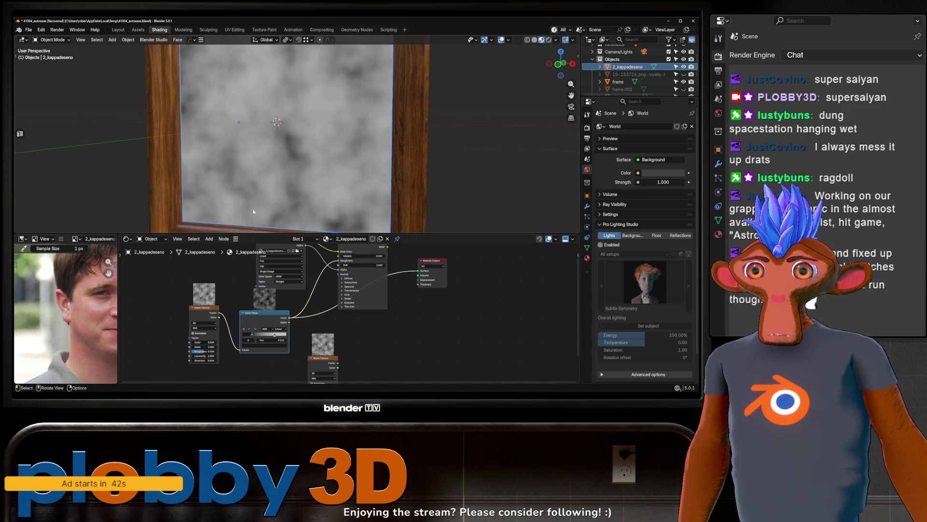
Step: Rearrange the Noise and Color Ramp nodes, then pull a link from the ramp to add Mix Color
scroll(270, 165, down, 3)
middle_drag(269, 165, 263, 169)
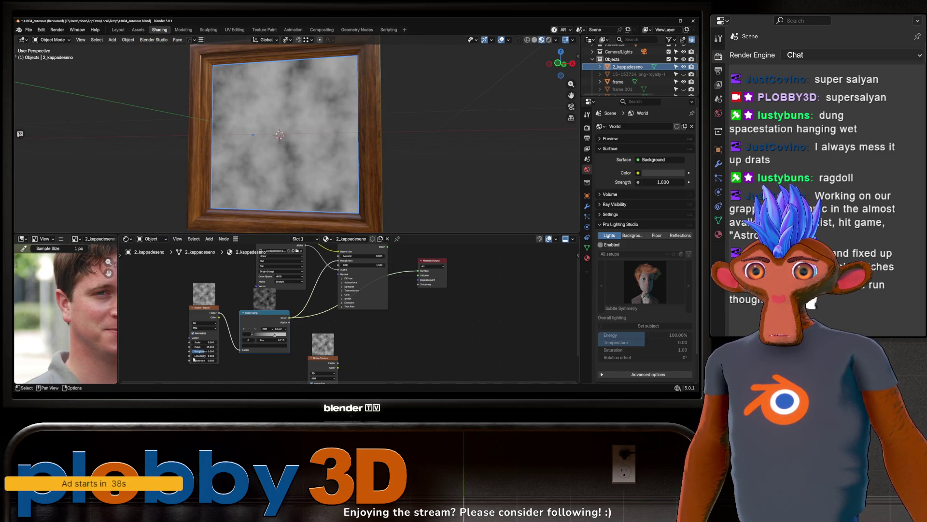
scroll(196, 327, up, 2)
middle_drag(283, 297, 304, 294)
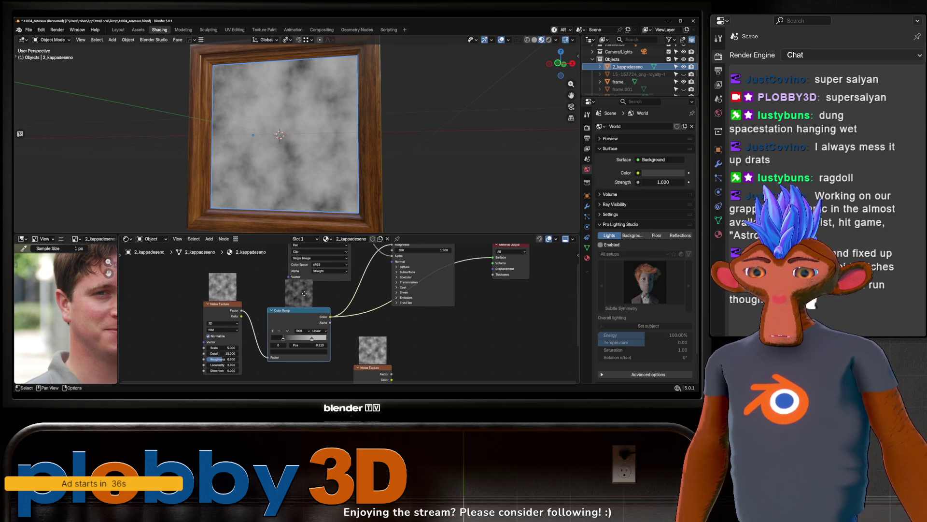
mouse_move(209, 321)
mouse_down()
mouse_move(135, 307)
mouse_move(202, 310)
mouse_move(223, 337)
mouse_move(236, 337)
mouse_up()
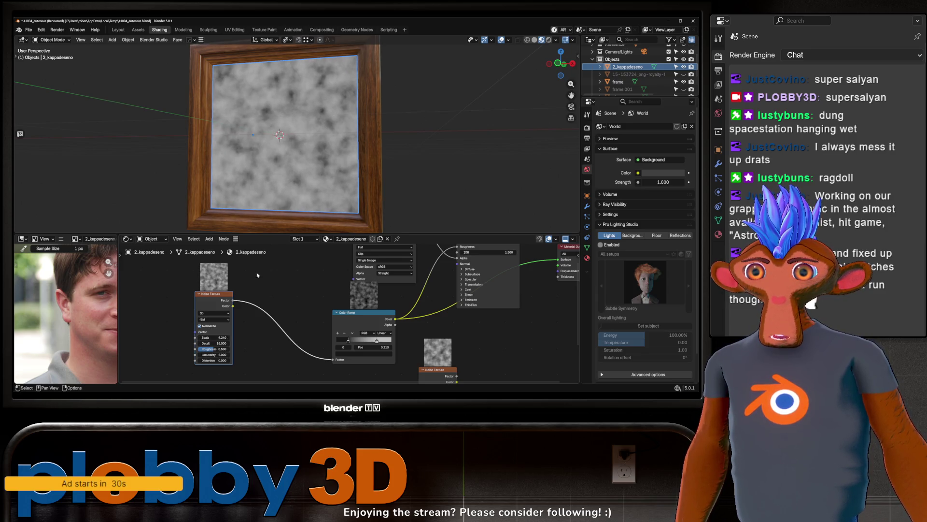
scroll(231, 302, down, 1)
scroll(221, 297, down, 1)
drag(350, 302, 322, 300)
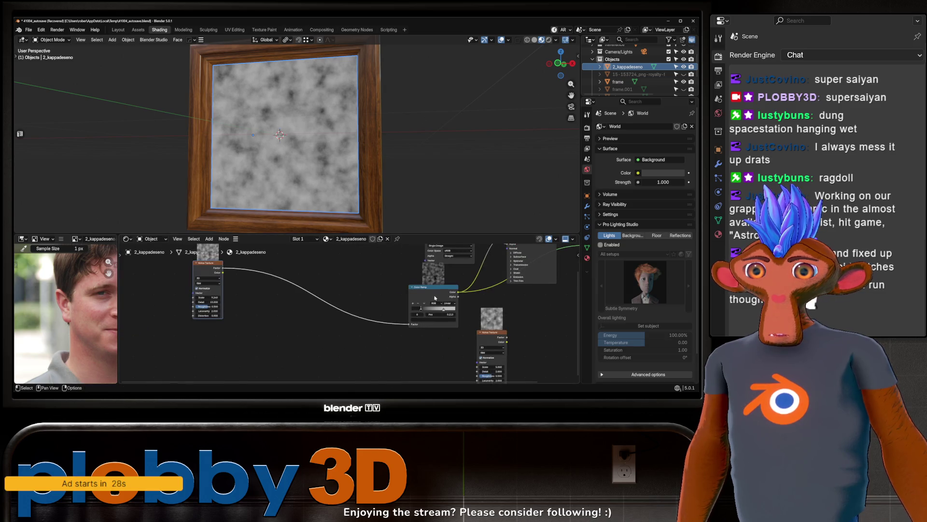
middle_drag(368, 288, 334, 314)
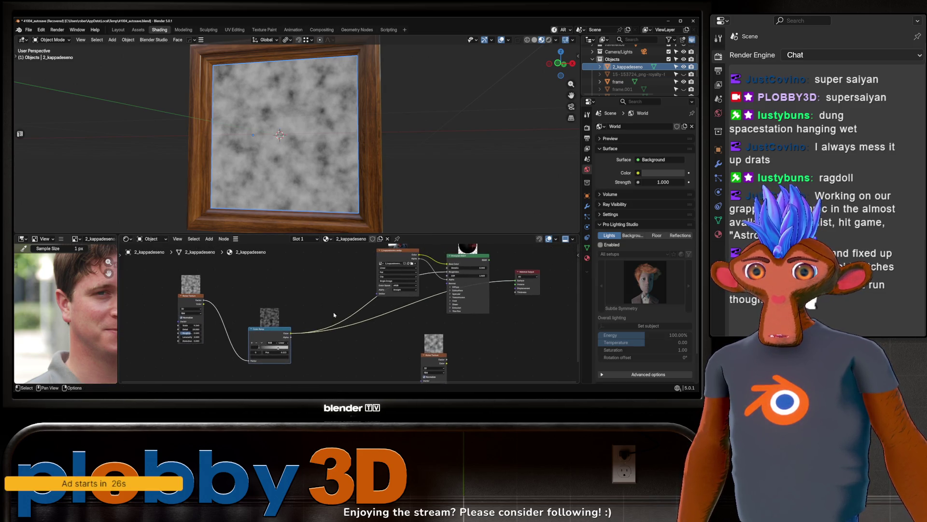
drag(291, 333, 338, 302)
text(mix col)
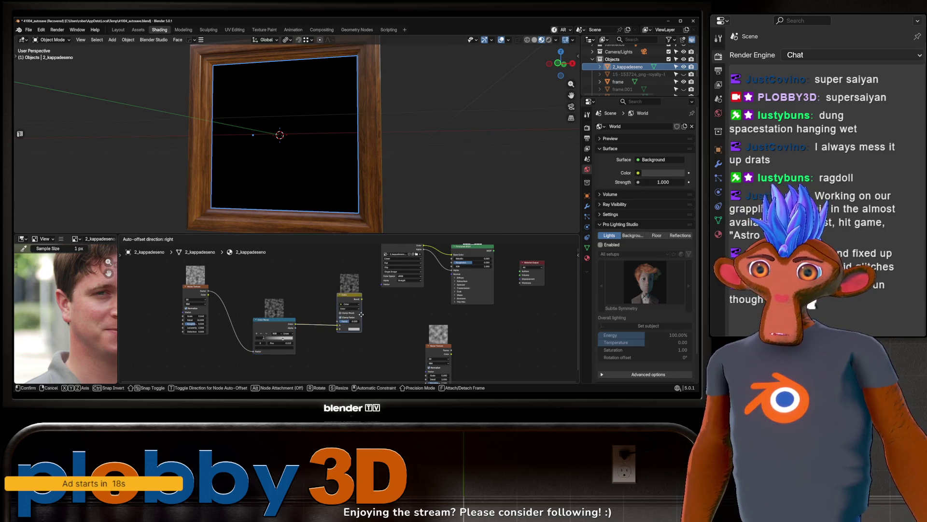
Step: Add a Mix Color node set to Multiply, with the second Noise Texture plugged into B
click(348, 322)
drag(437, 367, 242, 372)
click(348, 291)
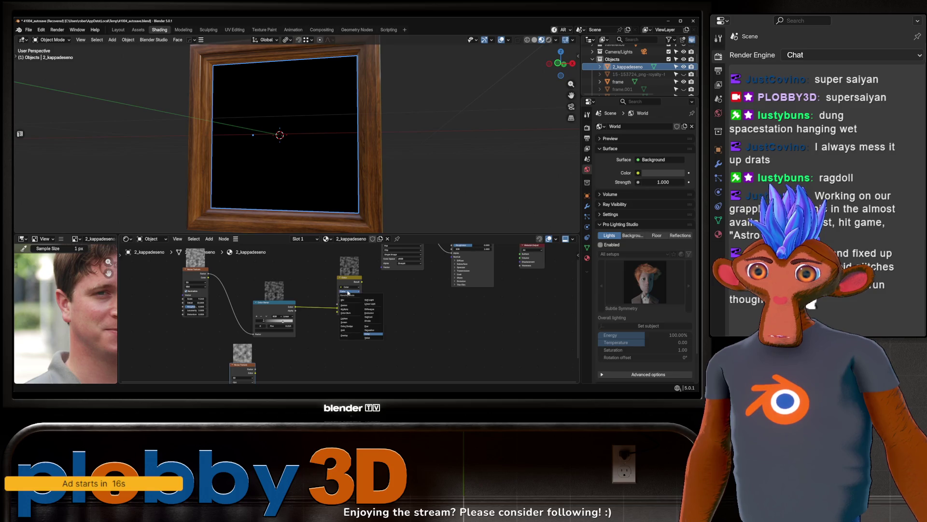
click(348, 310)
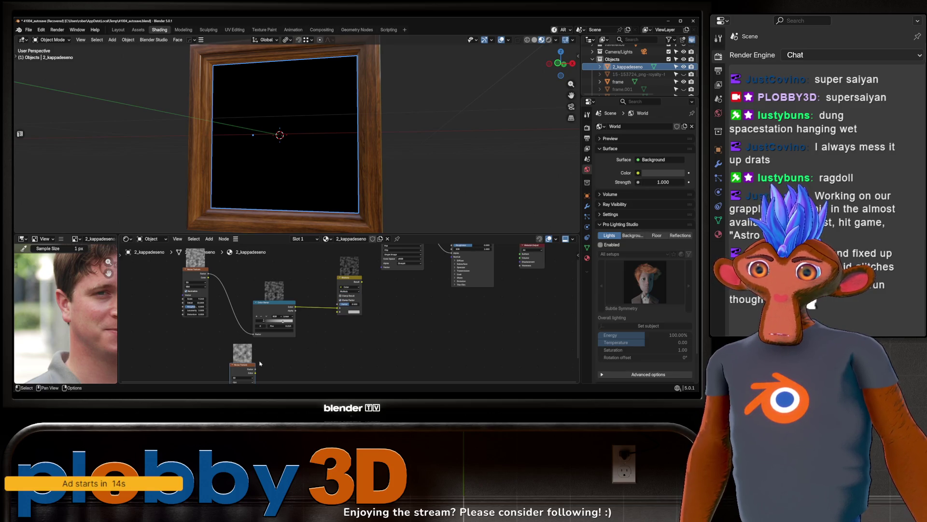
drag(255, 370, 338, 311)
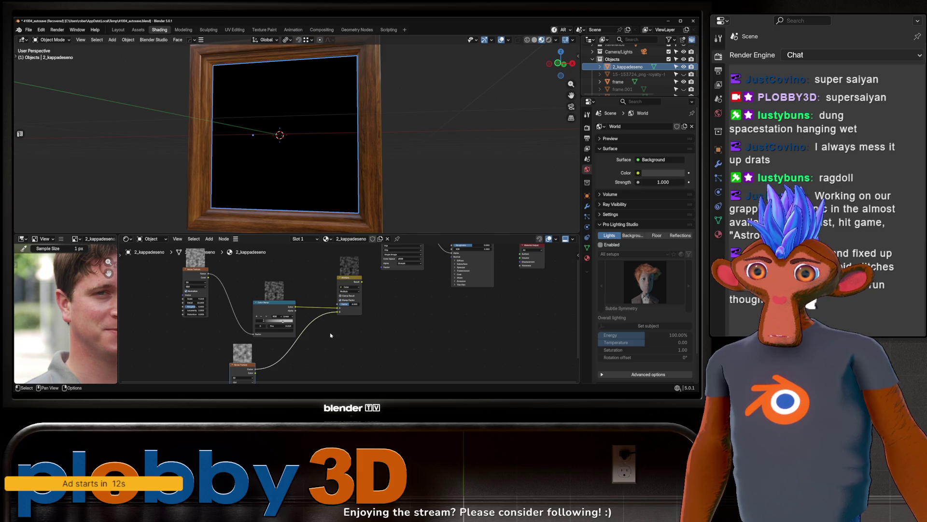
middle_drag(244, 347, 259, 319)
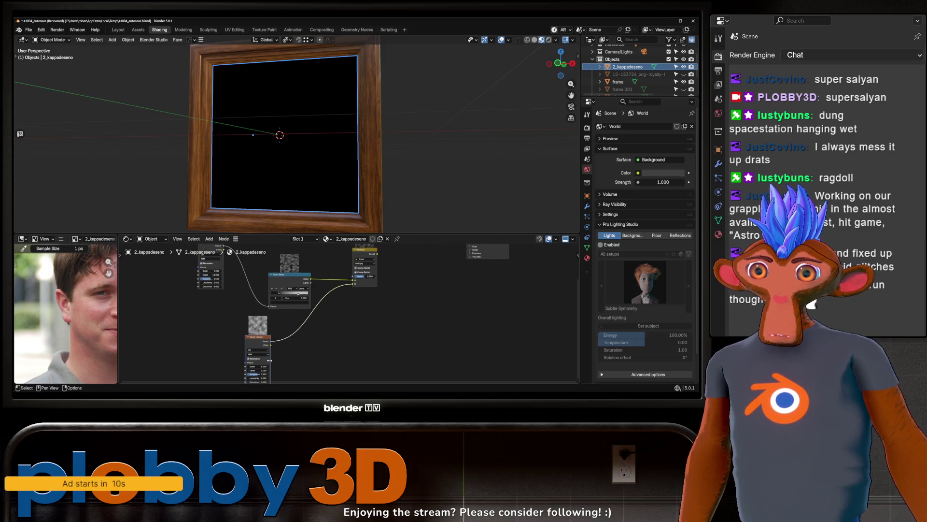
Step: Tweak the Noise Texture detail and raise its scale to 6.820
middle_drag(249, 360, 216, 393)
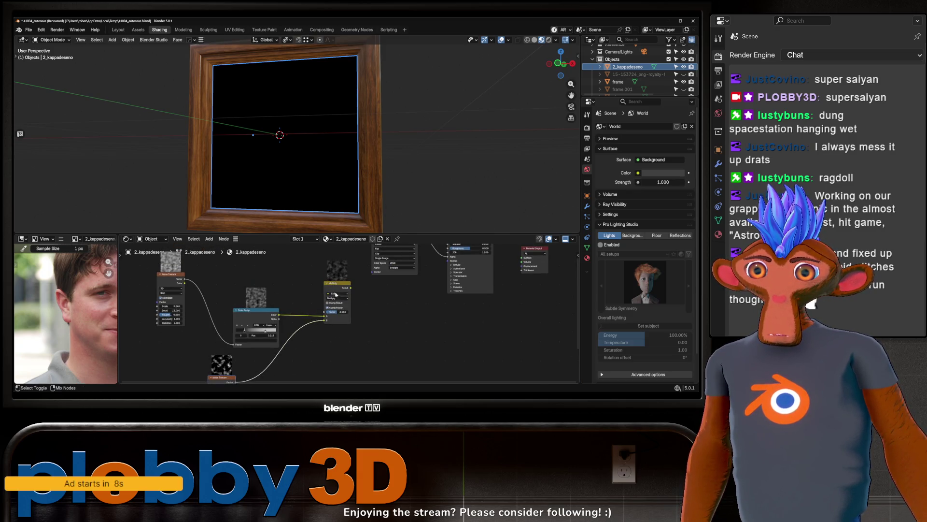
middle_drag(337, 289, 396, 255)
mouse_move(280, 376)
mouse_down()
mouse_move(242, 376)
mouse_move(265, 375)
mouse_up()
middle_drag(332, 347, 385, 295)
drag(333, 324, 372, 316)
scroll(328, 325, up, 2)
click(333, 319)
mouse_move(400, 309)
middle_down()
mouse_move(387, 351)
mouse_move(354, 372)
middle_up()
Step: Set the Multiply node's factor to full strength, 1.0
key(shift+a)
text(c)
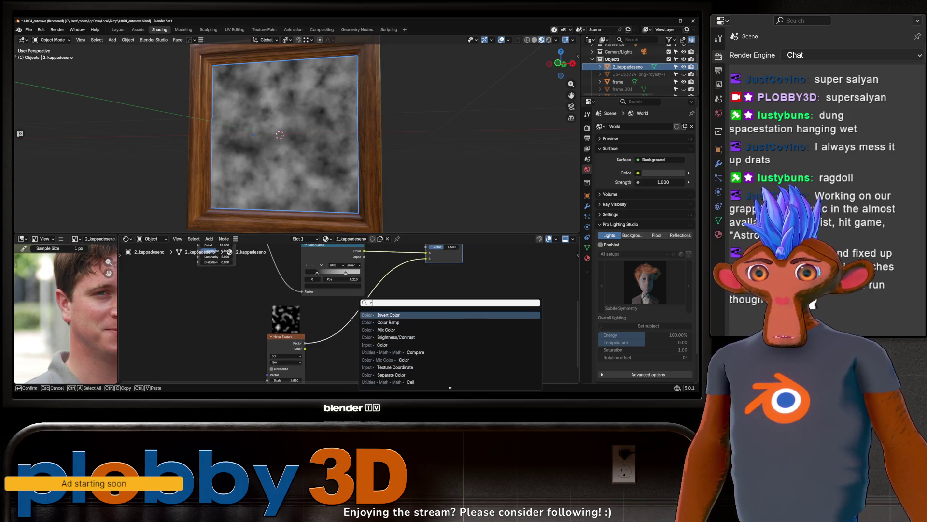
text(olor ramp)
key(Return)
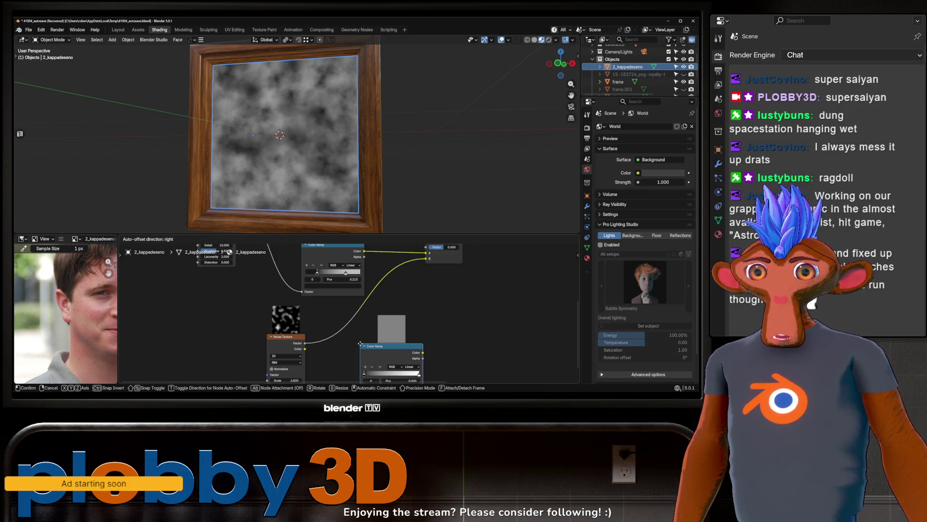
key(Escape)
middle_drag(344, 317, 337, 354)
scroll(408, 321, down, 1)
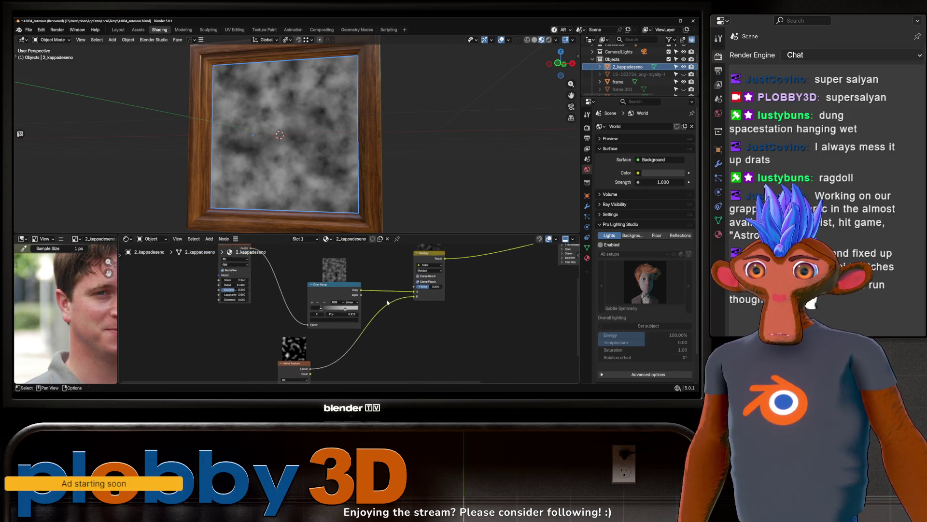
middle_drag(408, 321, 353, 325)
drag(394, 300, 418, 300)
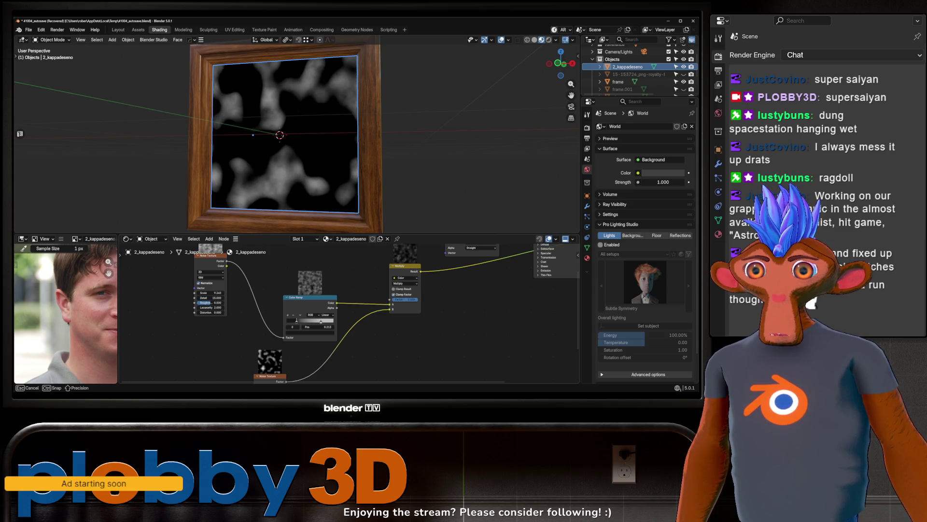
Step: Give the second Noise Texture detail 2.440 and scale 14.880
middle_drag(356, 340, 389, 277)
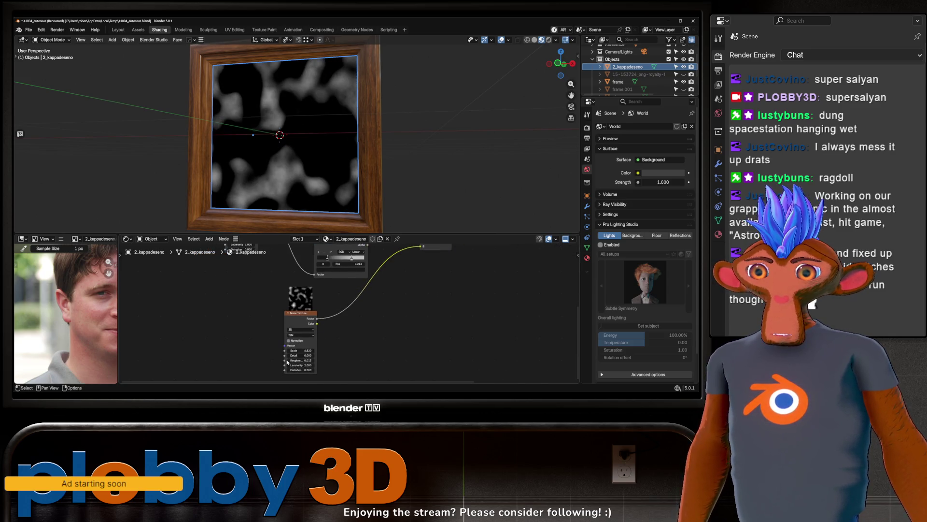
mouse_move(294, 355)
mouse_down()
mouse_move(312, 360)
mouse_move(297, 350)
mouse_move(328, 350)
mouse_up()
mouse_move(321, 277)
middle_down()
mouse_move(332, 259)
mouse_move(269, 331)
middle_up()
Step: Insert a Color Ramp into the second noise link with its left stop at 0.375
key(shift+a)
text(c)
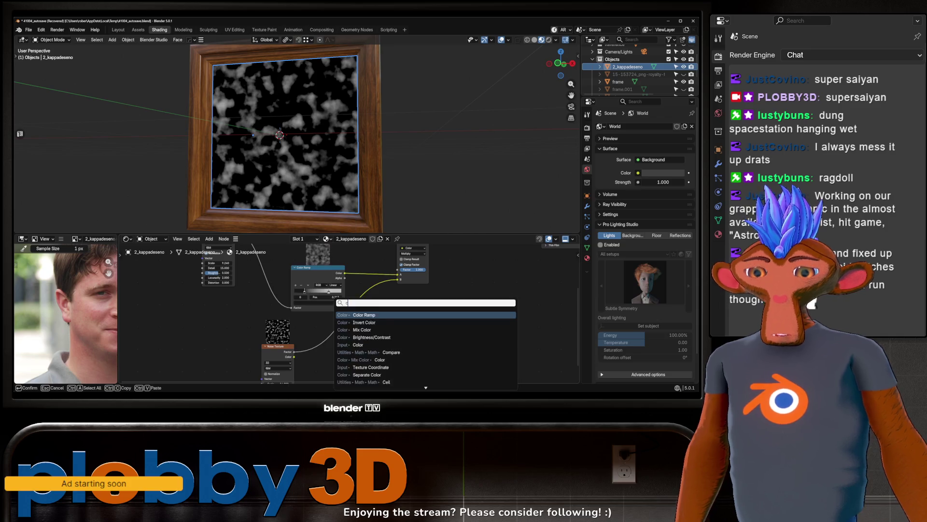
text(olor ramp)
key(Return)
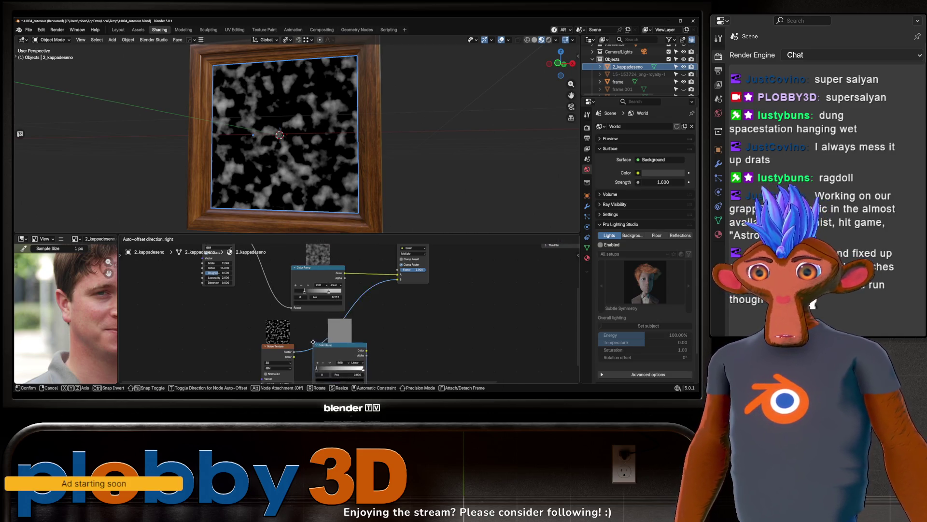
click(312, 333)
drag(321, 360, 337, 365)
mouse_move(347, 183)
middle_down()
mouse_move(338, 173)
mouse_move(357, 164)
mouse_move(329, 169)
mouse_move(340, 176)
middle_up()
middle_drag(367, 305, 276, 365)
middle_drag(379, 324, 333, 349)
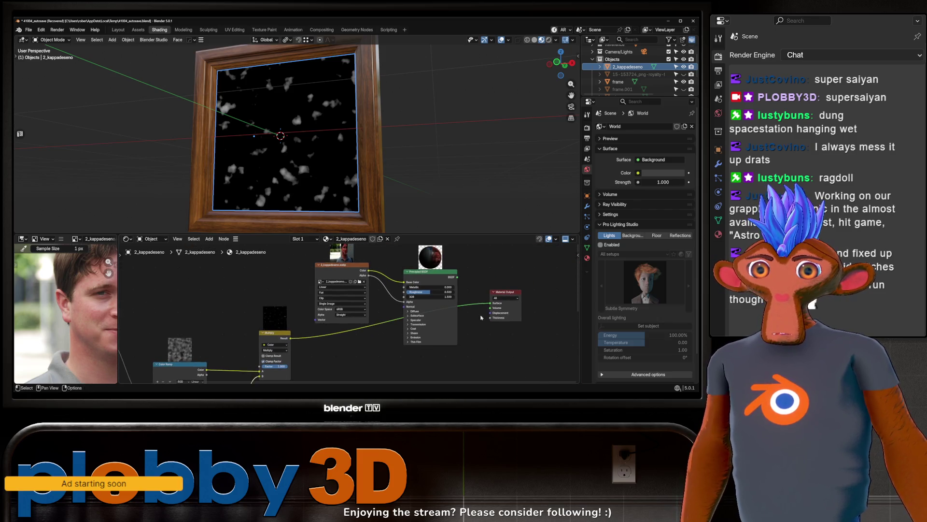
Step: Reconnect the Principled BSDF to the Material Output so the photo shows glossy blotches
mouse_move(490, 306)
mouse_down()
mouse_move(395, 309)
mouse_move(405, 292)
mouse_up()
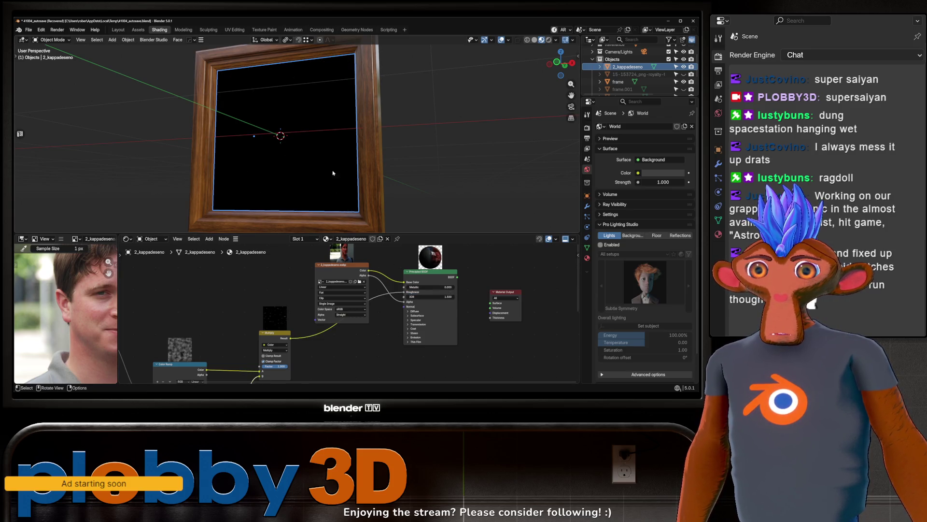
drag(454, 279, 490, 302)
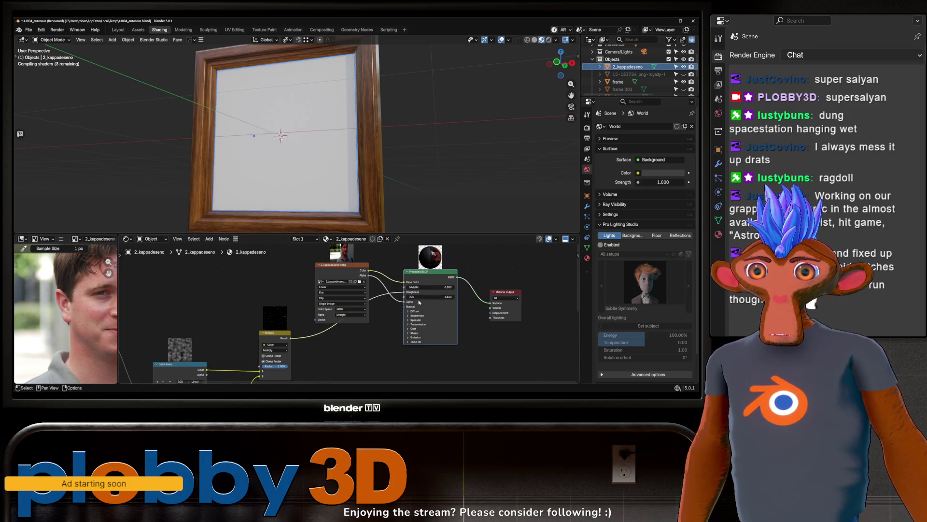
middle_drag(234, 198, 375, 163)
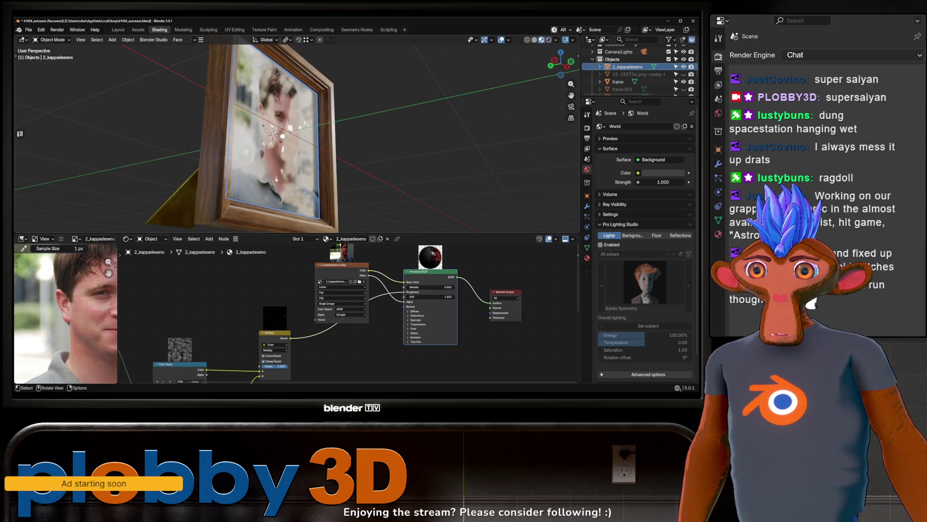
mouse_move(276, 179)
middle_down()
mouse_move(288, 170)
mouse_move(285, 179)
mouse_move(309, 177)
middle_up()
Step: Move the Image Texture node out of the way to the left
scroll(352, 348, up, 2)
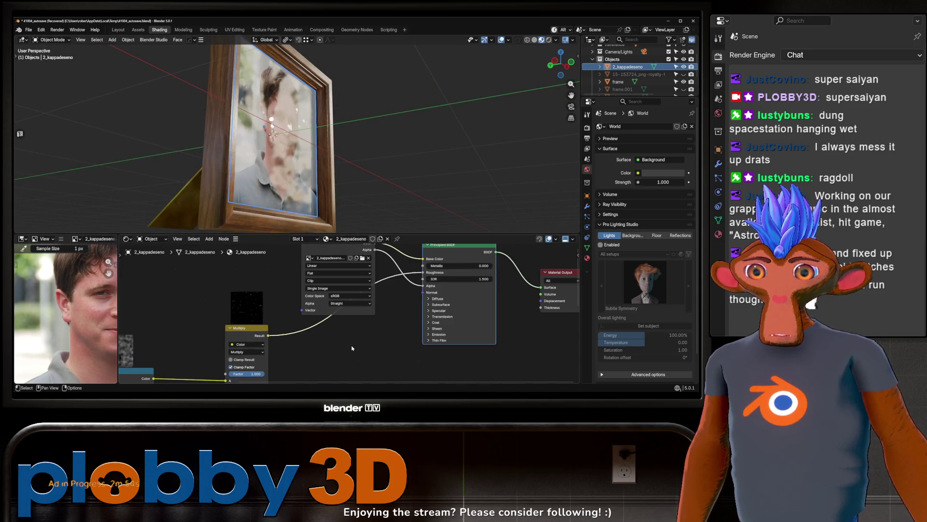
middle_drag(334, 295, 361, 344)
drag(361, 344, 275, 306)
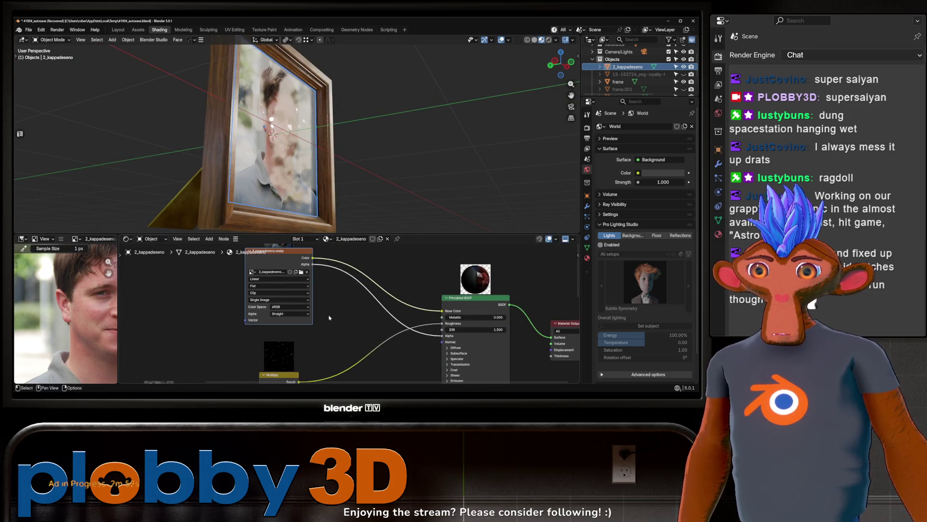
key(shift+a)
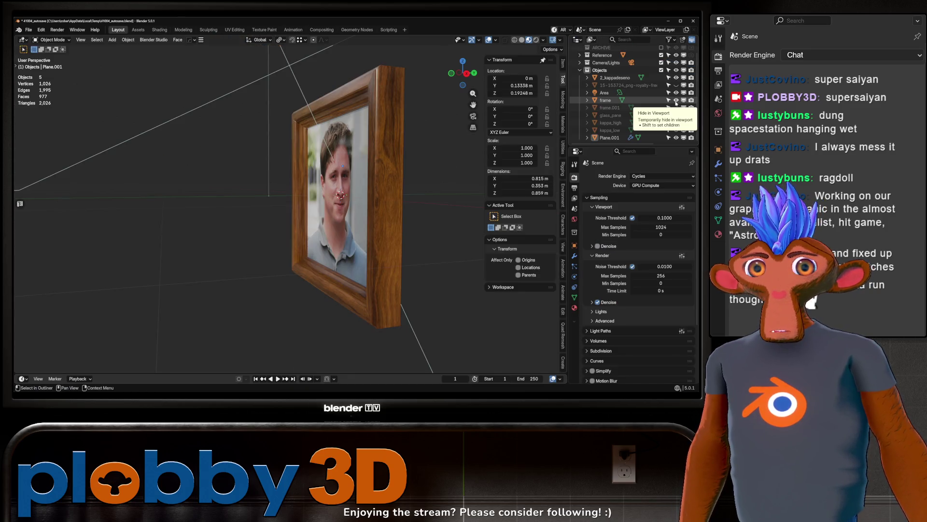
Step: Hide the original frame and select an edge loop of frame.001 in Edit Mode
click(676, 100)
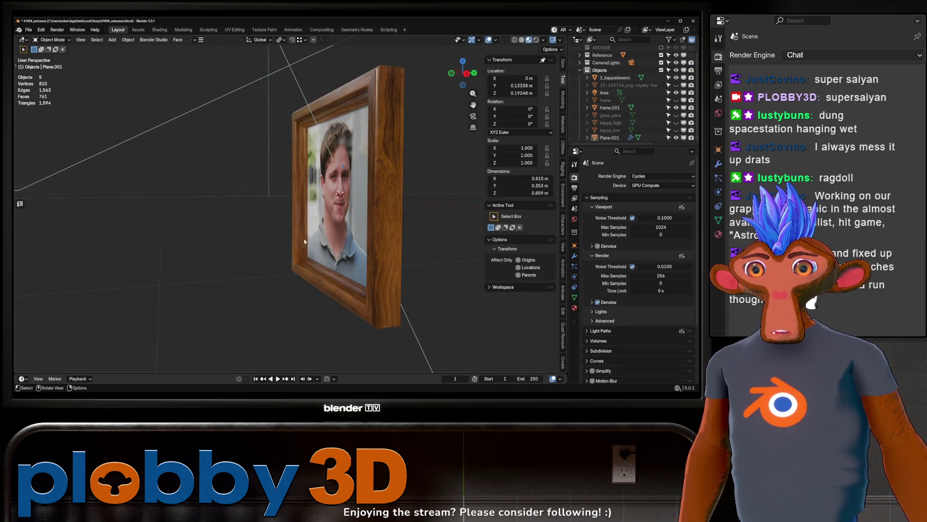
click(336, 111)
key(Tab)
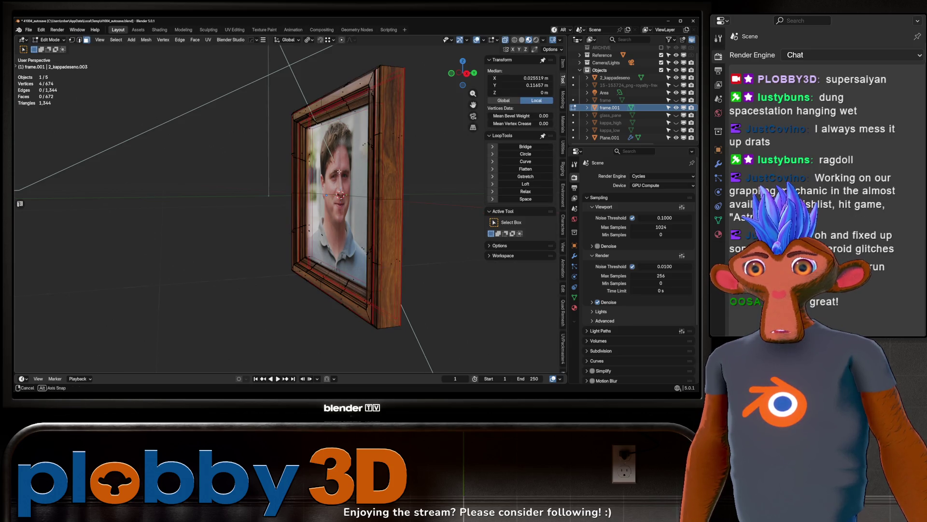
middle_drag(340, 172, 359, 212)
alt+click(358, 212)
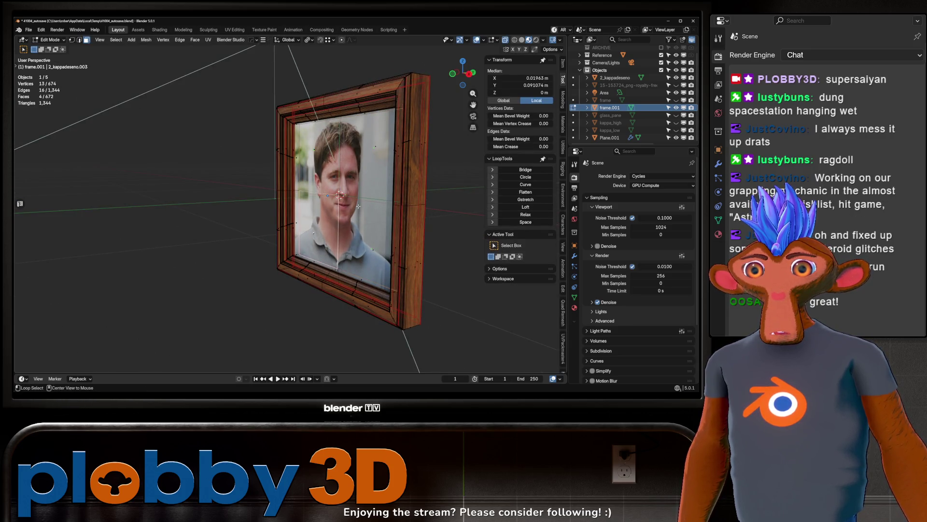
Step: Move the edge loop along Y to about 0.053 m and return to Object Mode
middle_drag(358, 206, 311, 97)
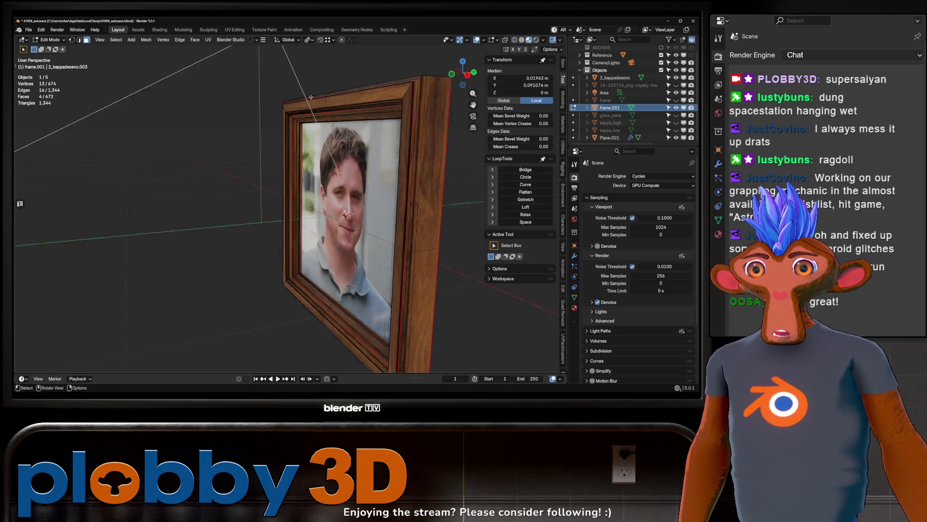
scroll(311, 97, up, 8)
key(g)
key(y)
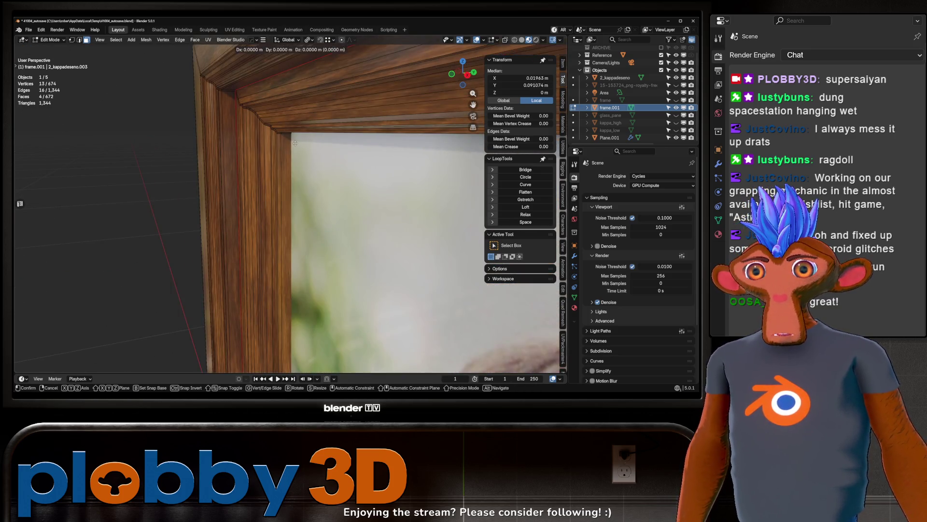
click(295, 130)
mouse_move(295, 130)
middle_down()
mouse_move(330, 169)
mouse_move(280, 172)
mouse_move(299, 183)
middle_up()
scroll(280, 171, down, 5)
key(Tab)
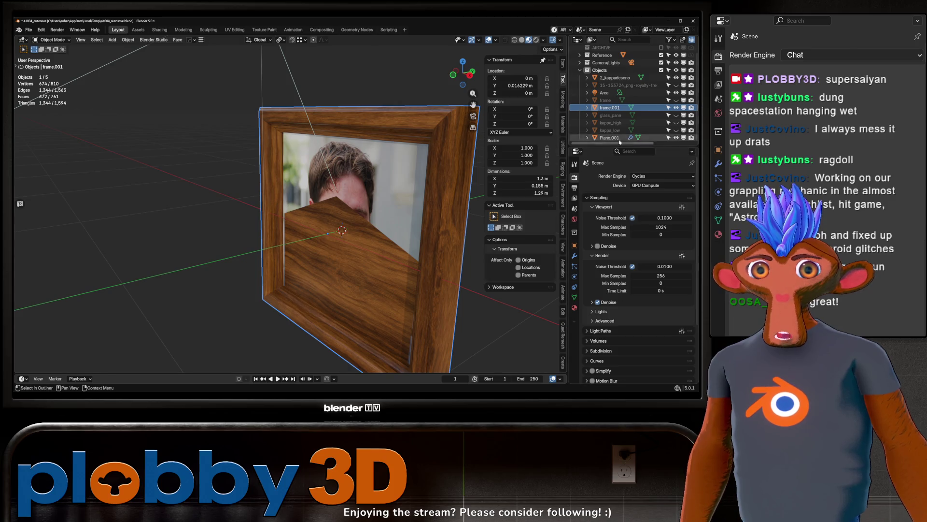
double_click(609, 107)
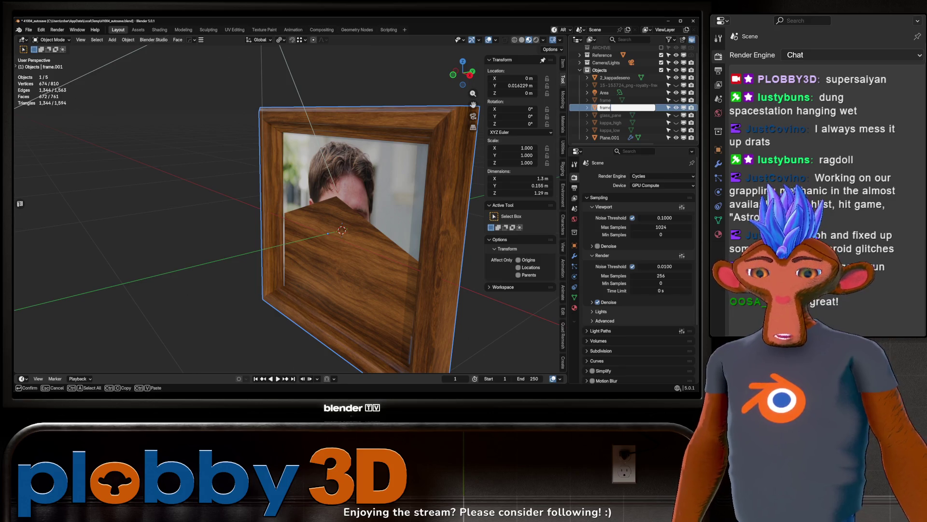
text(_low)
Step: Name the copy frame_low, inspect its materials, and select the brass Plane.001
key(Return)
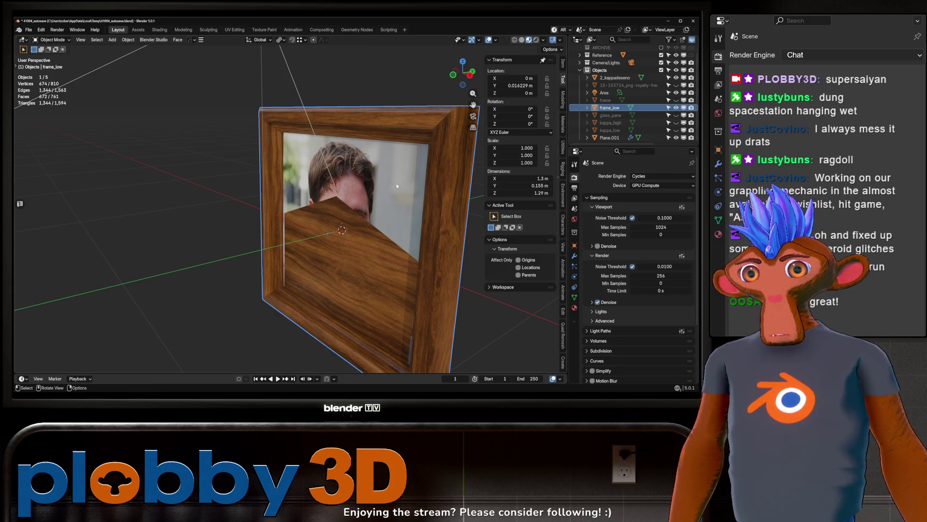
mouse_move(339, 205)
middle_down()
mouse_move(326, 184)
mouse_move(338, 202)
mouse_move(367, 201)
middle_up()
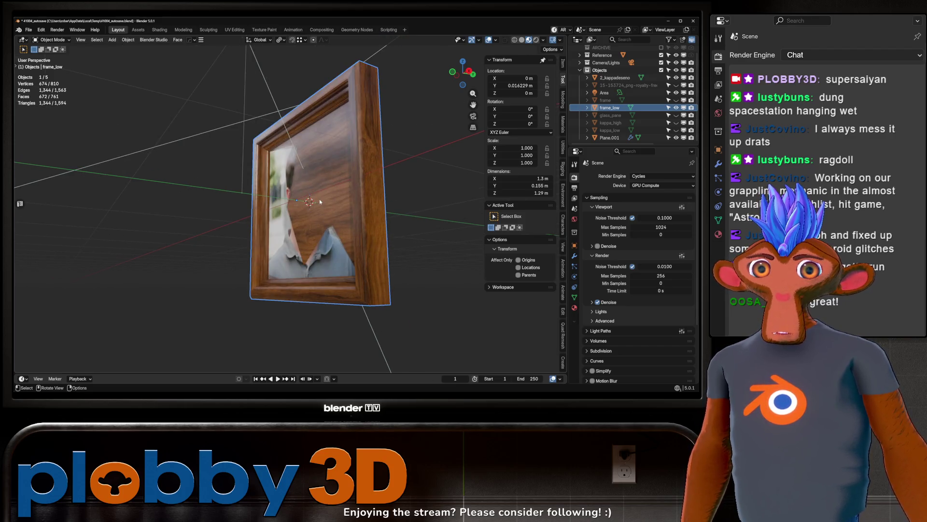
click(574, 307)
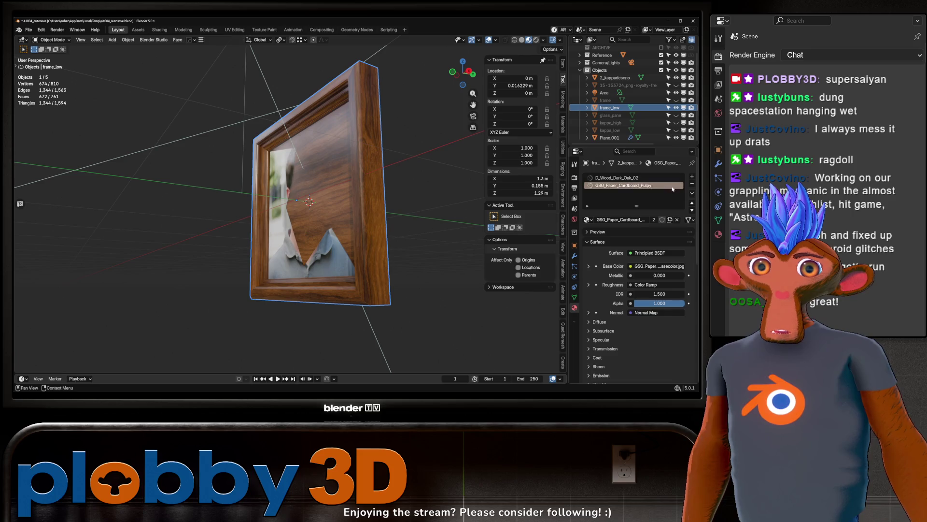
mouse_move(319, 190)
middle_down()
mouse_move(277, 189)
mouse_move(256, 203)
mouse_move(224, 204)
mouse_move(255, 213)
mouse_move(360, 195)
mouse_move(260, 203)
mouse_move(323, 197)
mouse_move(347, 182)
mouse_move(352, 188)
mouse_move(333, 193)
mouse_move(338, 206)
mouse_move(401, 194)
middle_up()
click(347, 182)
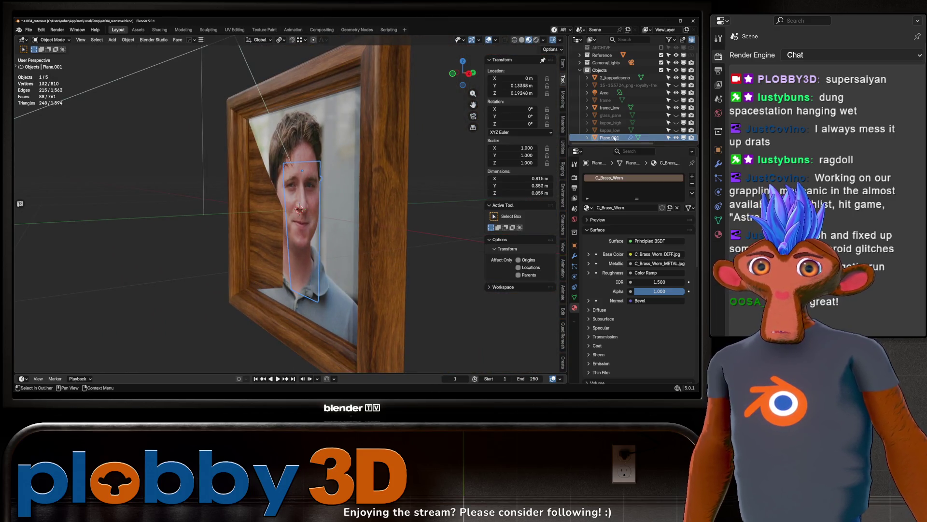
Step: Hide frame_low, view the back, and rename Plane.001 to backflap
click(677, 108)
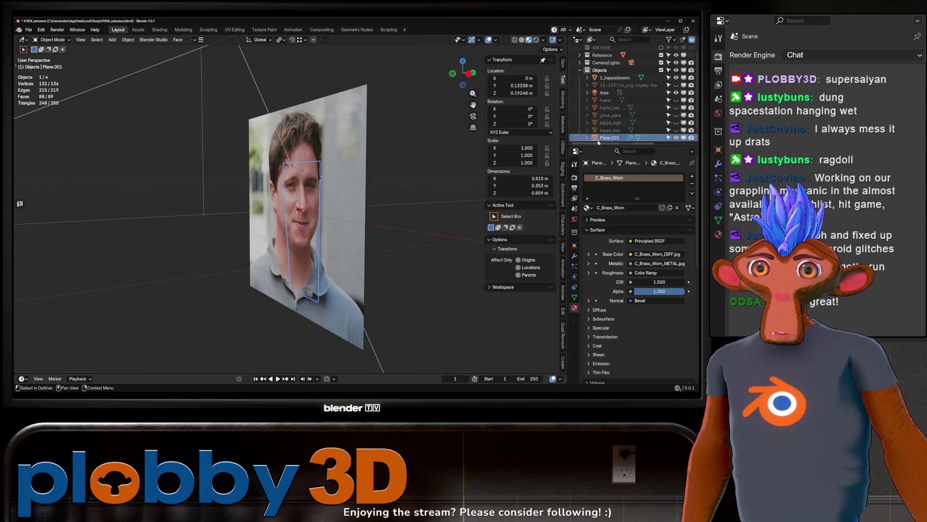
key(KP_9)
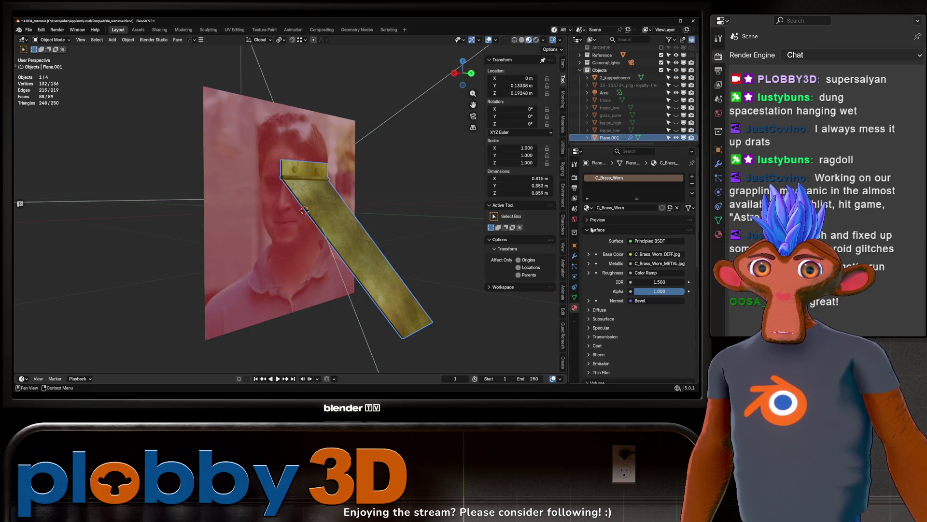
double_click(610, 138)
text(backflap)
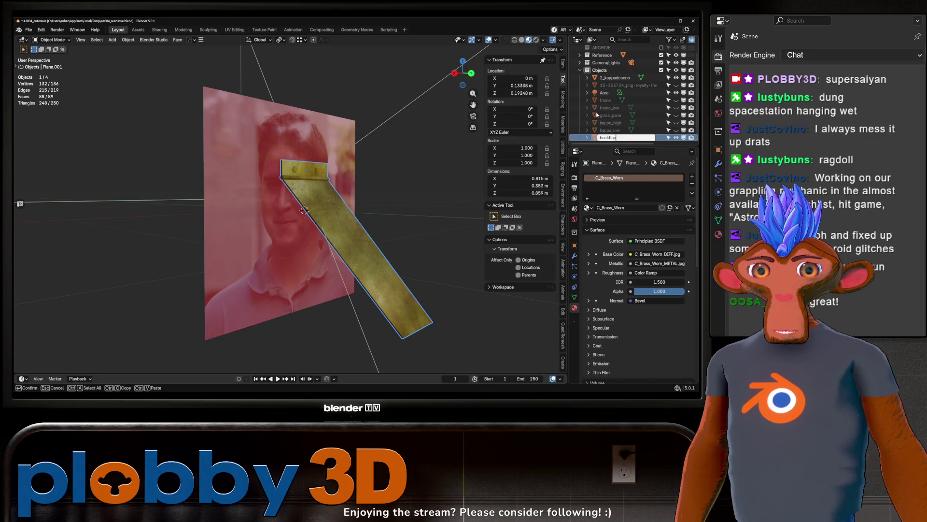
key(Return)
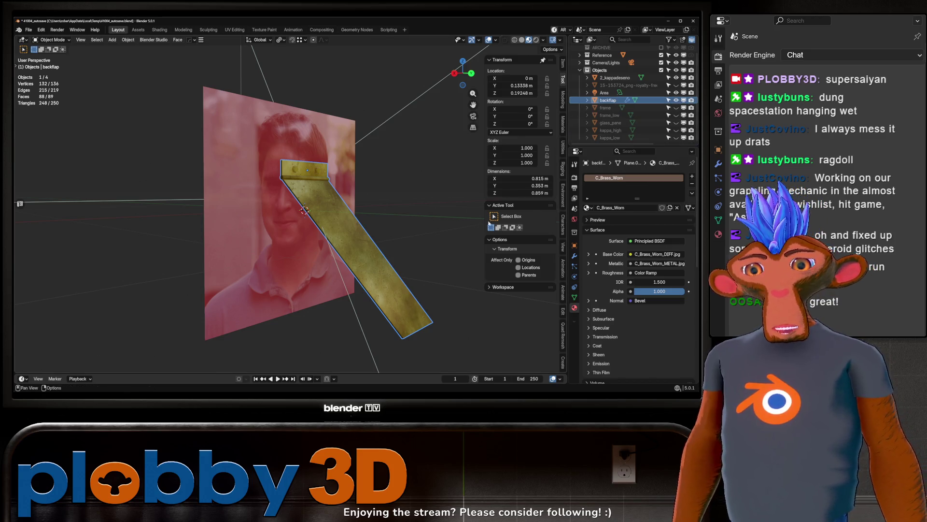
mouse_move(362, 214)
middle_down()
mouse_move(379, 207)
mouse_move(310, 205)
mouse_move(340, 219)
mouse_move(294, 220)
middle_up()
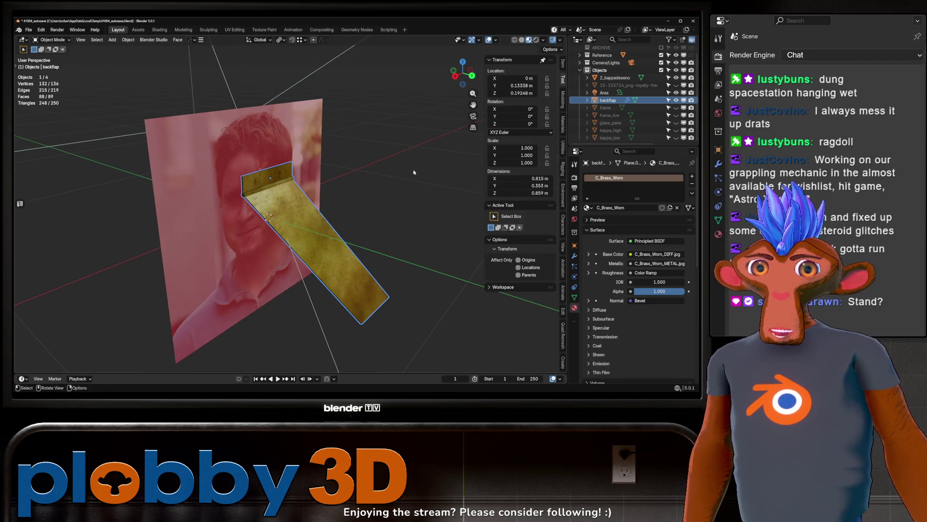
Step: Rename backflap to stand and isolate it in local view
double_click(608, 100)
text(stand)
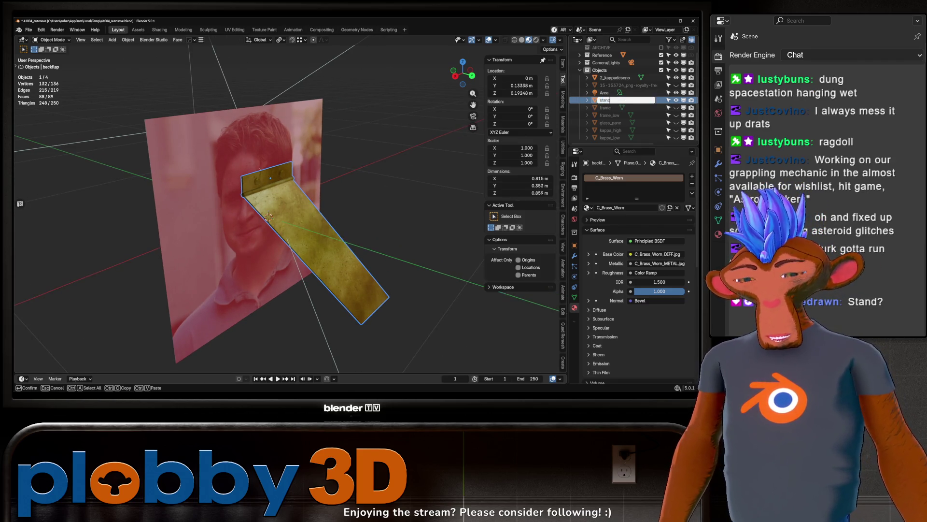
key(Return)
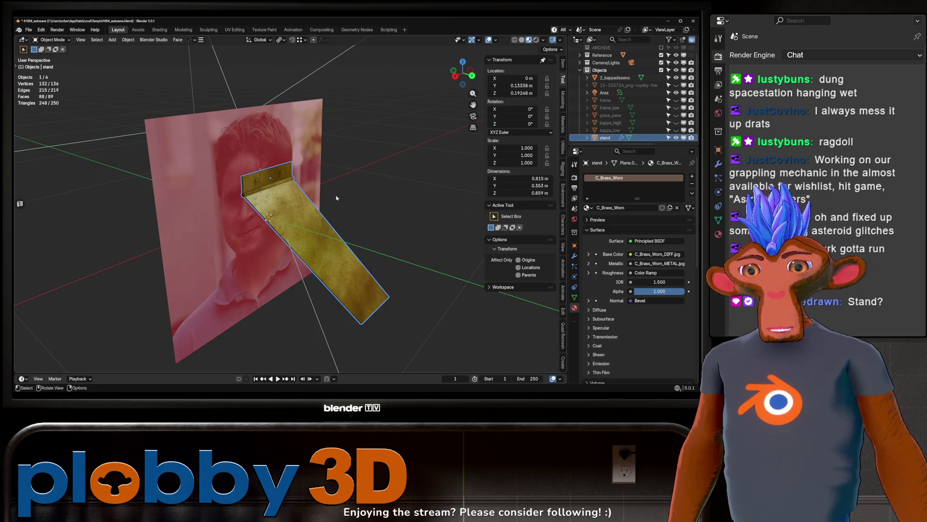
mouse_move(337, 197)
middle_down()
mouse_move(318, 205)
mouse_move(344, 192)
mouse_move(289, 192)
middle_up()
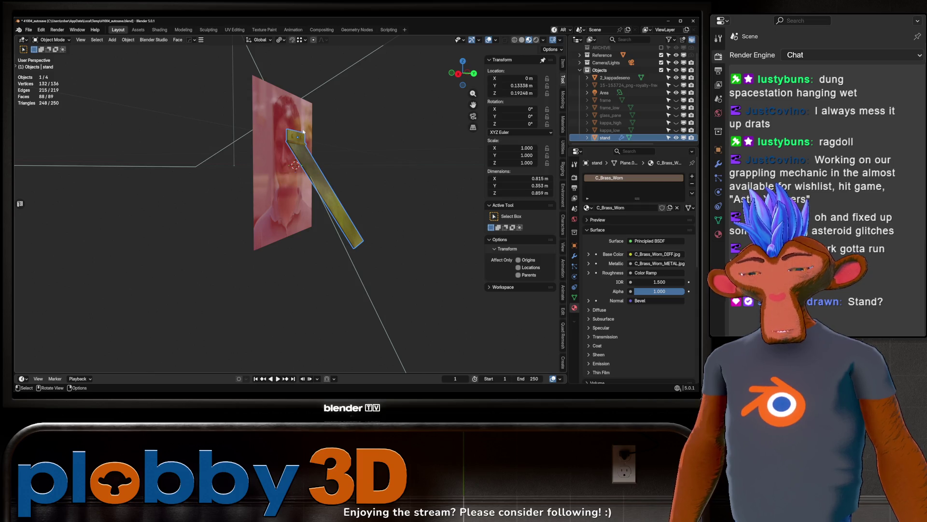
key(KP_Divide)
key(KP_Divide)
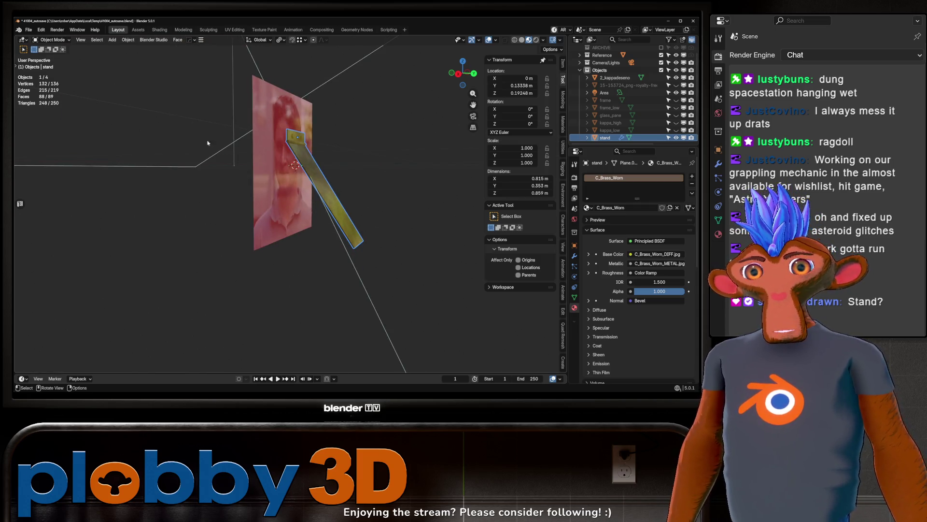
scroll(208, 143, up, 4)
middle_drag(208, 143, 271, 145)
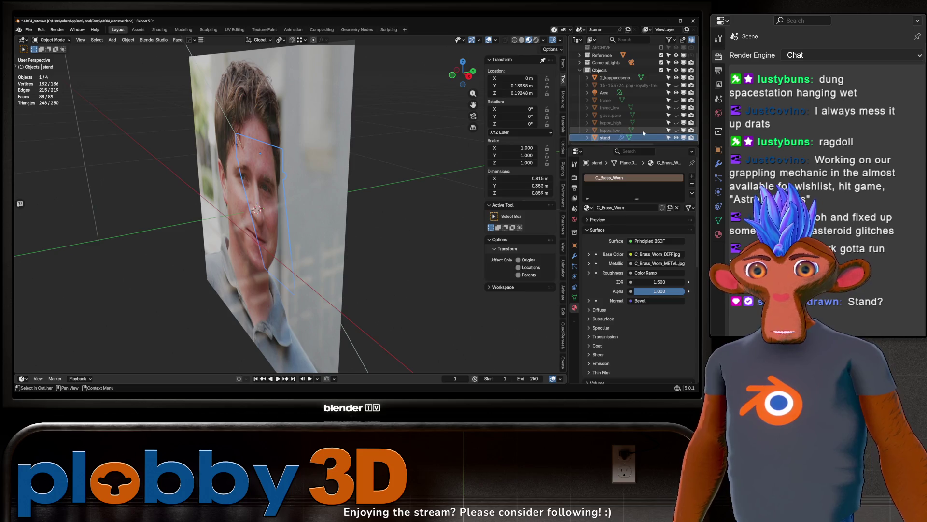
Step: Show the original frame again, select the 2_kappadeseno photo plane, and save under a new name
click(676, 100)
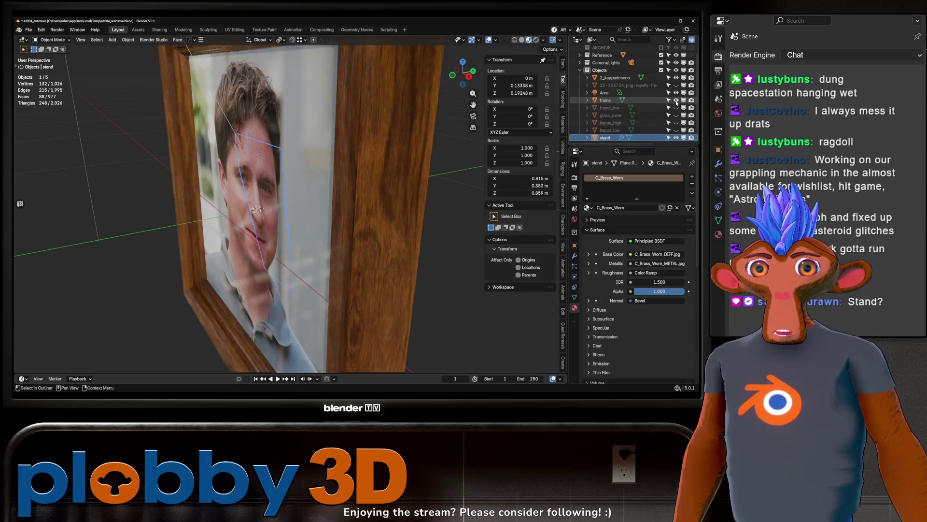
mouse_move(270, 203)
middle_down()
mouse_move(294, 236)
mouse_move(304, 196)
middle_up()
scroll(290, 232, down, 4)
click(294, 236)
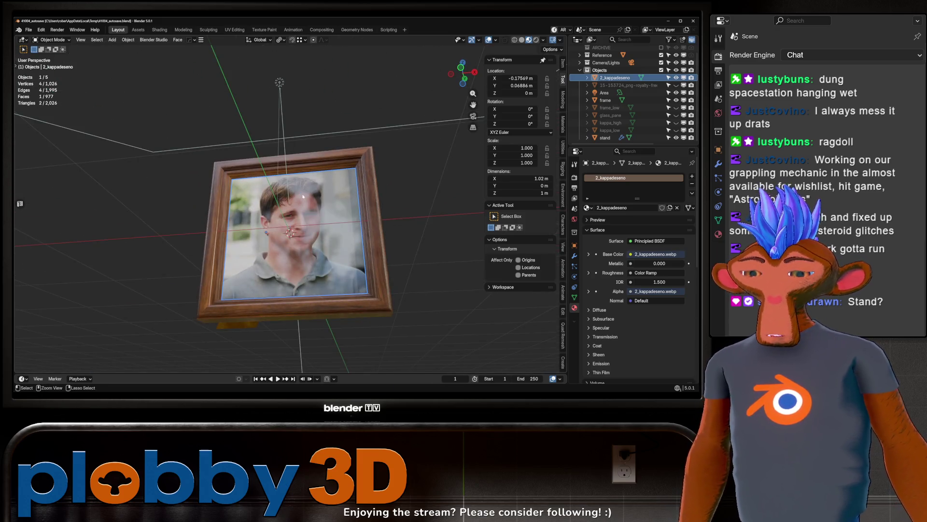
key(ctrl+alt+s)
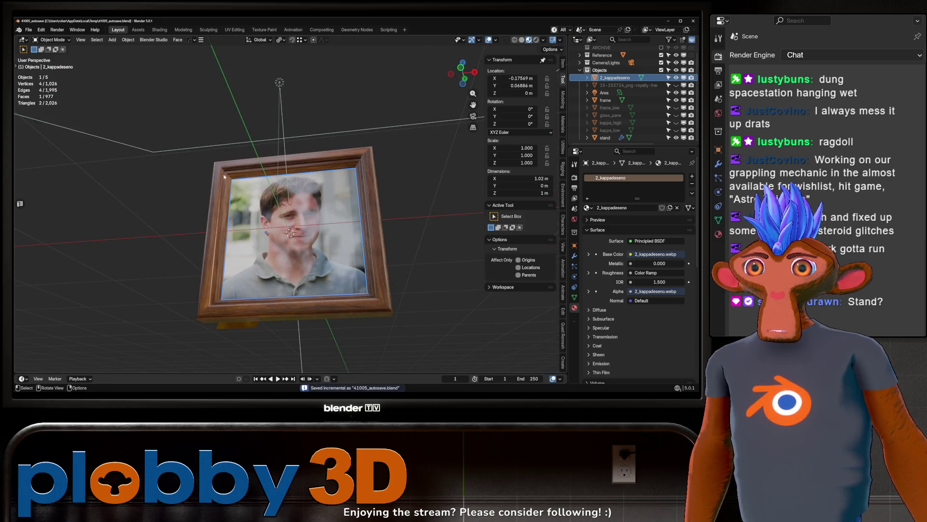
click(28, 29)
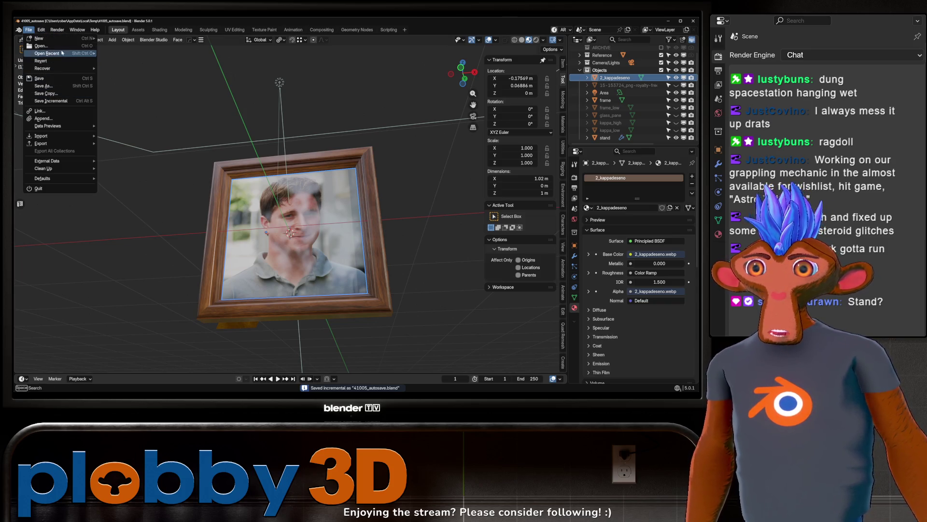
click(58, 86)
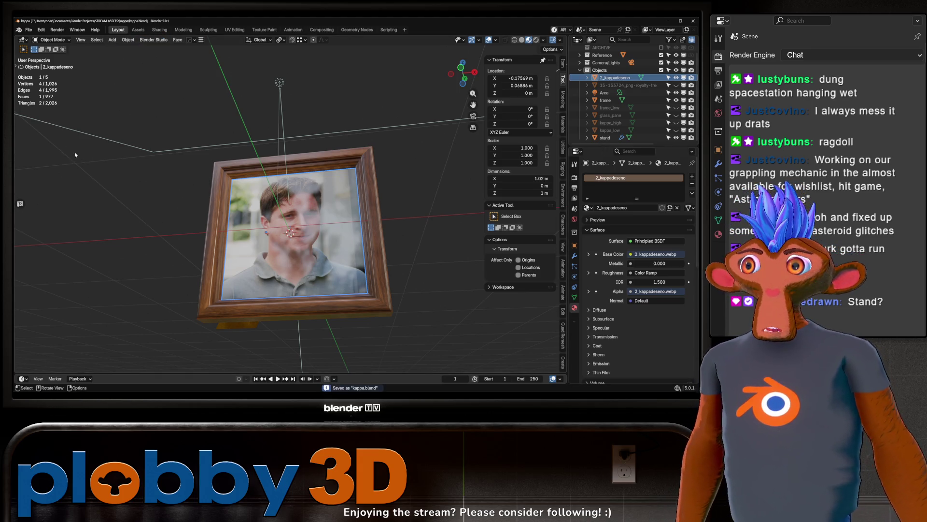
Step: Purge unused data, unpack then pack all resources, and save kappa.blend
click(29, 30)
mouse_move(49, 150)
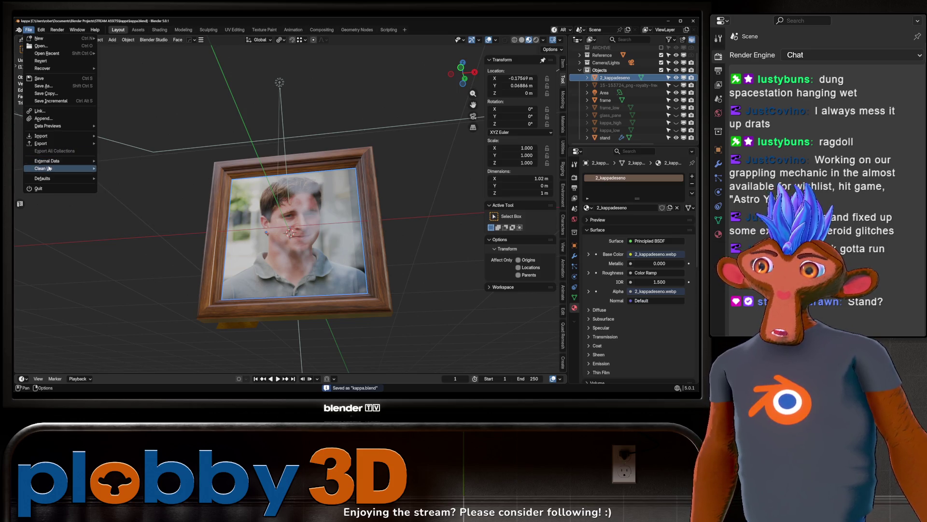
click(128, 170)
click(102, 214)
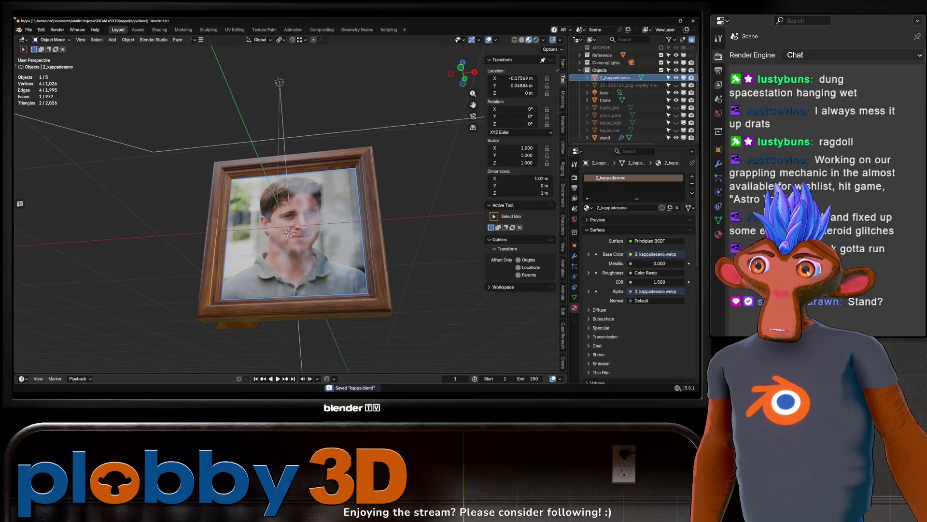
click(29, 30)
mouse_move(48, 162)
click(128, 176)
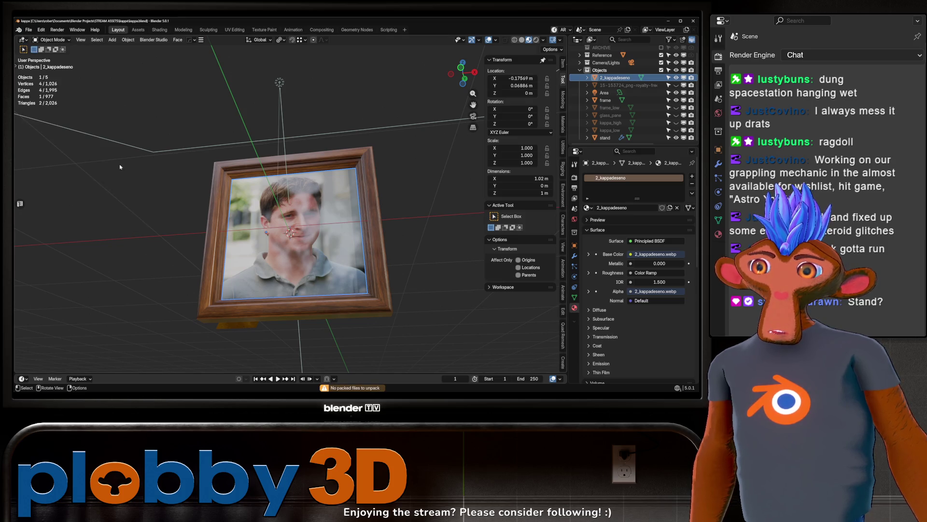
click(29, 30)
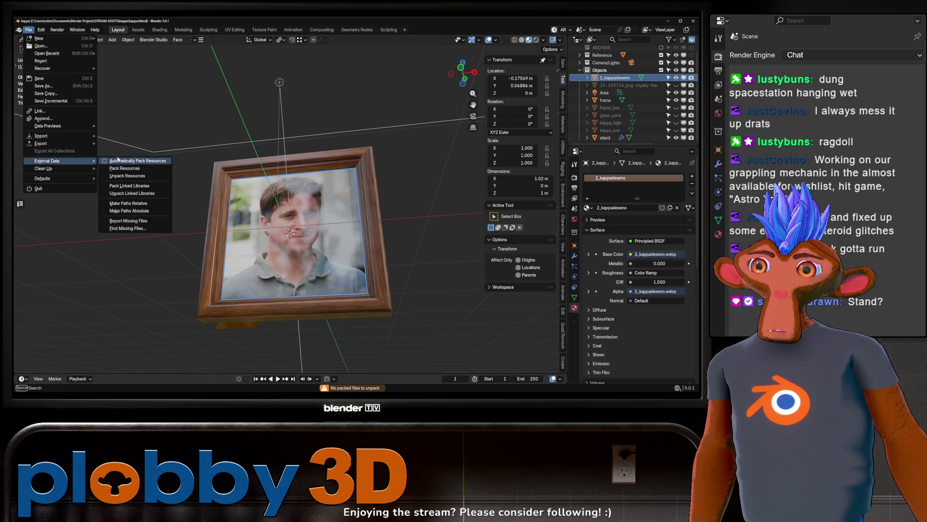
click(120, 169)
key(ctrl+s)
Step: Save an incremental version as kappa1.blend and reselect the 2_kappadeseno image plane
middle_drag(338, 223, 403, 224)
key(ctrl+alt+s)
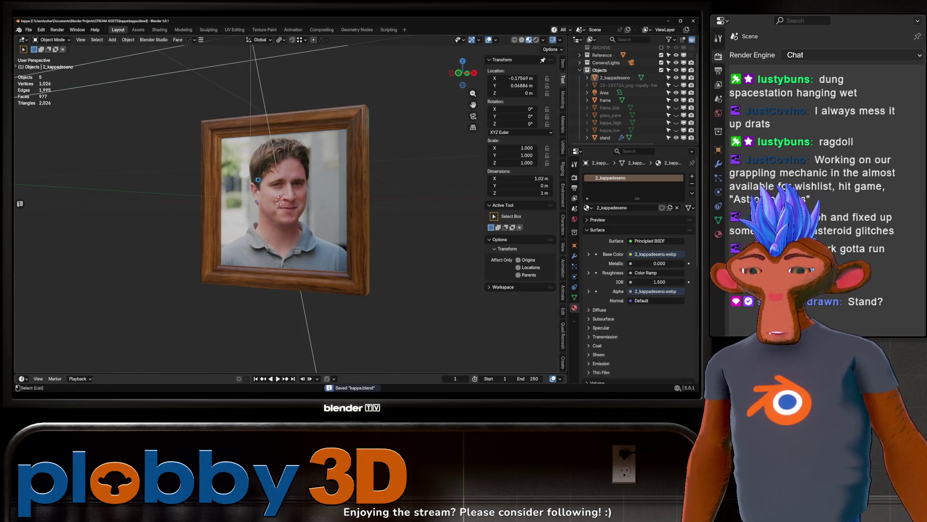
key(a)
key(KP_Decimal)
click(250, 212)
middle_drag(251, 213, 311, 216)
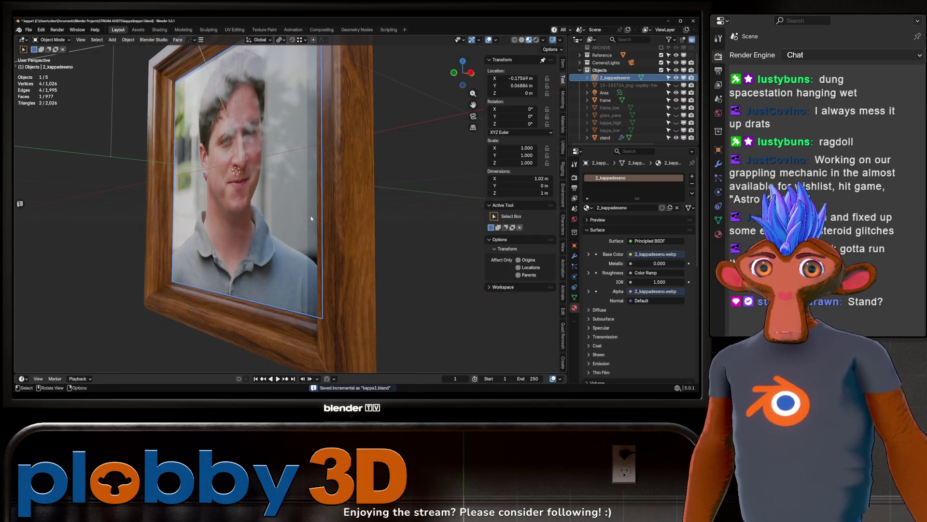
Step: Rename the frame object to frame_high in the Outliner
click(605, 100)
double_click(605, 100)
text(_high)
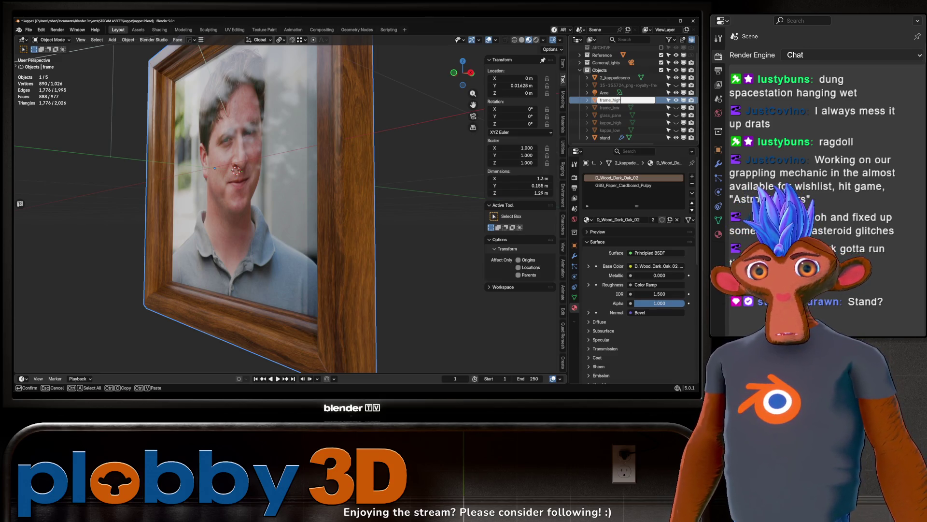
key(Return)
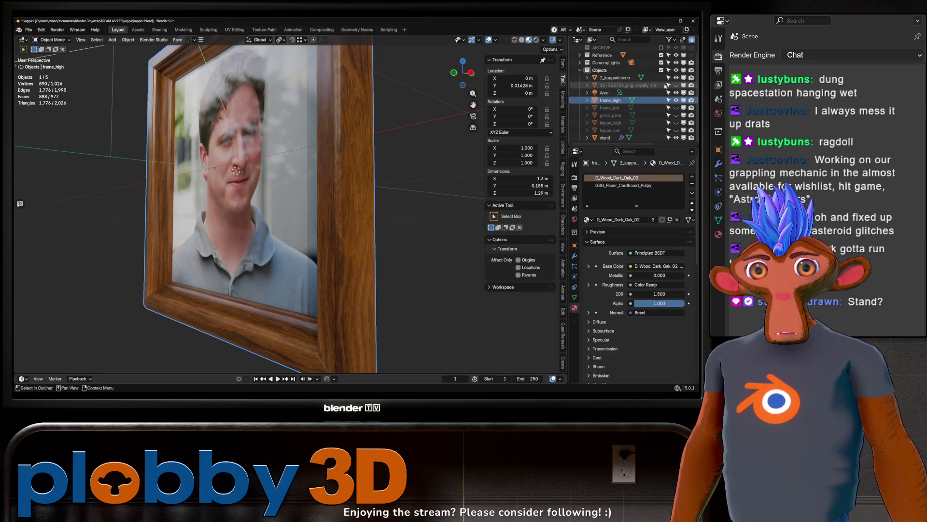
Step: Duplicate the brass stand in place, name the copy stand_low, and hide it
mouse_move(333, 166)
middle_down()
mouse_move(364, 167)
mouse_move(319, 169)
mouse_move(338, 183)
middle_up()
click(377, 205)
key(shift+d)
right_click(379, 208)
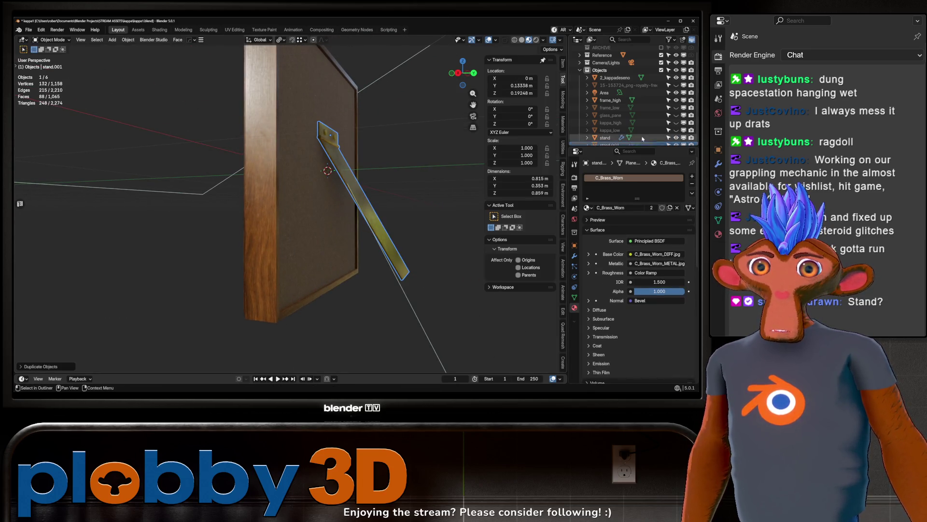
scroll(623, 97, down, 1)
double_click(610, 138)
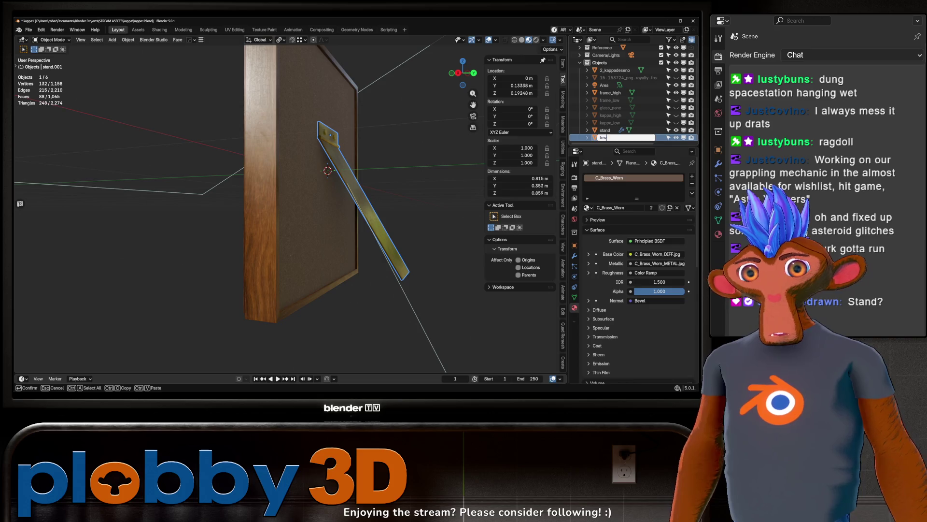
key(Return)
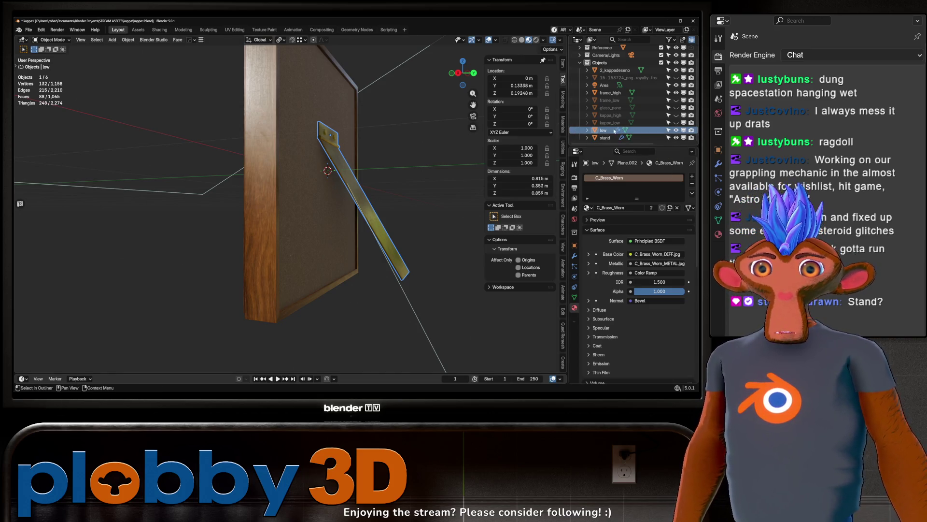
double_click(615, 130)
text(stand_)
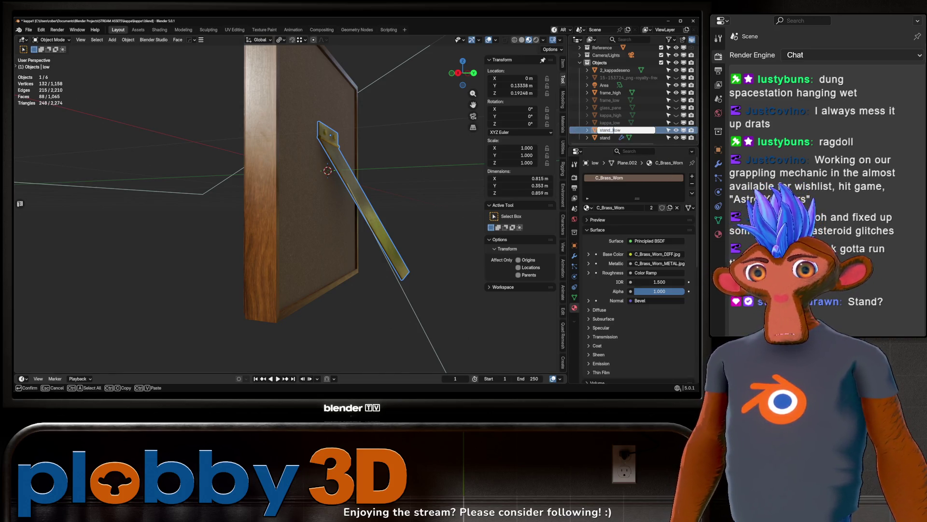
key(Return)
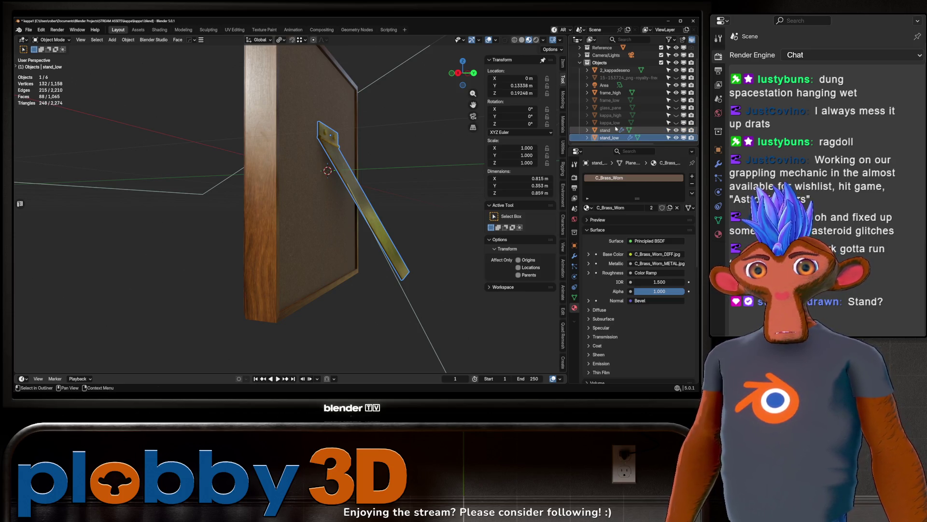
key(h)
Step: Join the portrait plane 2_kappadeseno into frame_high
mouse_move(336, 207)
middle_down()
mouse_move(376, 221)
mouse_move(329, 203)
mouse_move(330, 177)
mouse_move(355, 195)
mouse_move(401, 177)
mouse_move(306, 197)
mouse_move(292, 232)
mouse_move(351, 195)
middle_up()
click(328, 203)
shift+click(330, 178)
key(ctrl+j)
click(339, 229)
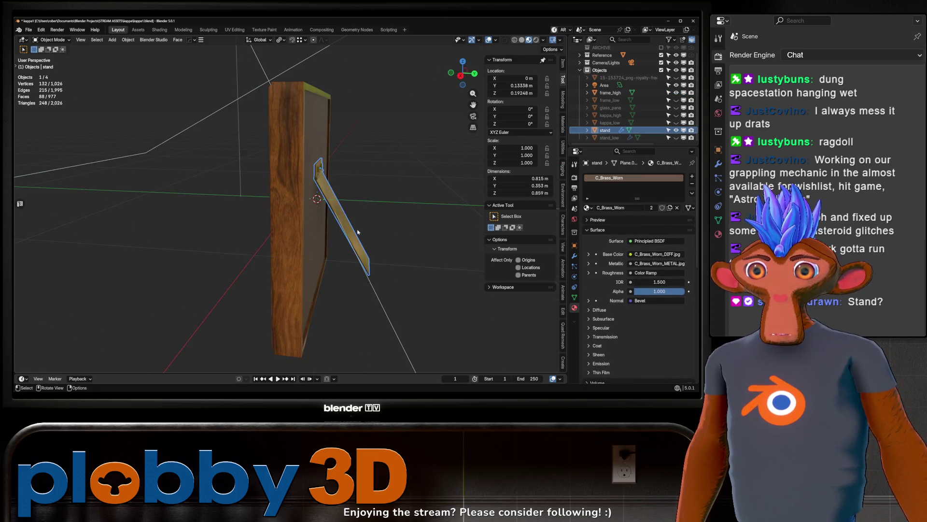
key(g)
key(Escape)
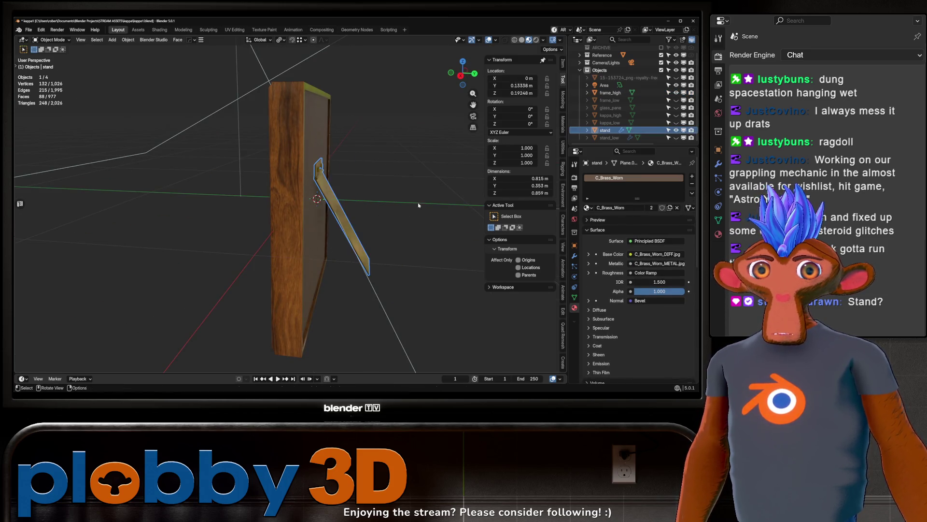
mouse_move(406, 217)
middle_down()
mouse_move(367, 184)
mouse_move(309, 184)
mouse_move(283, 195)
middle_up()
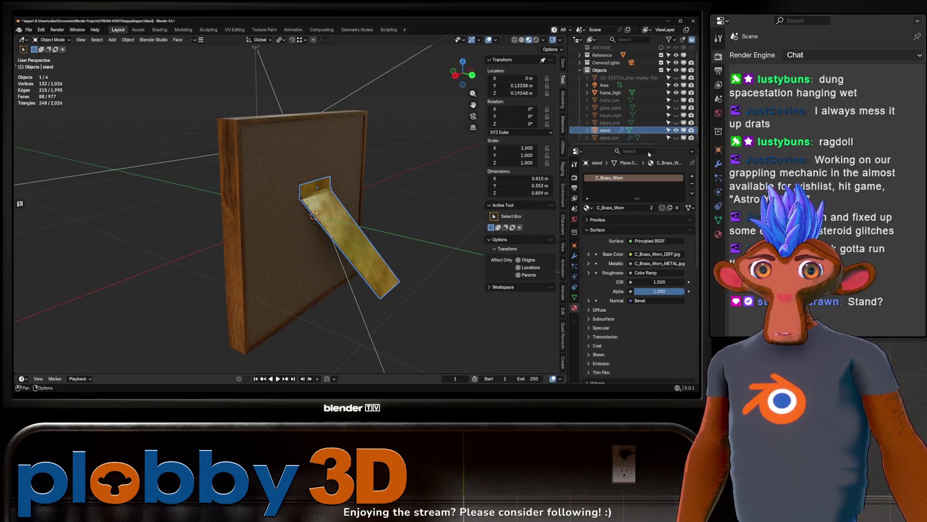
Step: Show stand_low and frame_low while hiding the high-poly stand and frame_high
click(676, 138)
scroll(310, 218, up, 3)
click(676, 130)
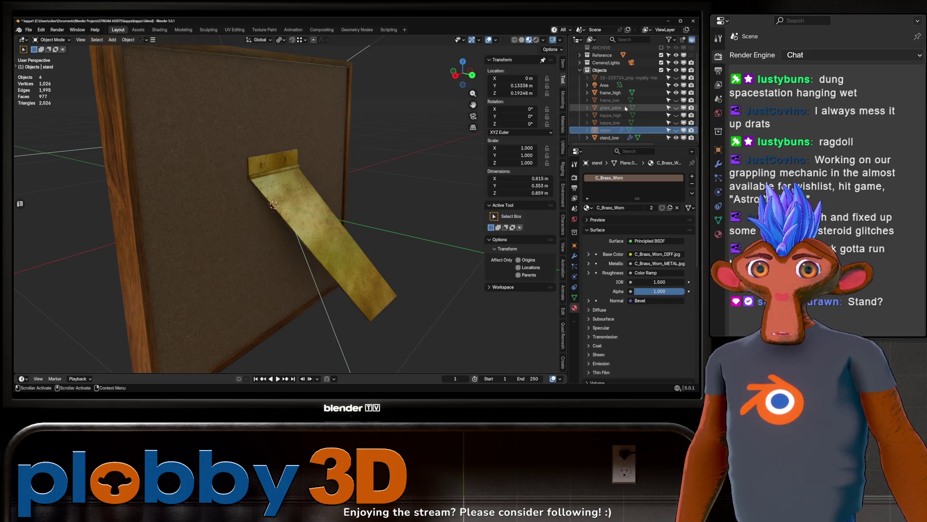
click(672, 93)
click(676, 92)
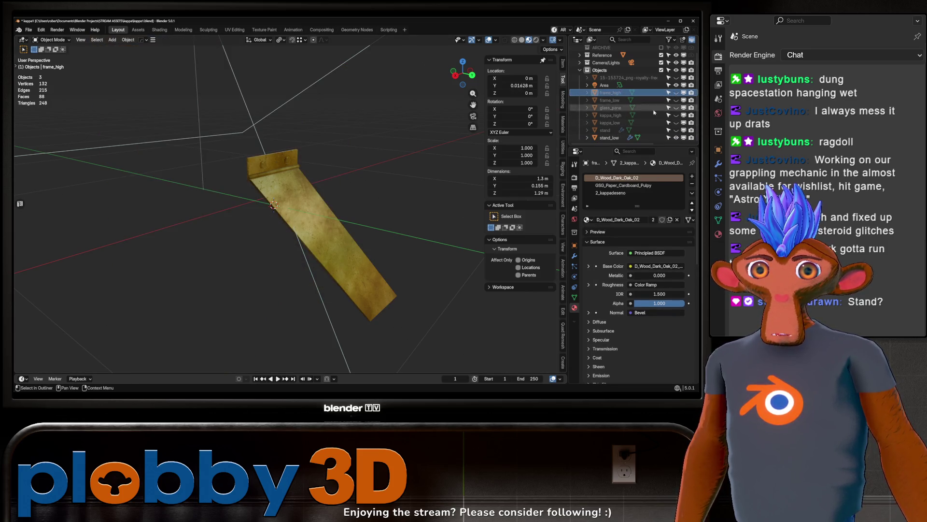
click(676, 100)
Step: Remove the material slots from frame_low and stand_low
click(621, 101)
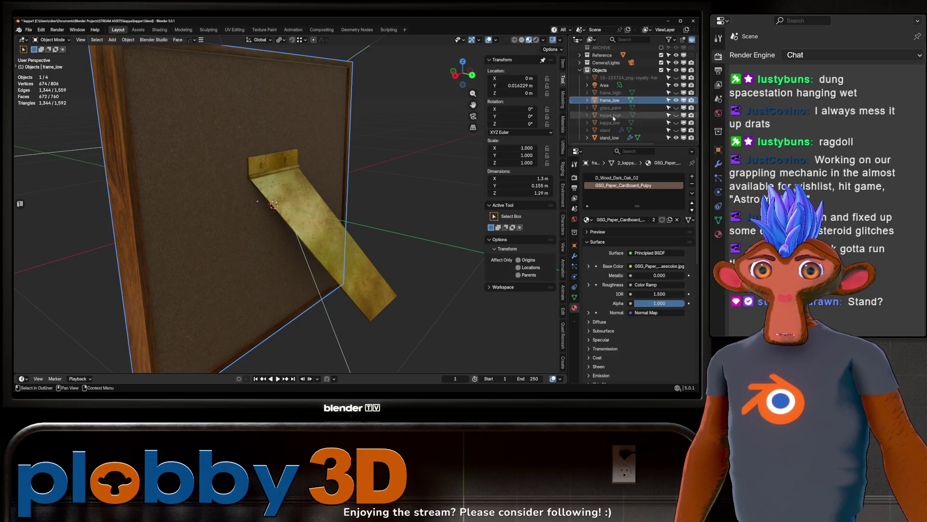
click(692, 184)
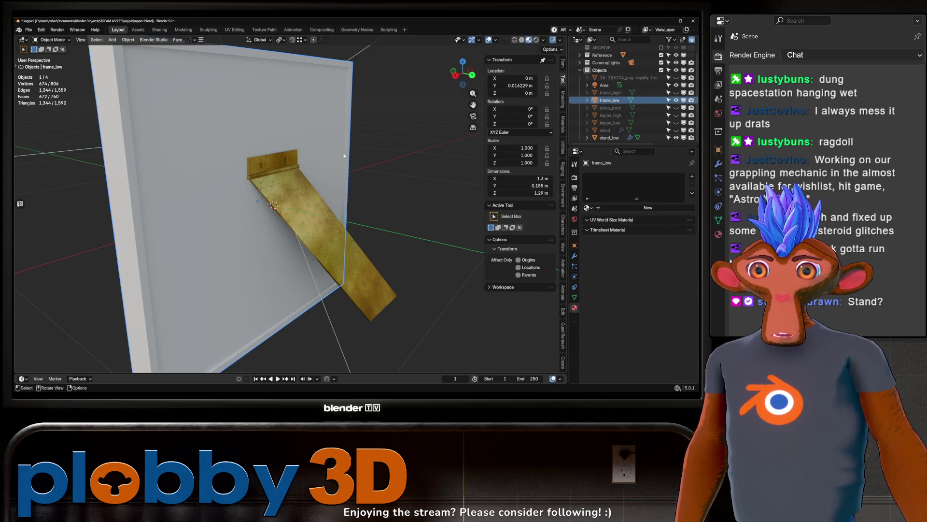
click(297, 180)
click(692, 183)
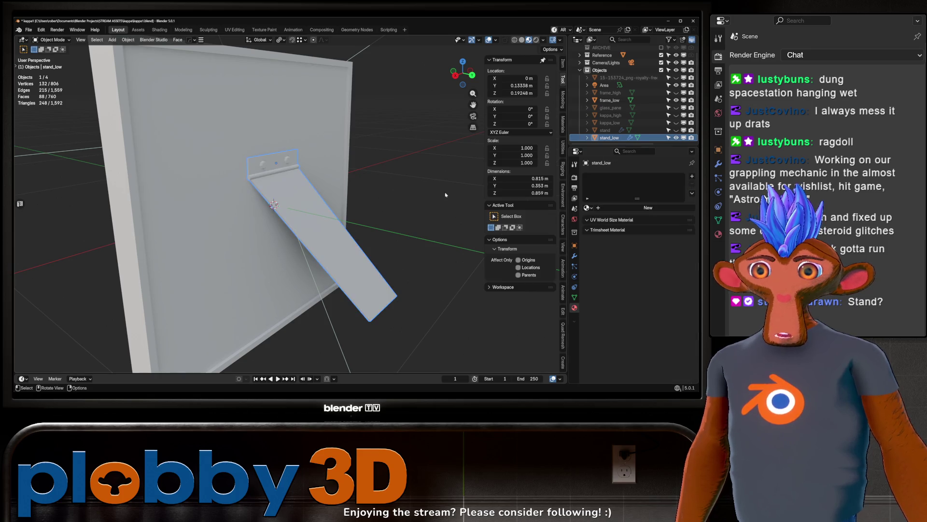
Step: Select frame_low and stand_low together and enter Edit Mode on both
mouse_move(445, 195)
middle_down()
mouse_move(319, 199)
mouse_move(333, 183)
mouse_move(420, 179)
middle_up()
shift+click(251, 227)
shift+click(312, 206)
key(Tab)
shift+middle_drag(478, 116, 431, 176)
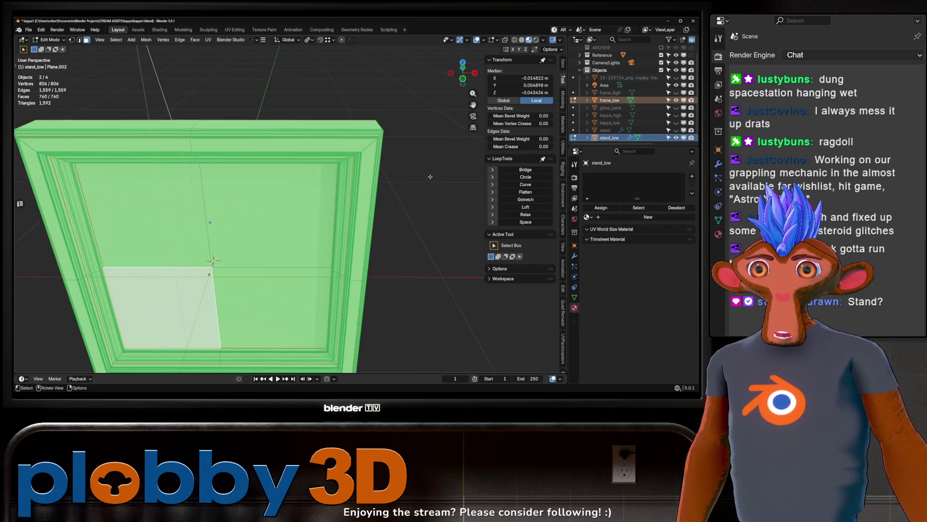
Step: In edge mode, select two edge loops on the low-poly frame
key(alt+a)
key(2)
alt+click(244, 147)
middle_drag(244, 147, 244, 147)
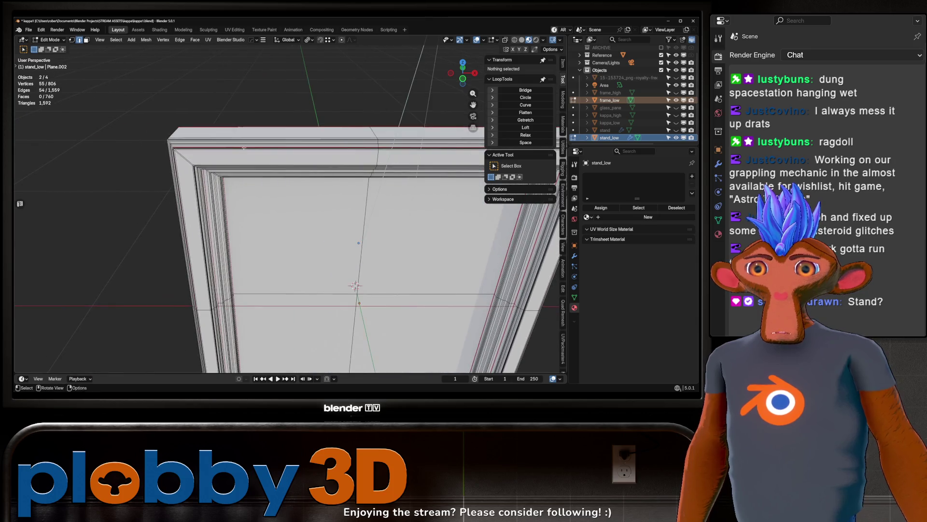
alt+shift+click(185, 157)
mouse_move(185, 157)
middle_down()
mouse_move(212, 116)
mouse_move(134, 238)
mouse_move(354, 224)
middle_up()
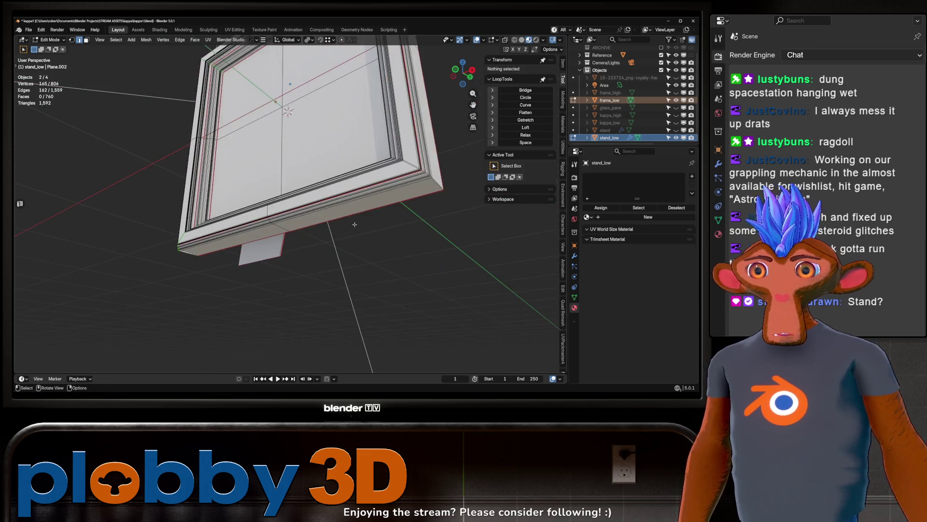
Step: Mark the selected loops as UV seams and select all the mesh geometry
right_click(431, 192)
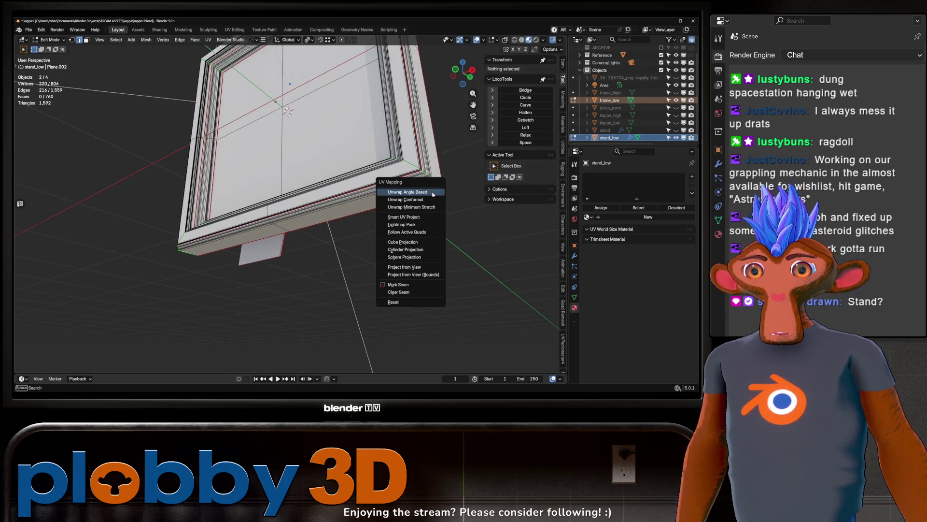
click(399, 287)
middle_drag(399, 286, 312, 283)
key(a)
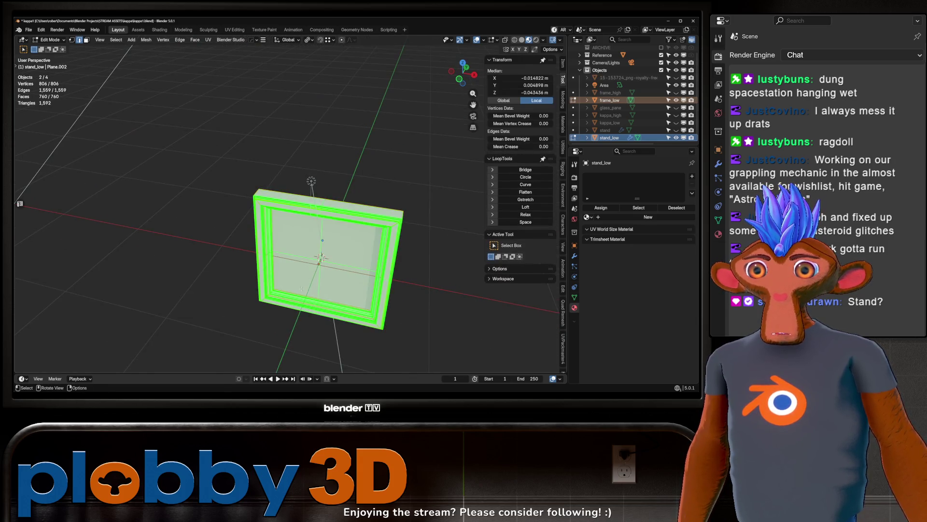
scroll(311, 283, up, 4)
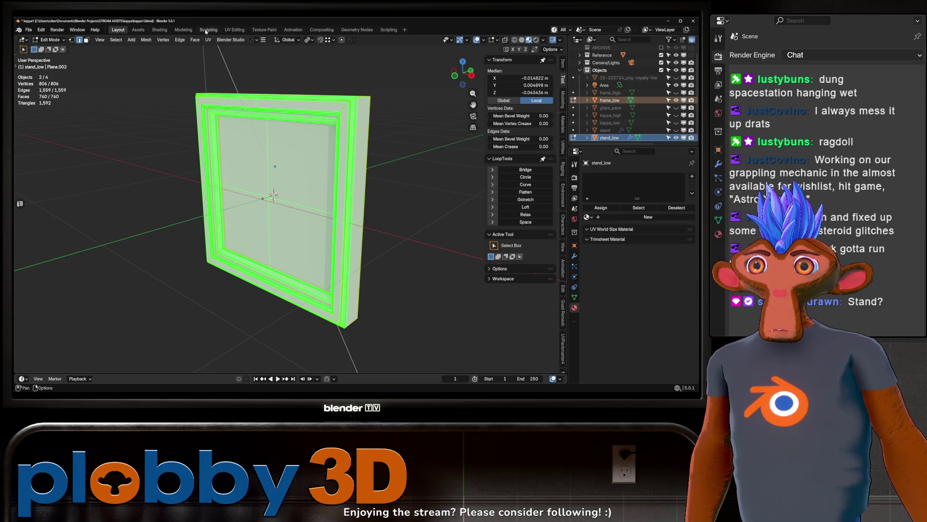
click(233, 30)
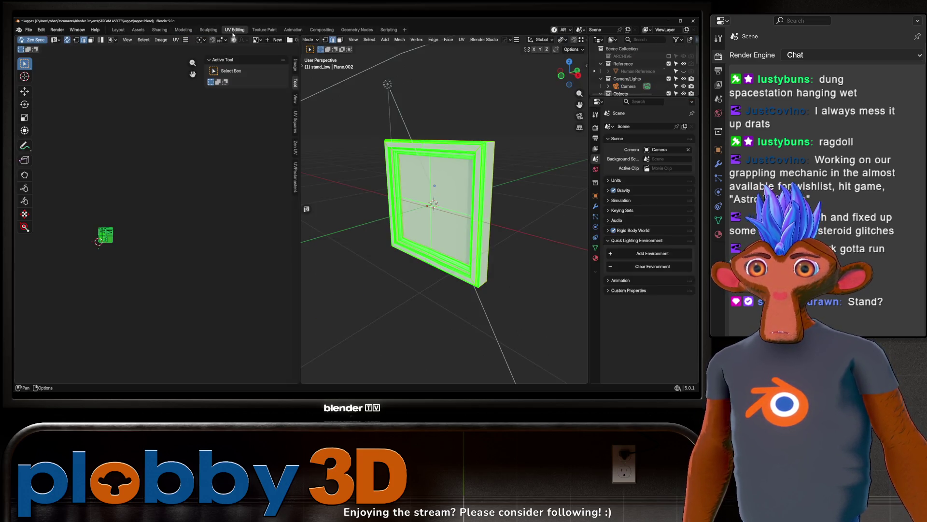
Step: Unwrap the mesh with Minimum Stretch and enable the UV Stretch overlay
key(u)
click(381, 87)
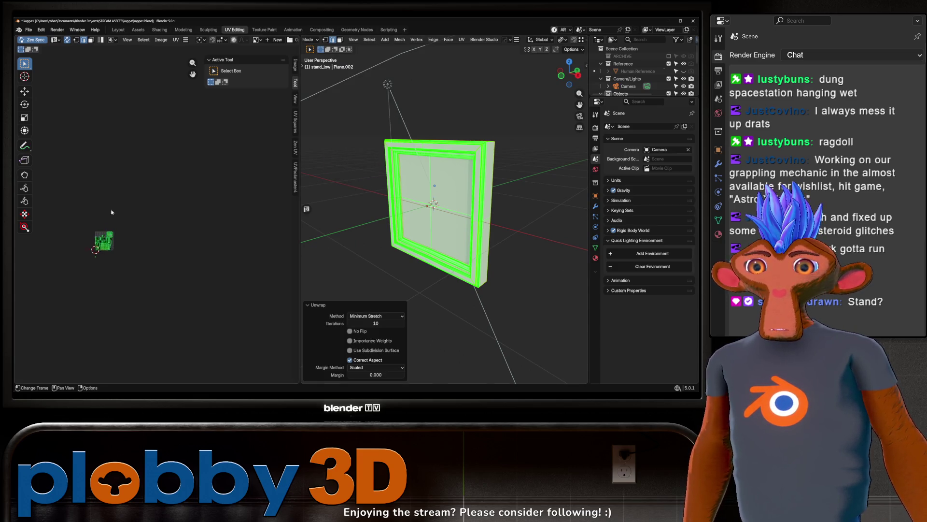
scroll(106, 235, up, 10)
click(142, 286)
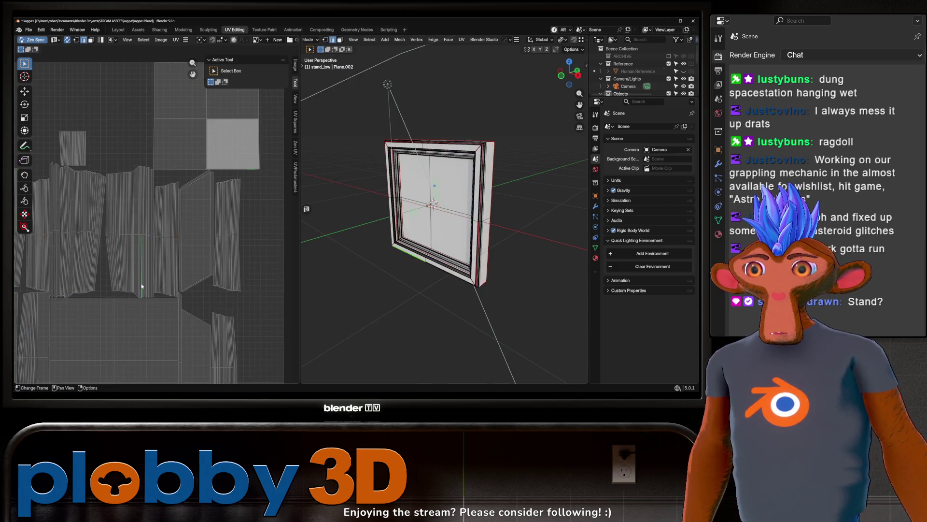
scroll(269, 41, down, 5)
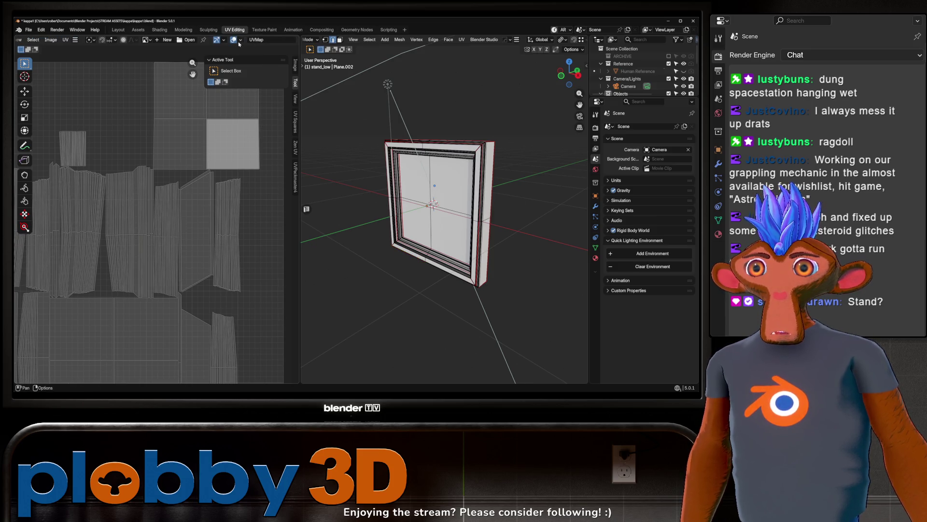
click(241, 40)
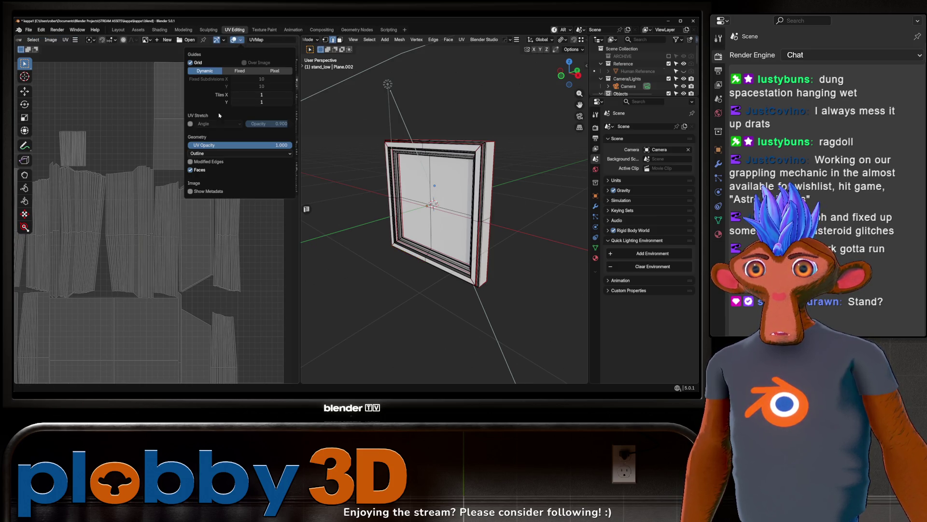
click(191, 125)
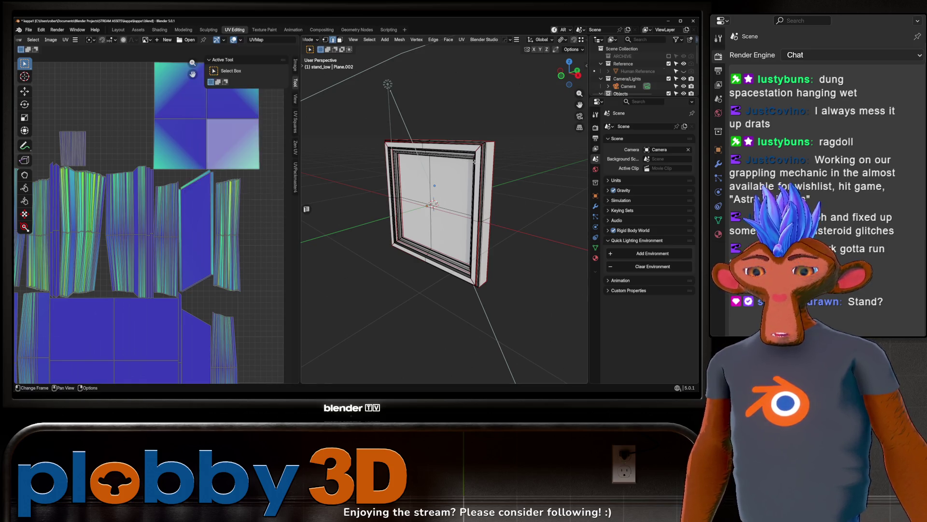
Step: Re-unwrap the whole mesh using the Conformal method
key(a)
key(u)
click(482, 135)
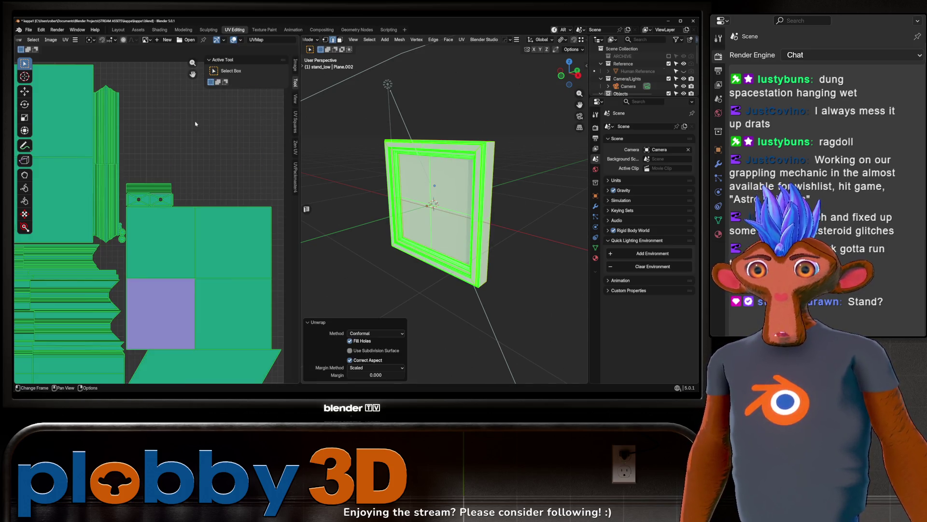
key(ctrl+z)
key(ctrl+z)
scroll(164, 260, down, 3)
scroll(165, 261, up, 3)
key(ctrl+shift+z)
key(ctrl+shift+z)
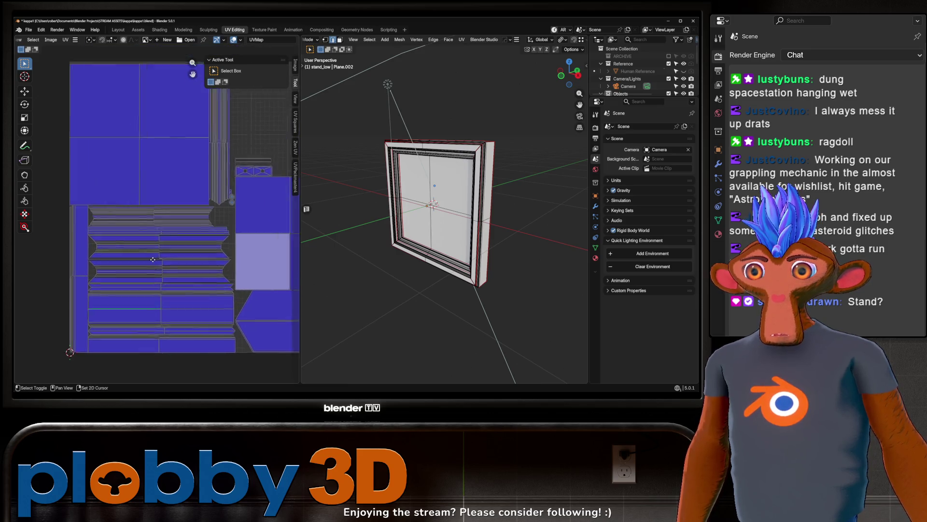
Step: In UVPackmaster, enable Pixel Margin and set the texture size to 2048
click(295, 177)
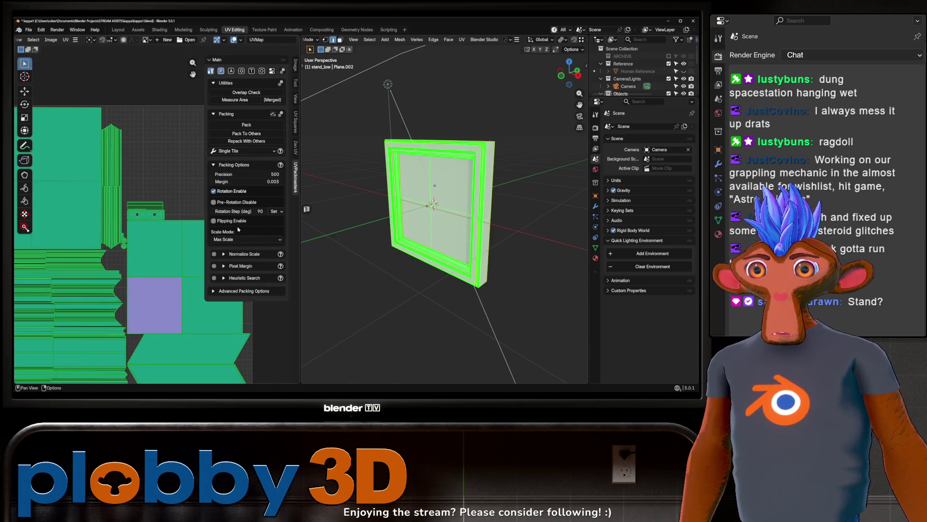
click(224, 265)
click(223, 265)
click(223, 254)
click(223, 254)
click(223, 266)
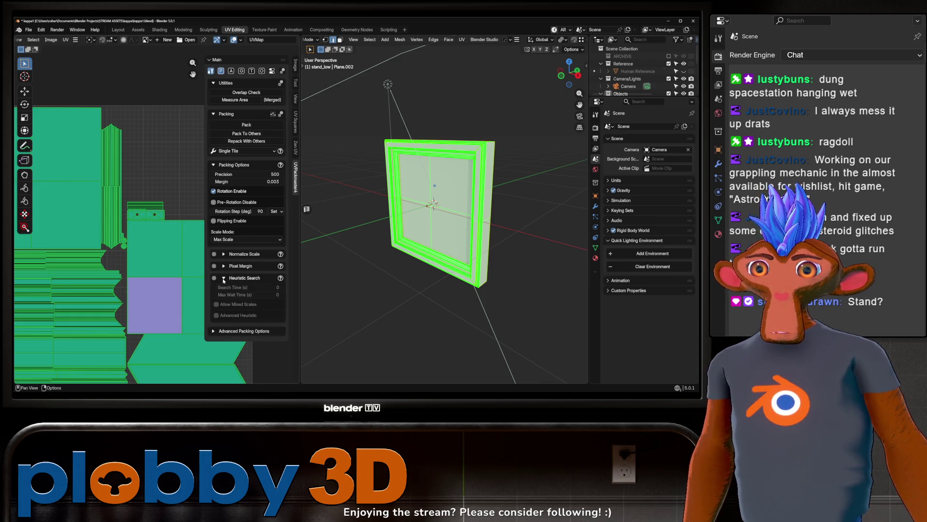
click(224, 265)
click(223, 265)
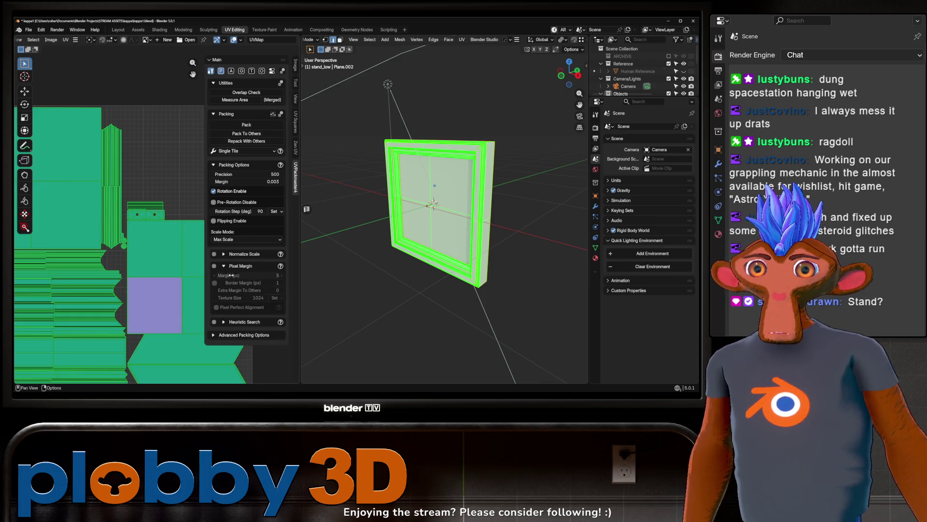
click(213, 266)
click(281, 299)
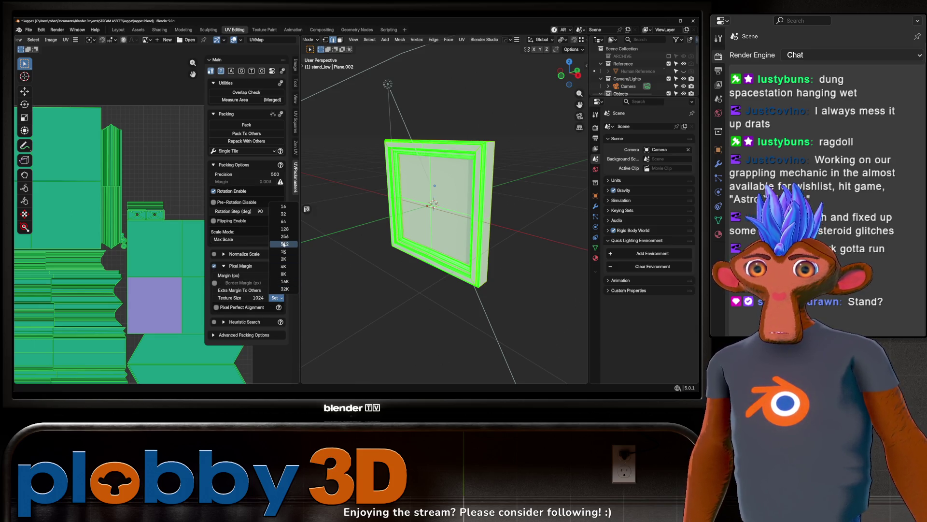
click(283, 259)
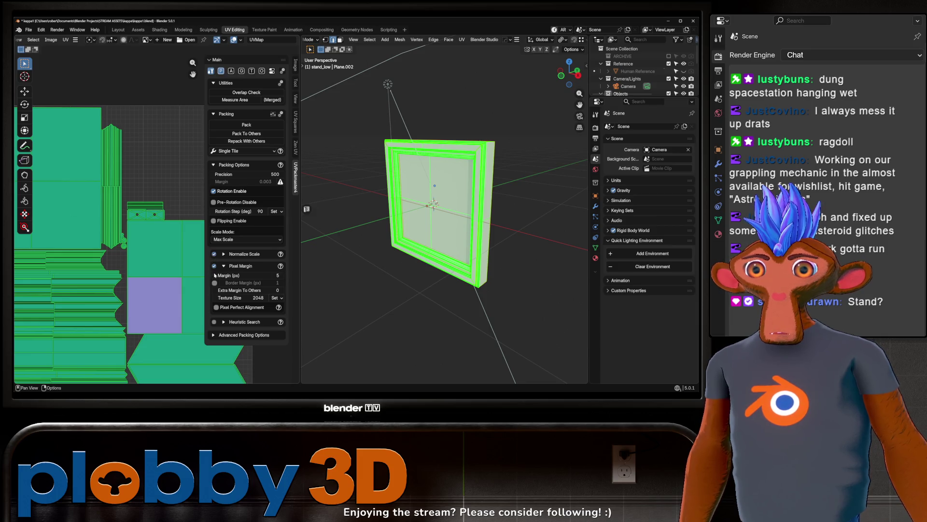
Step: Pack the UV islands with Heuristic Search enabled, then stop and apply the layout
click(215, 322)
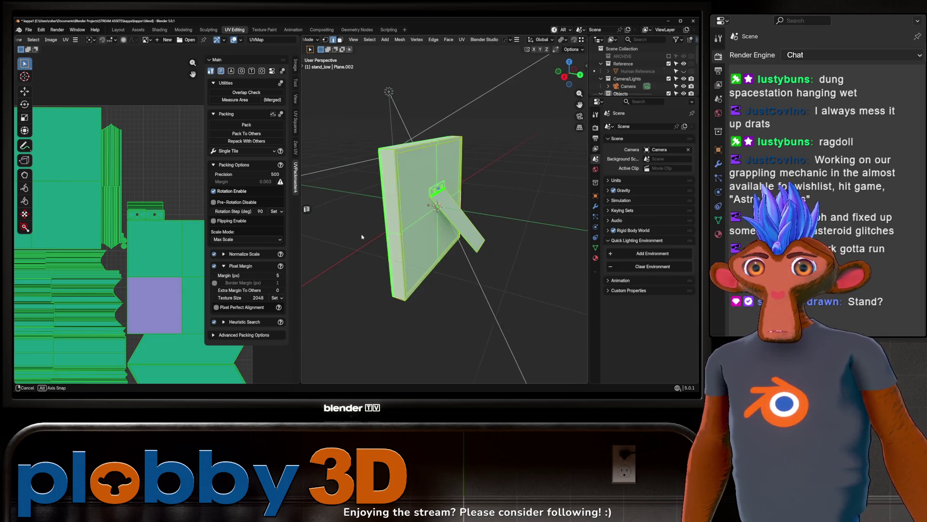
click(234, 141)
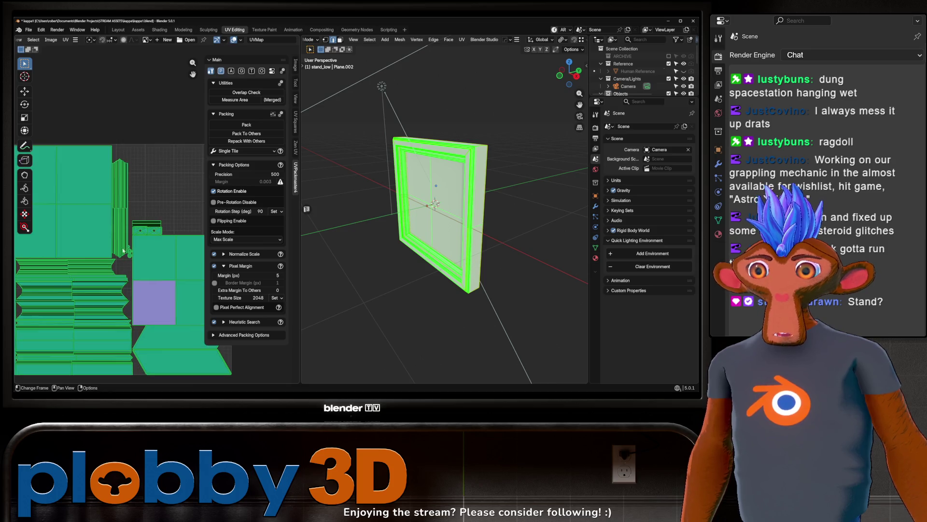
click(243, 126)
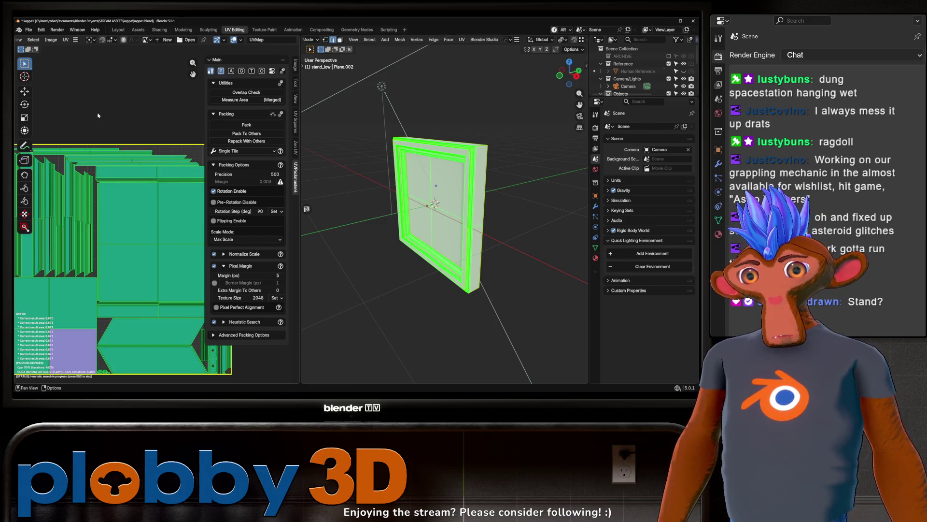
scroll(70, 232, down, 4)
scroll(87, 227, up, 6)
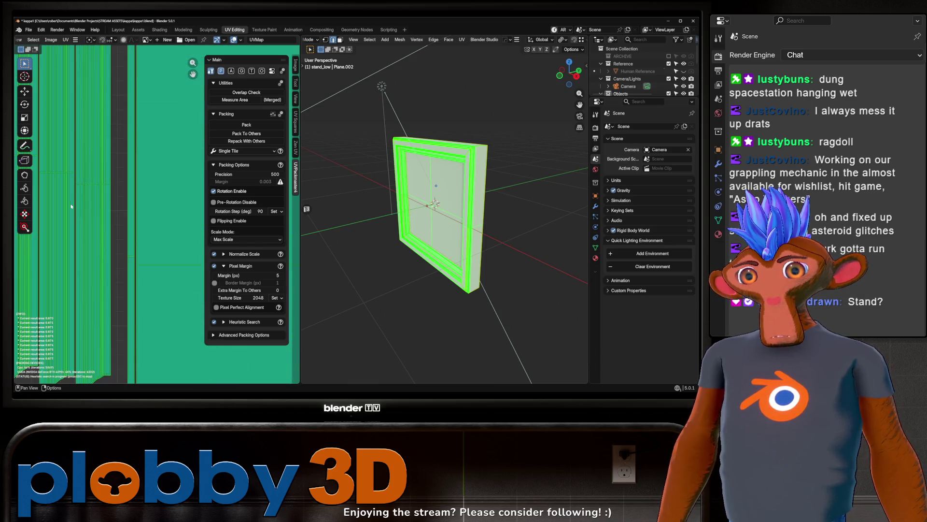
scroll(106, 216, down, 3)
scroll(106, 215, up, 2)
scroll(107, 222, down, 5)
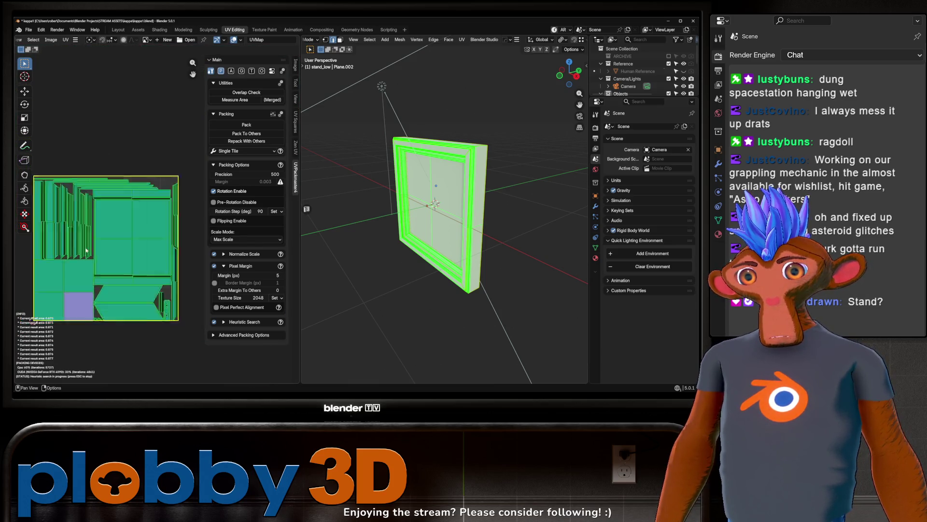
scroll(107, 248, up, 8)
scroll(108, 248, down, 2)
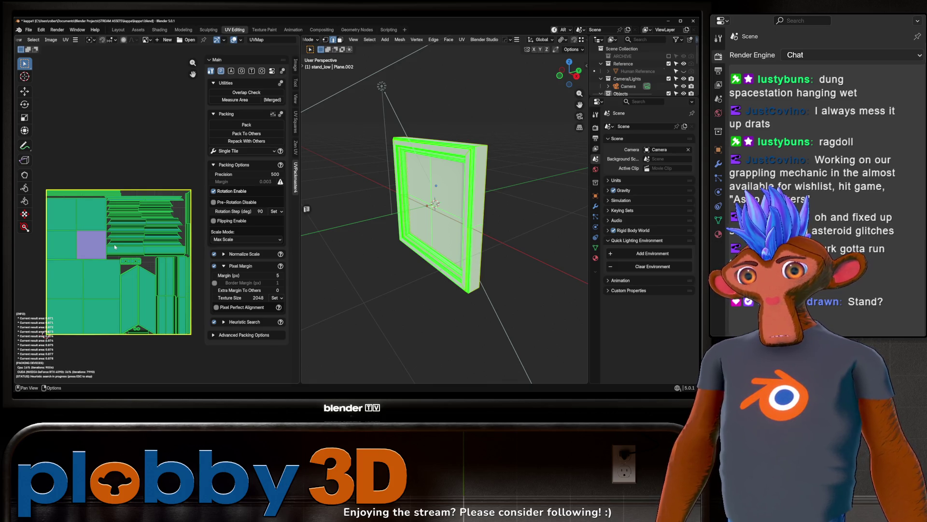
key(Escape)
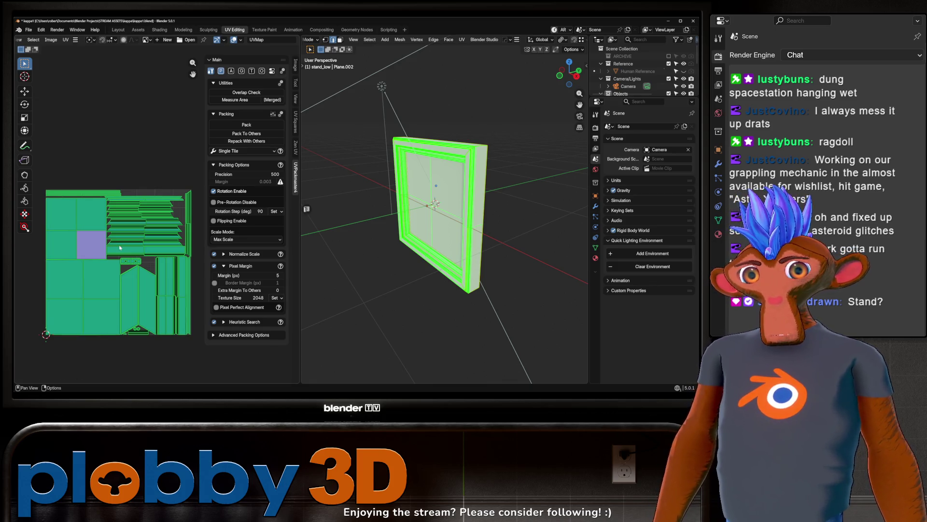
click(118, 31)
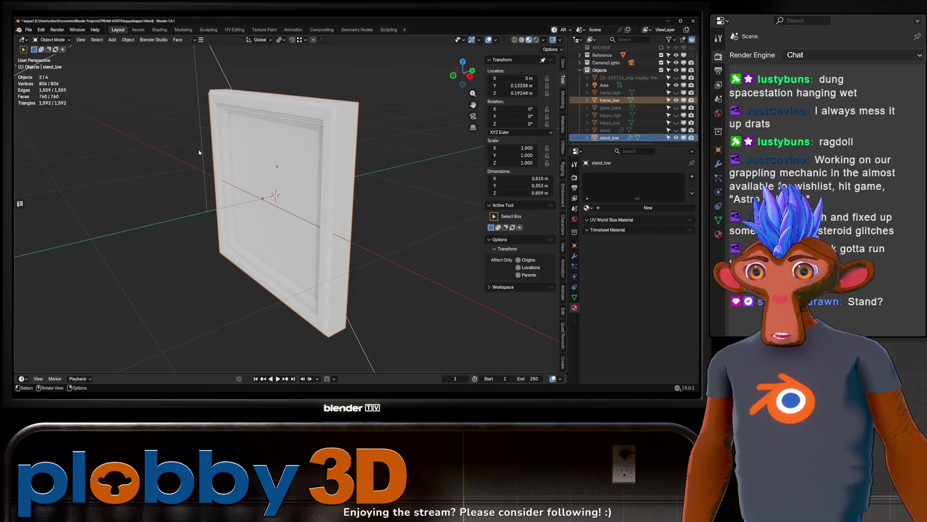
Step: Save the file and load SimpleBake's Bake to Targ preset in Render properties
middle_drag(270, 188, 308, 191)
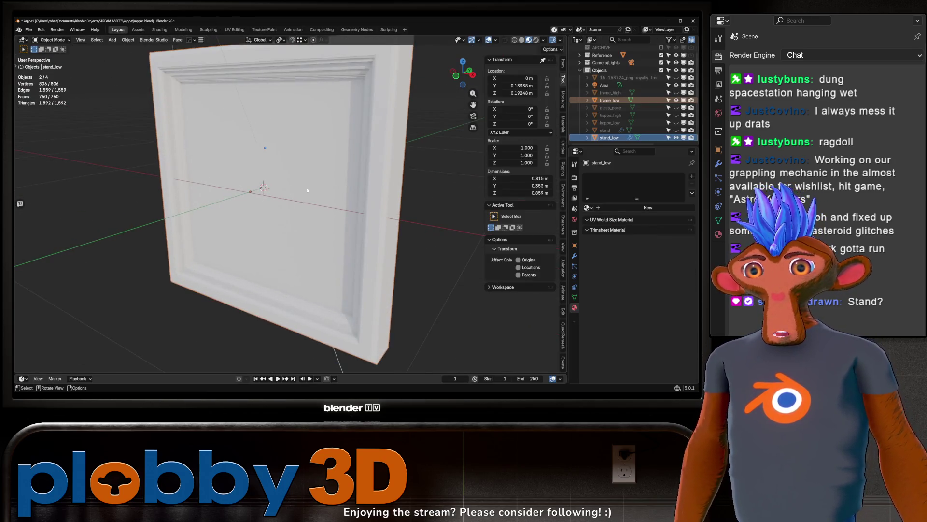
click(574, 178)
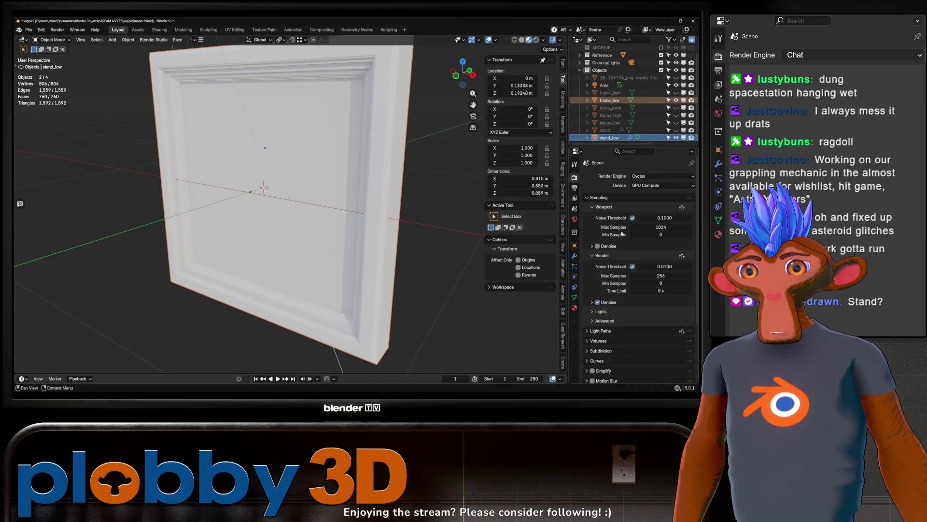
scroll(628, 241, down, 3)
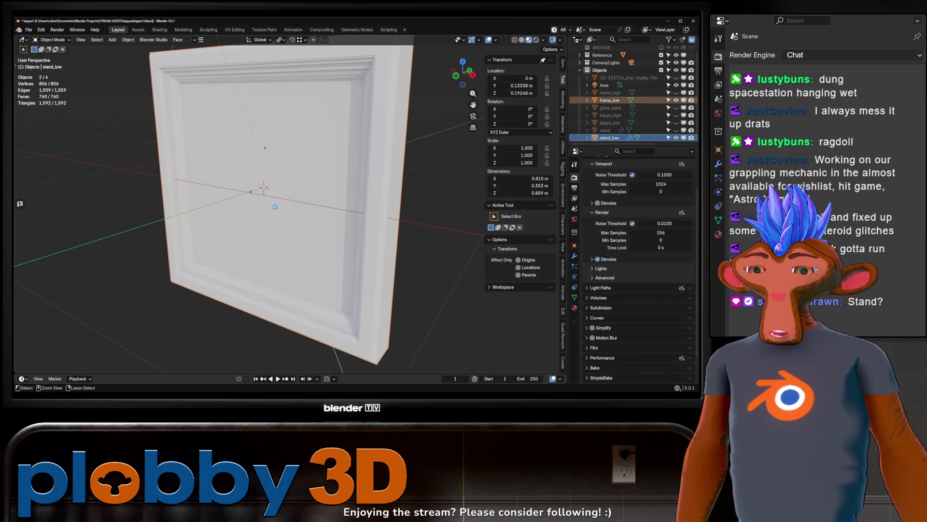
key(ctrl+s)
scroll(612, 327, down, 2)
click(601, 347)
scroll(601, 345, down, 8)
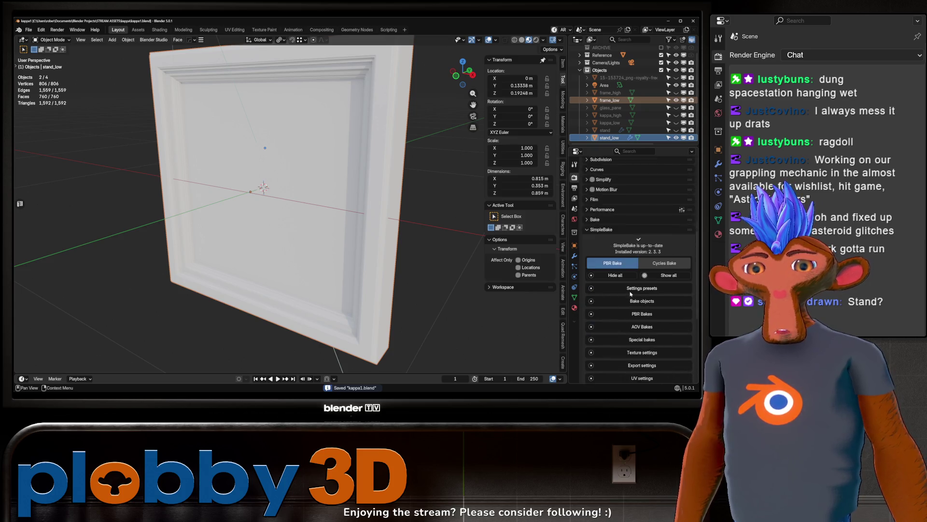
click(687, 213)
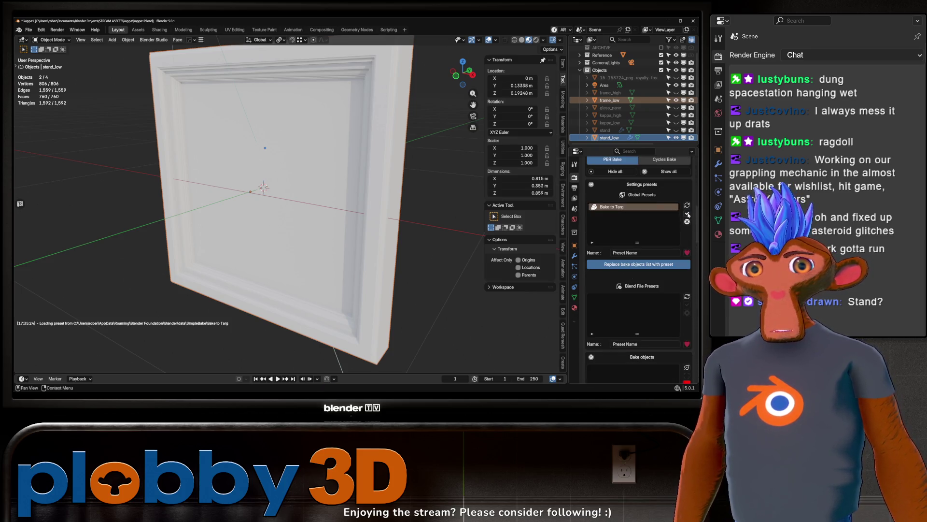
Step: Unhide frame_high and glass_pane, then delete glass_pane
mouse_move(353, 204)
shift+middle_down()
mouse_move(386, 223)
mouse_move(360, 218)
shift+middle_up()
click(676, 92)
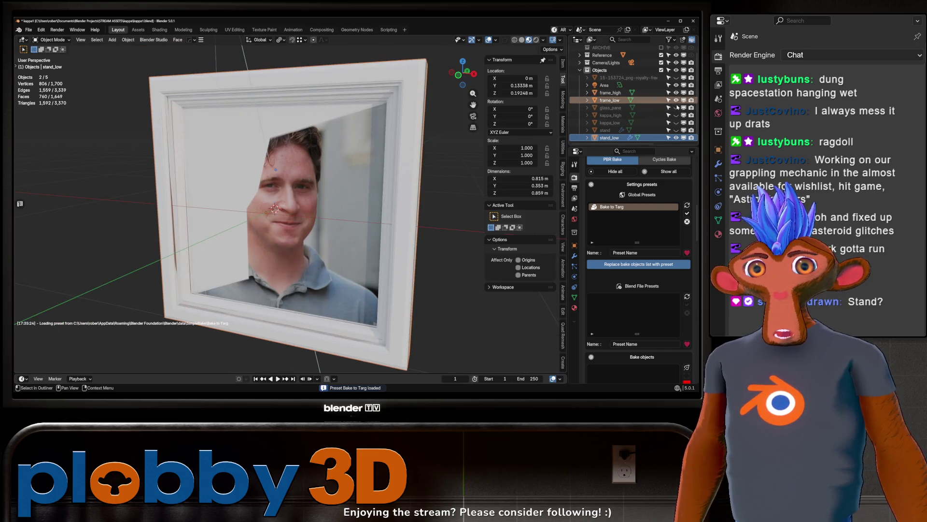
click(676, 107)
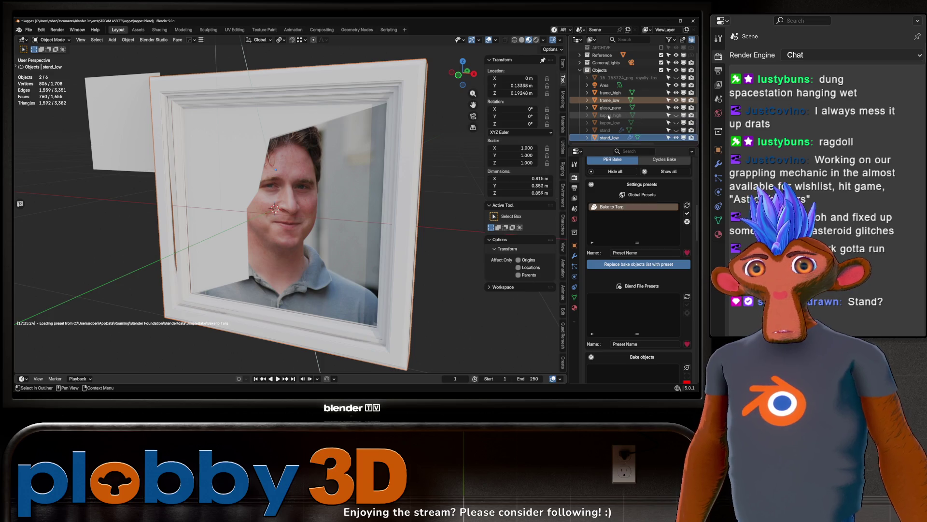
click(610, 108)
middle_drag(278, 137, 134, 129)
mouse_move(183, 145)
middle_down()
mouse_move(159, 142)
mouse_move(190, 139)
mouse_move(298, 203)
mouse_move(346, 165)
mouse_move(309, 167)
mouse_move(429, 173)
middle_up()
key(Delete)
scroll(232, 169, up, 3)
scroll(298, 204, down, 4)
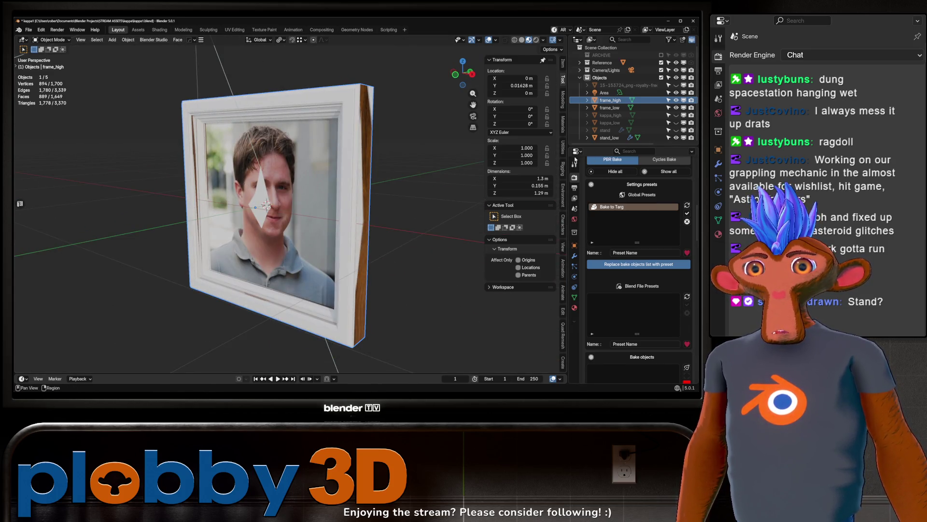
double_click(605, 129)
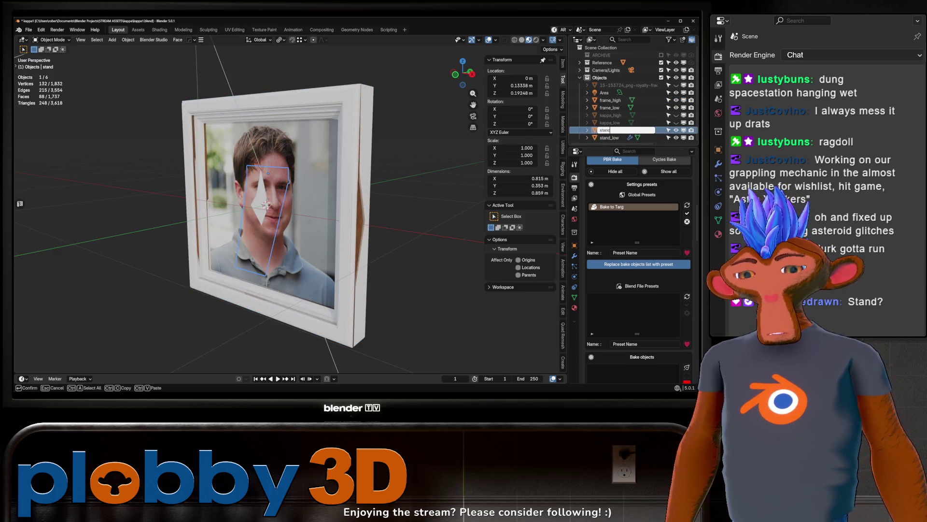
Step: Rename the stand to stand_high and add both high-poly objects to SimpleBake's bake list
text(_high)
key(Return)
scroll(638, 217, down, 2)
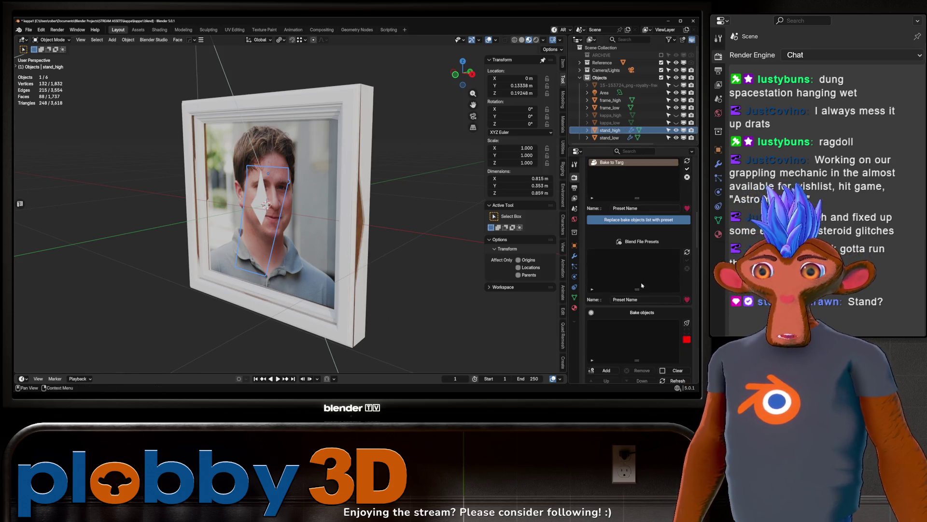
ctrl+click(610, 100)
scroll(636, 315, down, 3)
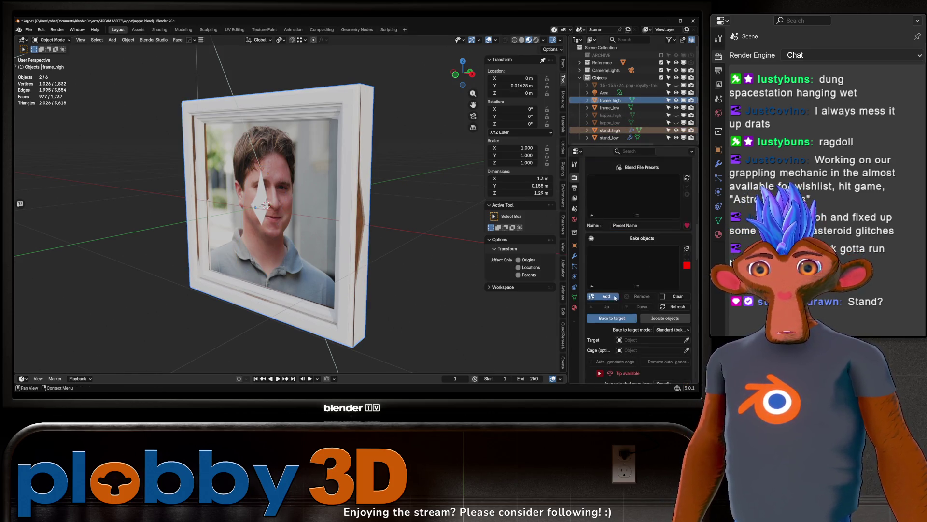
click(615, 297)
Step: Set bake-to-target to Auto-match high to low by name, with cage extrusion 0
scroll(639, 319, down, 4)
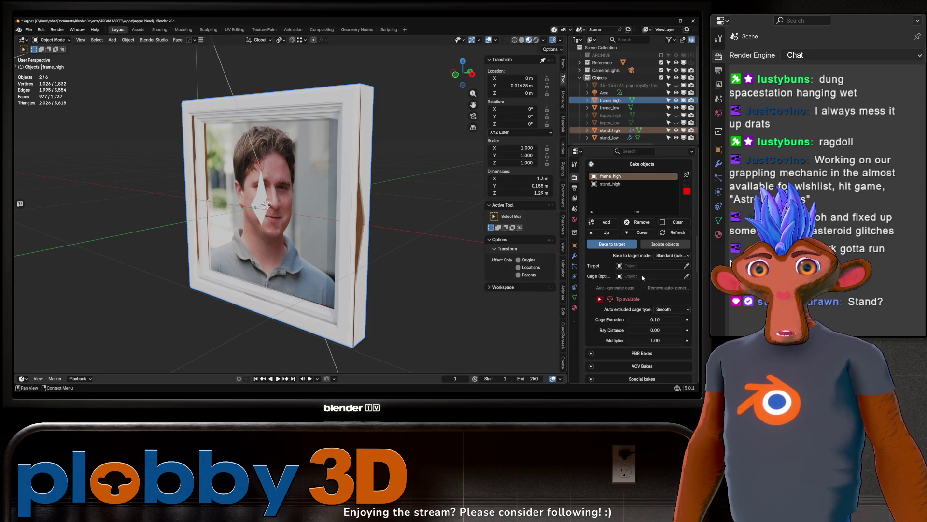
click(664, 258)
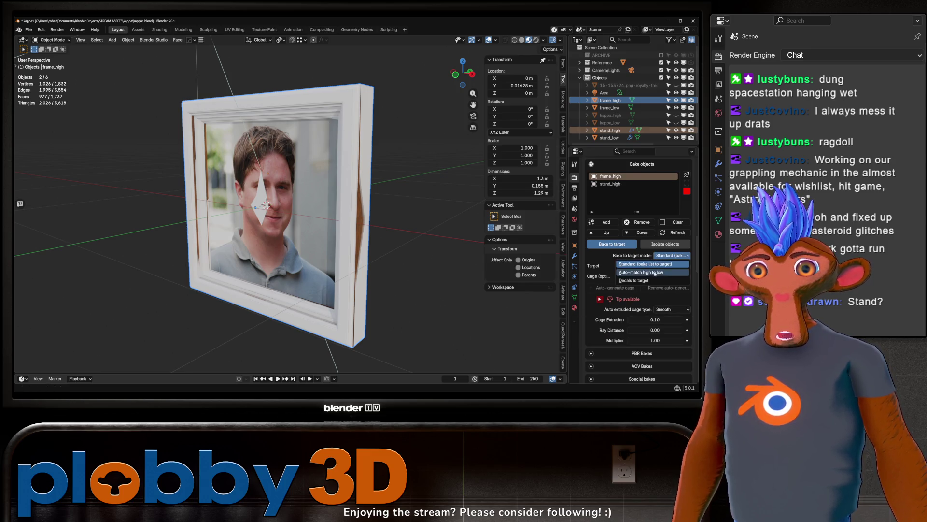
click(667, 272)
click(669, 267)
click(661, 274)
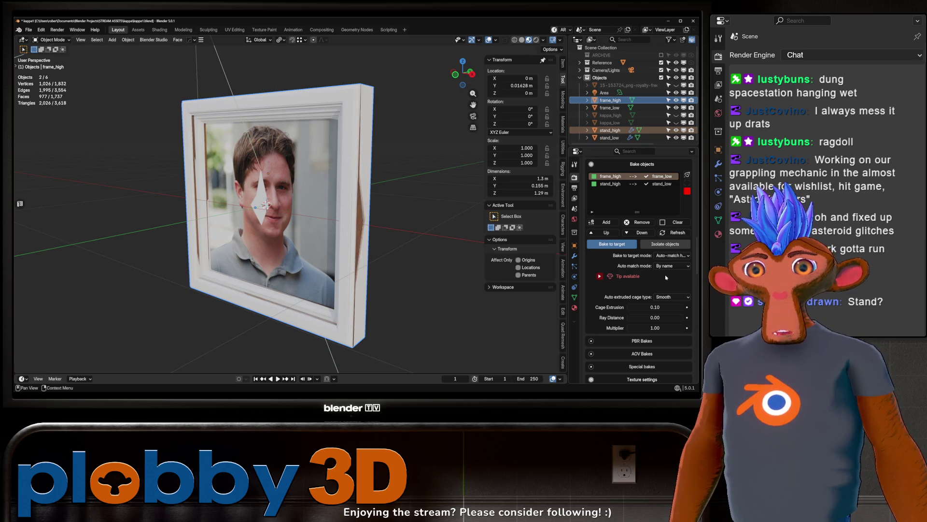
scroll(653, 284, down, 2)
click(657, 263)
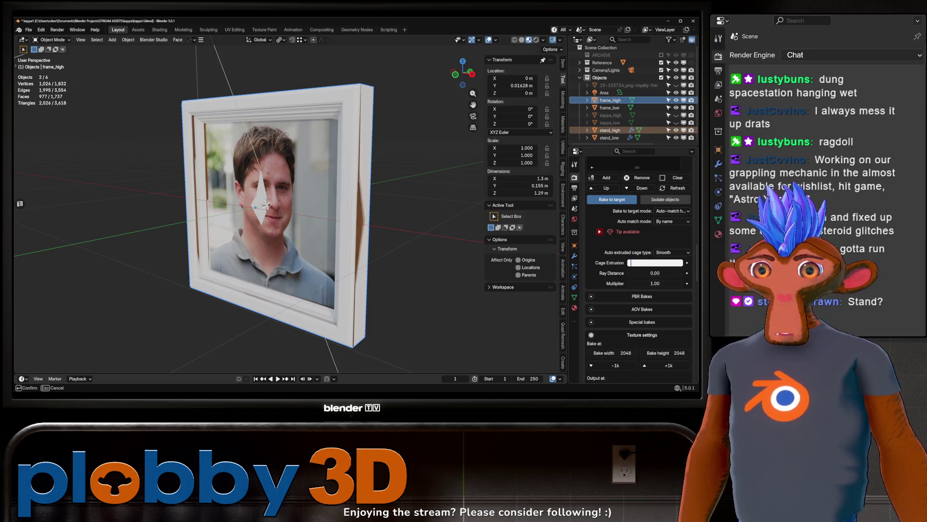
key(Return)
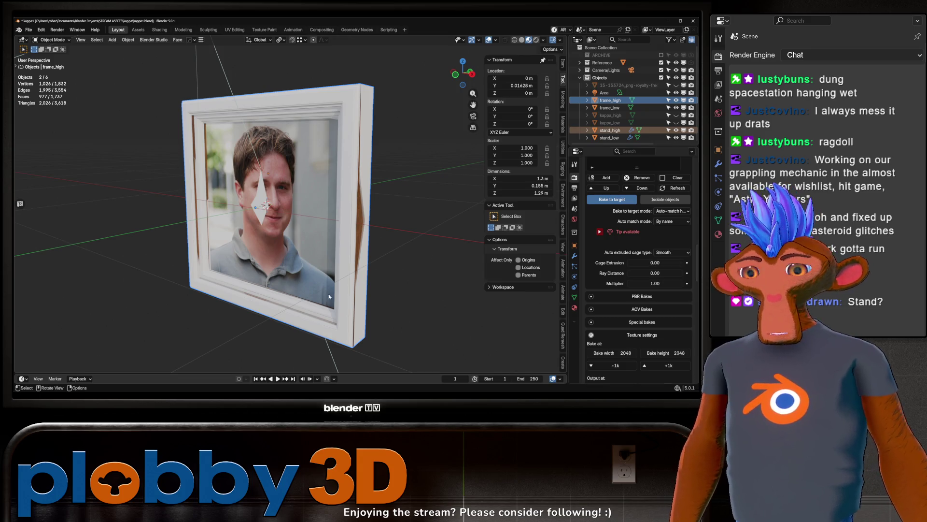
middle_drag(355, 234, 386, 232)
click(640, 296)
scroll(640, 268, down, 5)
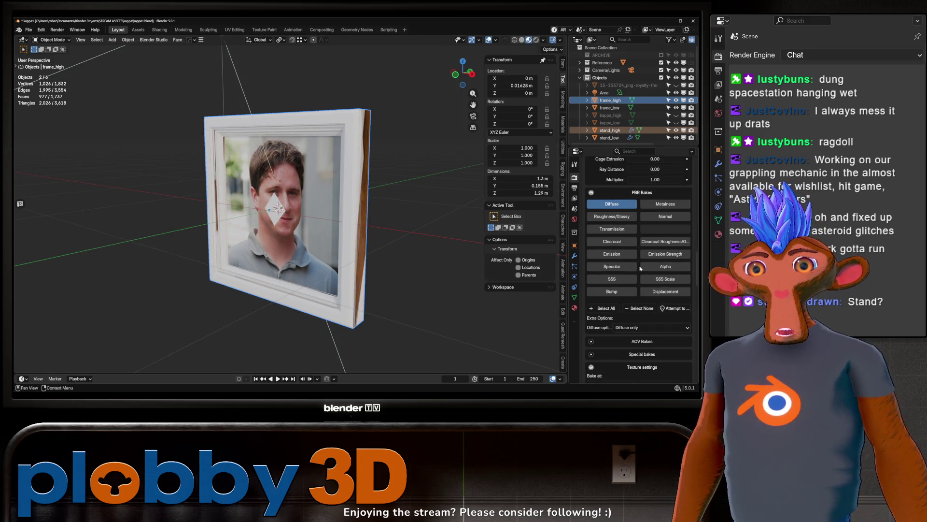
click(675, 308)
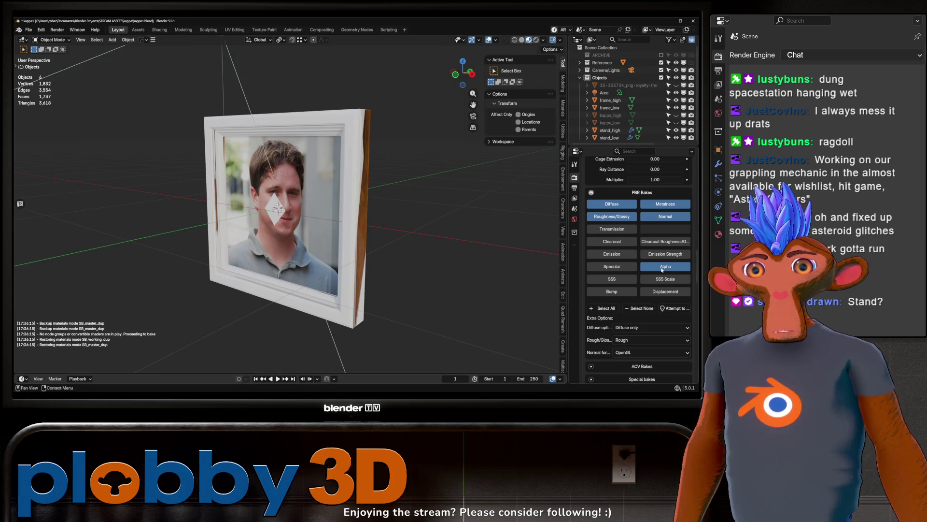
mouse_move(381, 231)
middle_down()
mouse_move(351, 197)
mouse_move(340, 233)
mouse_move(348, 237)
mouse_move(384, 190)
middle_up()
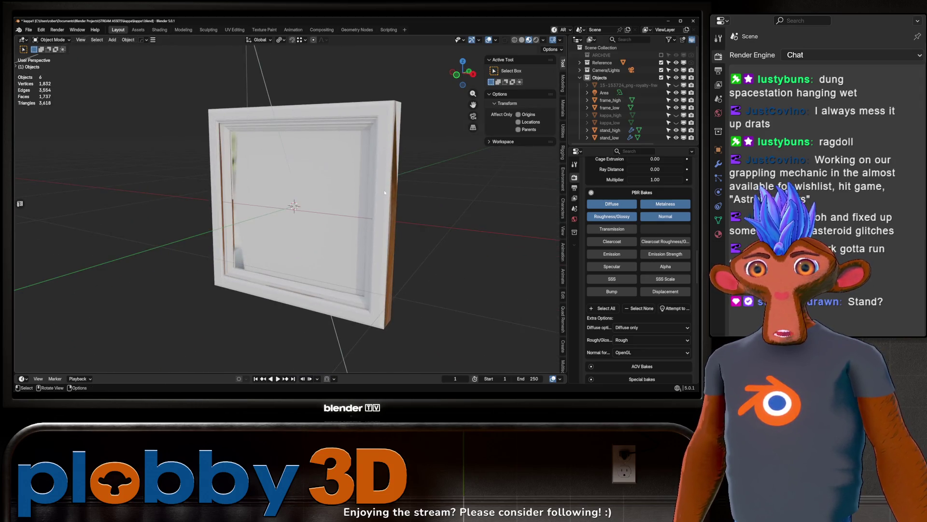
scroll(629, 270, down, 3)
scroll(629, 270, down, 2)
middle_drag(425, 241, 394, 237)
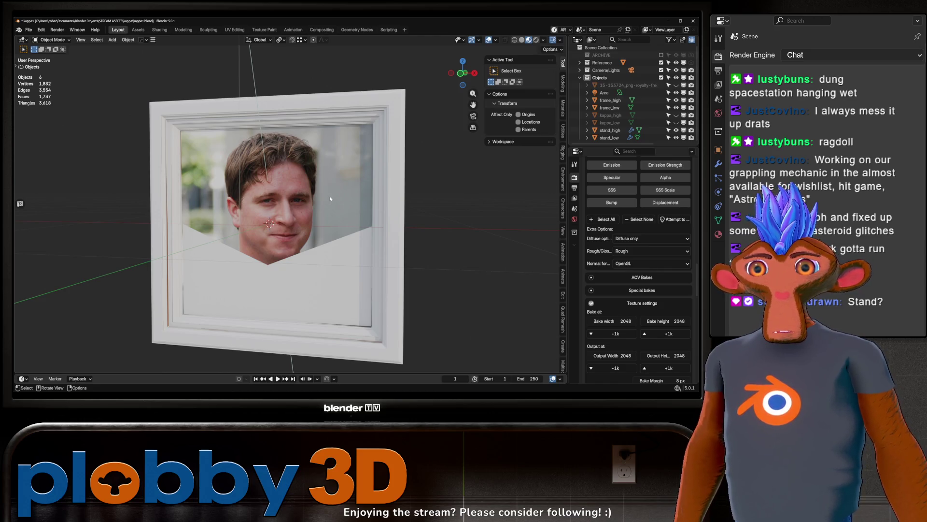
scroll(690, 301, down, 2)
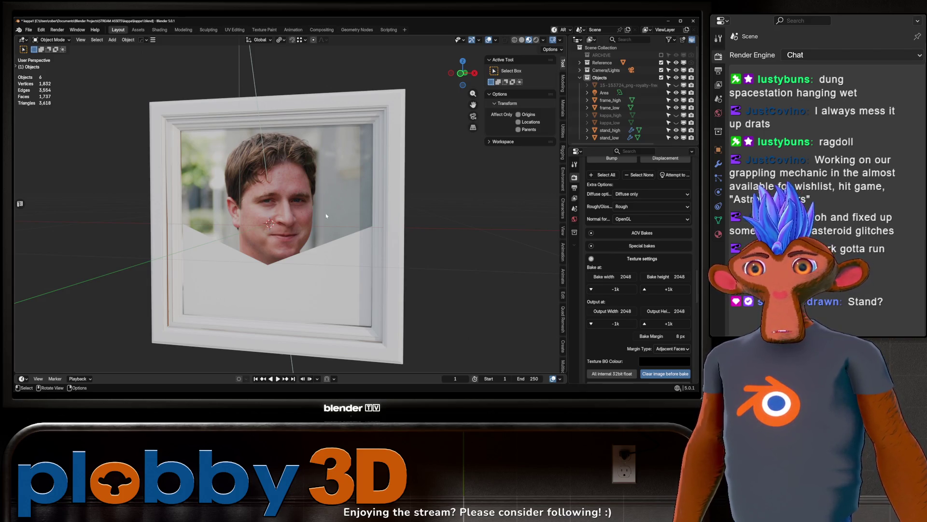
mouse_move(326, 216)
middle_down()
mouse_move(444, 213)
mouse_move(442, 250)
mouse_move(427, 272)
mouse_move(334, 254)
mouse_move(612, 331)
middle_up()
click(681, 336)
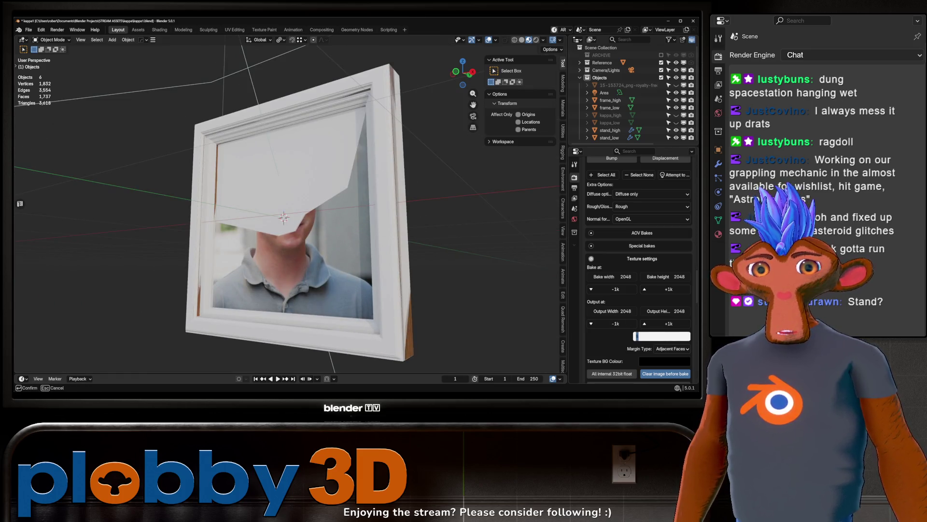
Step: Set a 4 px bake margin and bake all objects into one texture set named kappa_photo
key(Return)
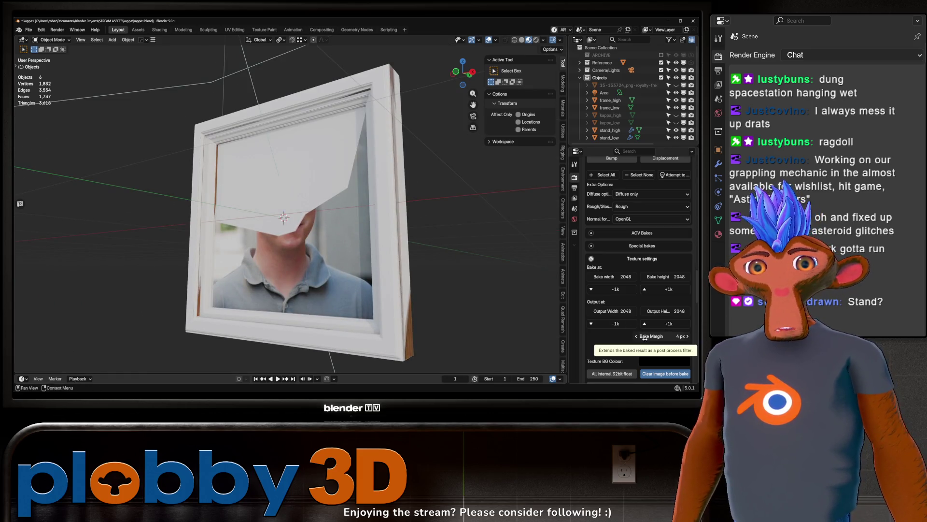
scroll(603, 330, down, 2)
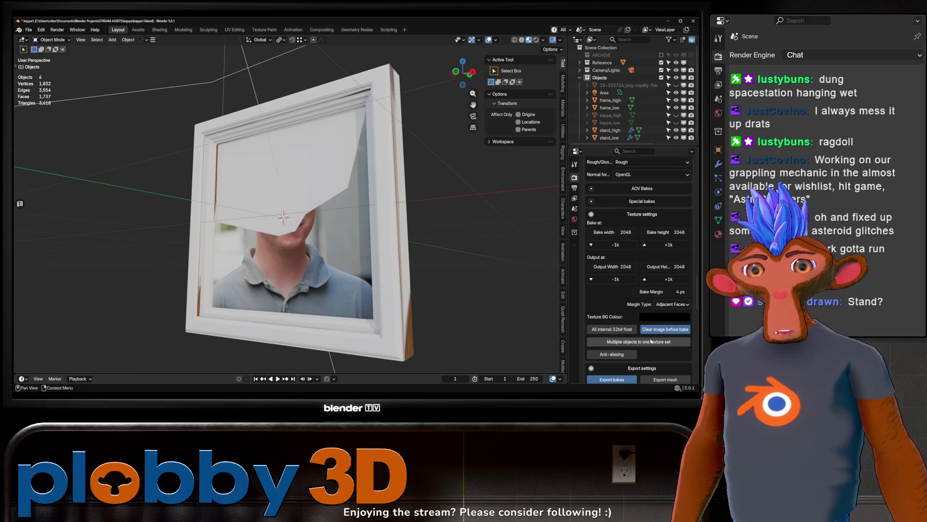
click(623, 342)
scroll(622, 318, down, 2)
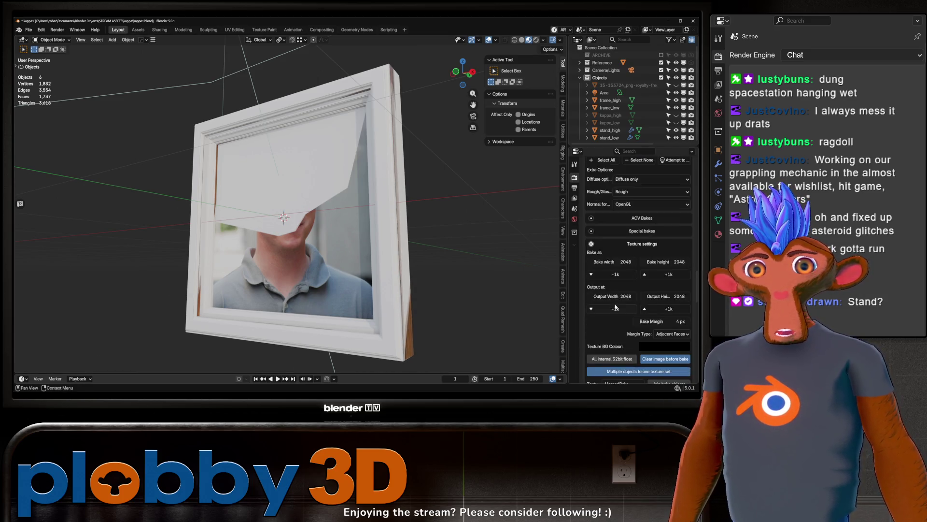
scroll(620, 309, down, 2)
scroll(618, 310, down, 3)
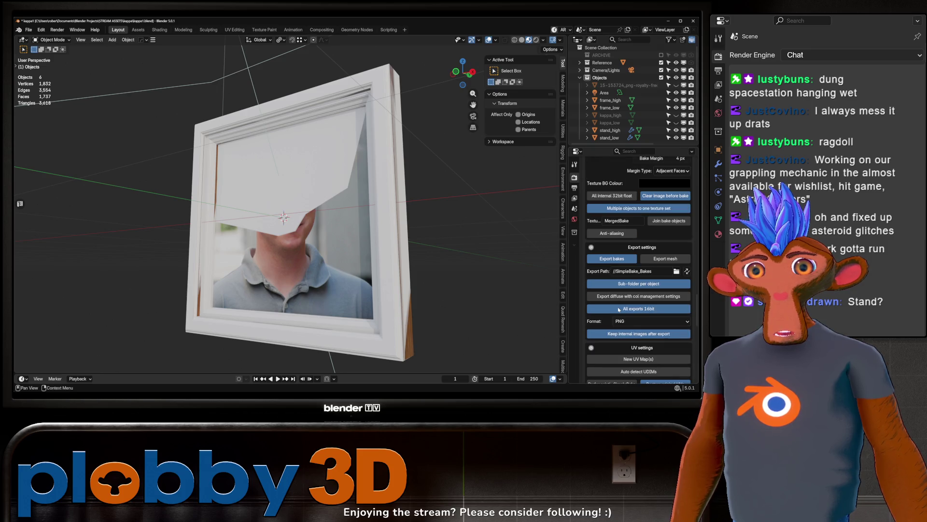
click(623, 221)
text(kappa_ph)
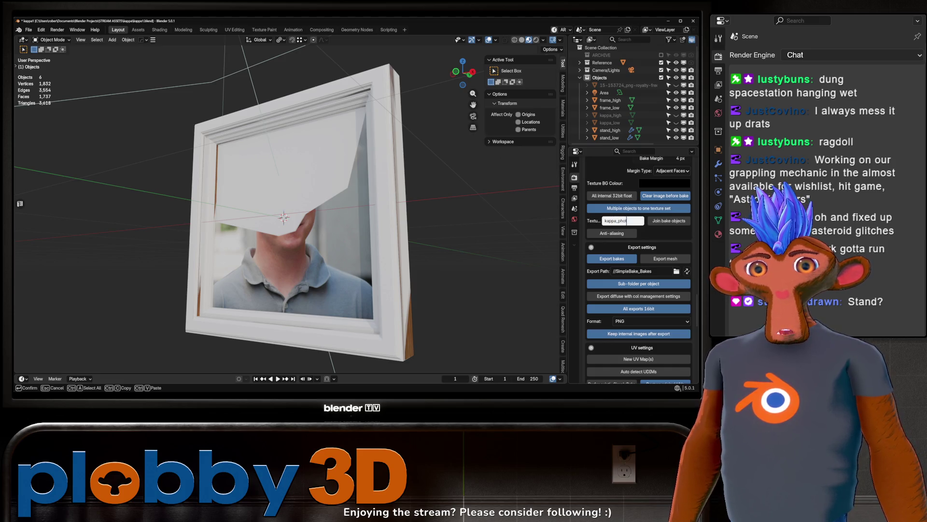
text(ot)
key(Return)
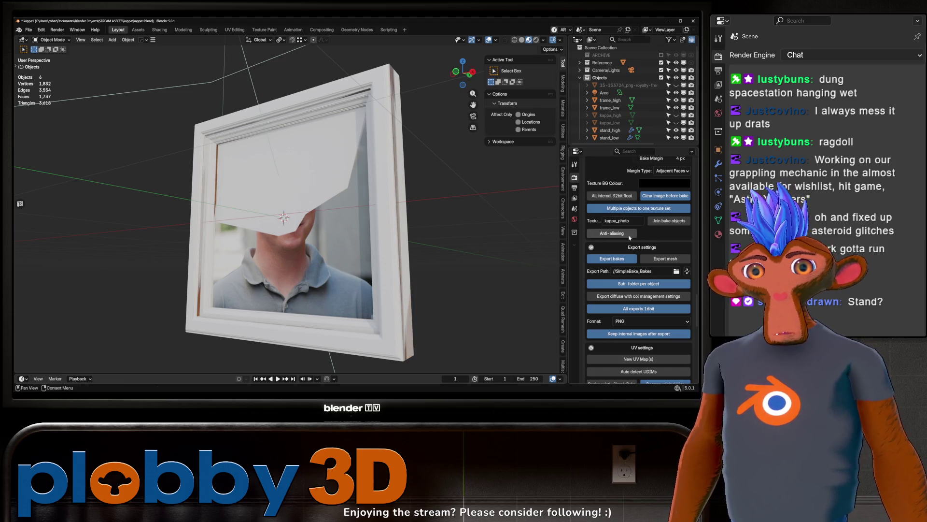
Step: Save the blend file as kappa1.blend
scroll(634, 278, down, 15)
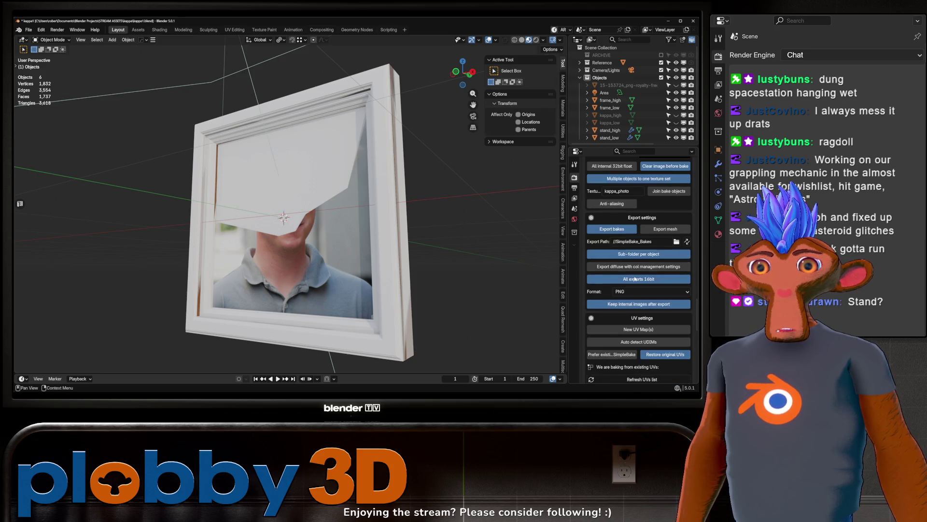
scroll(633, 279, down, 3)
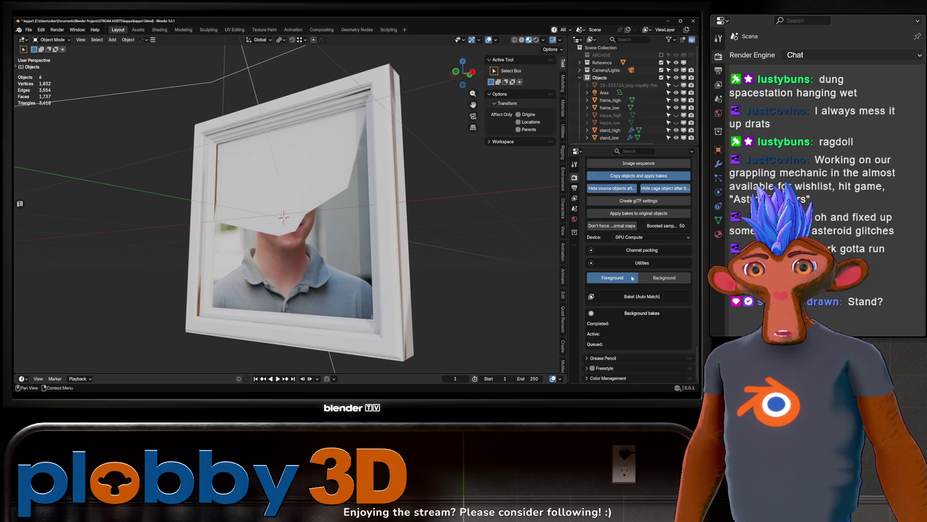
key(ctrl+s)
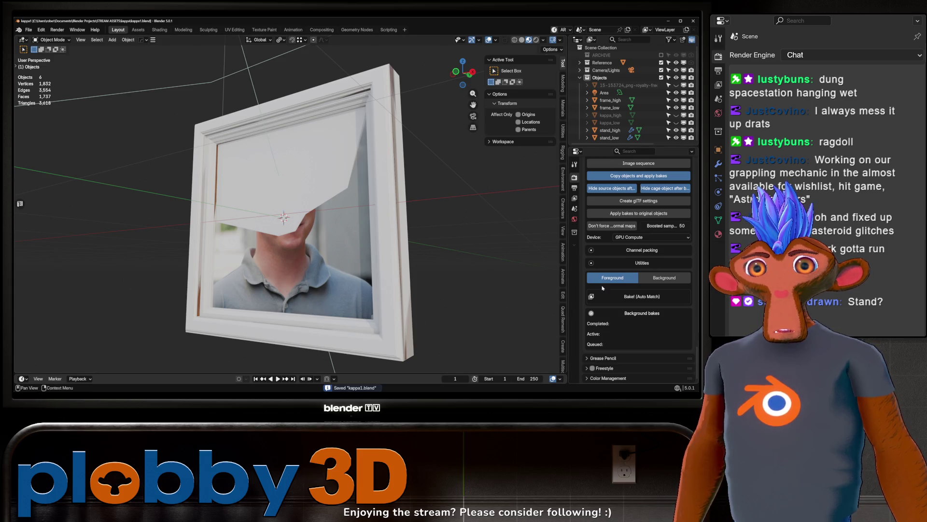
Step: Run SimpleBake's Auto Match foreground bake and confirm the 4-images-baked completion notice
click(605, 295)
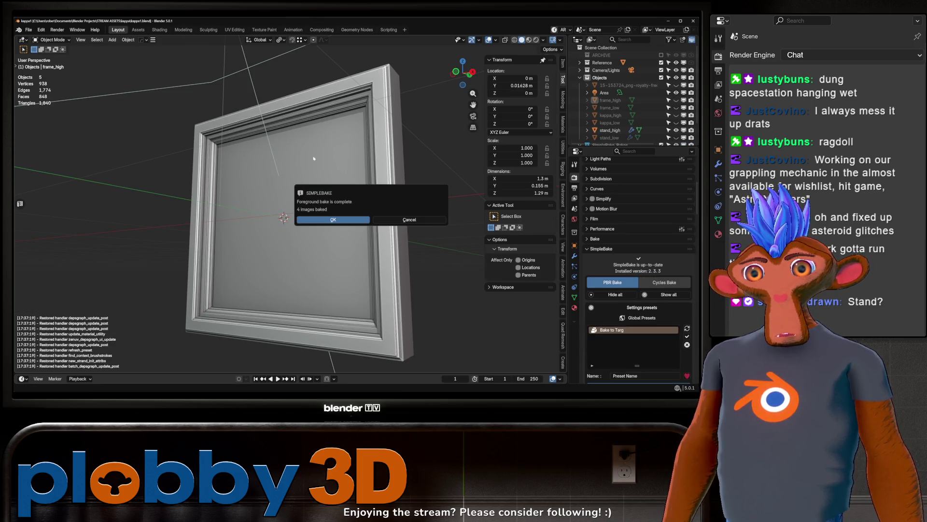
click(337, 220)
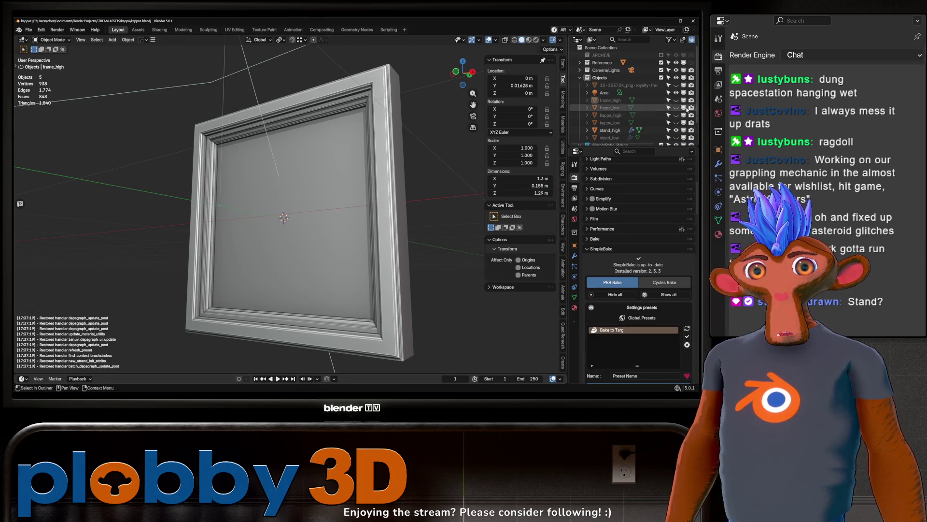
scroll(676, 115, down, 3)
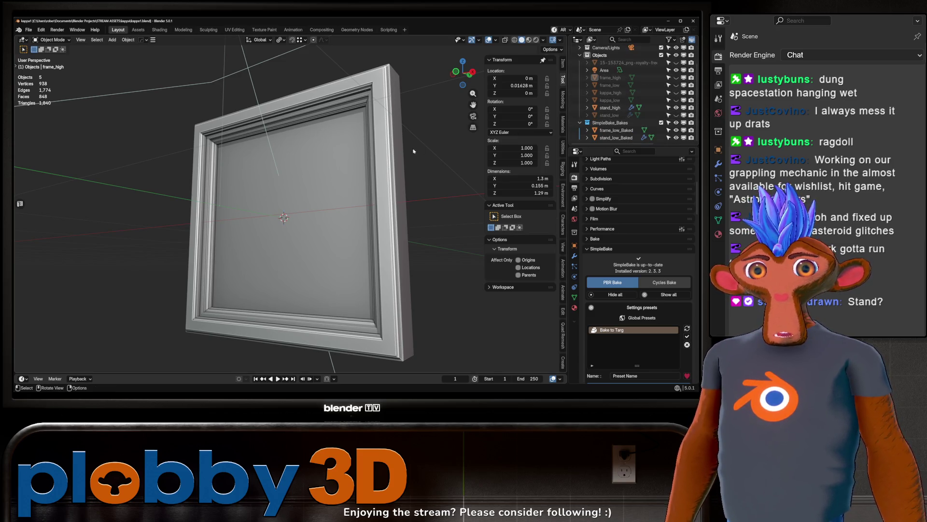
Step: Switch to Material Preview and orbit to show the frame's wood grain and baked portrait
middle_drag(299, 202, 443, 187)
scroll(443, 187, up, 8)
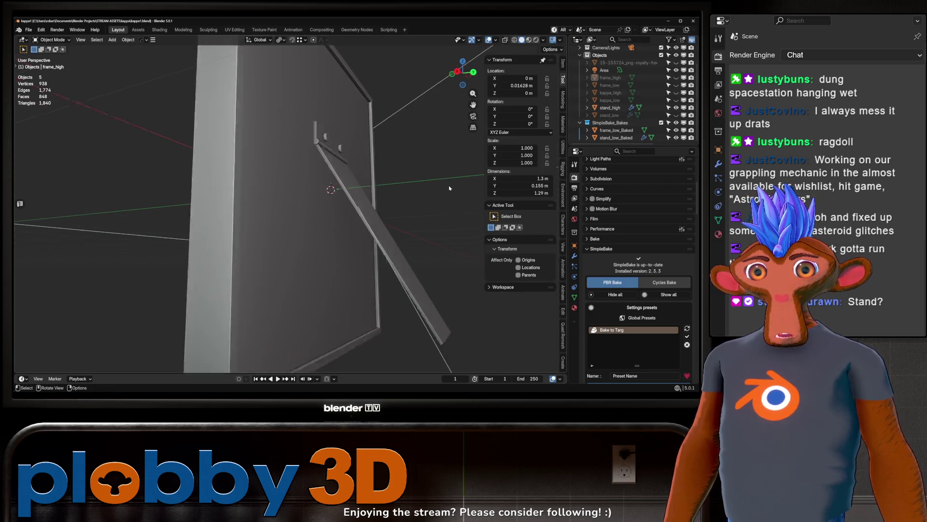
scroll(606, 303, down, 5)
scroll(607, 302, down, 3)
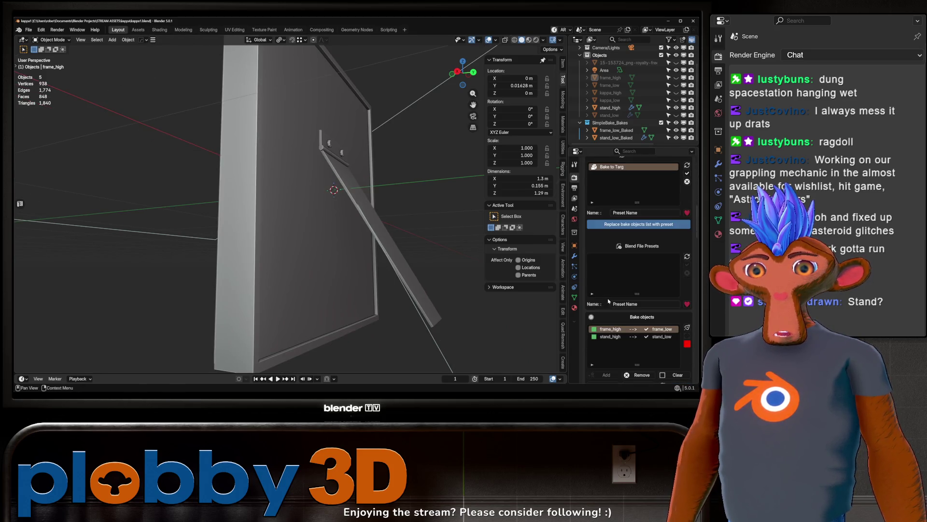
middle_drag(338, 203, 434, 196)
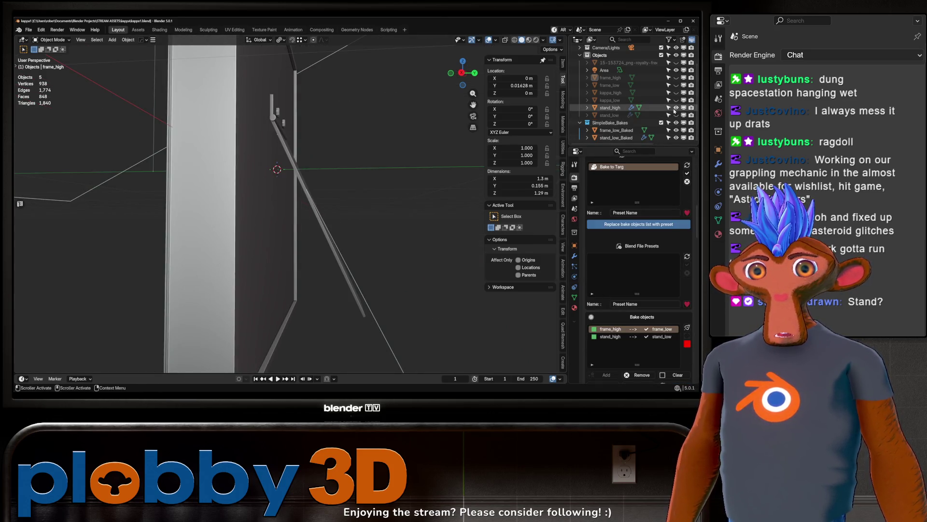
middle_drag(410, 145, 520, 81)
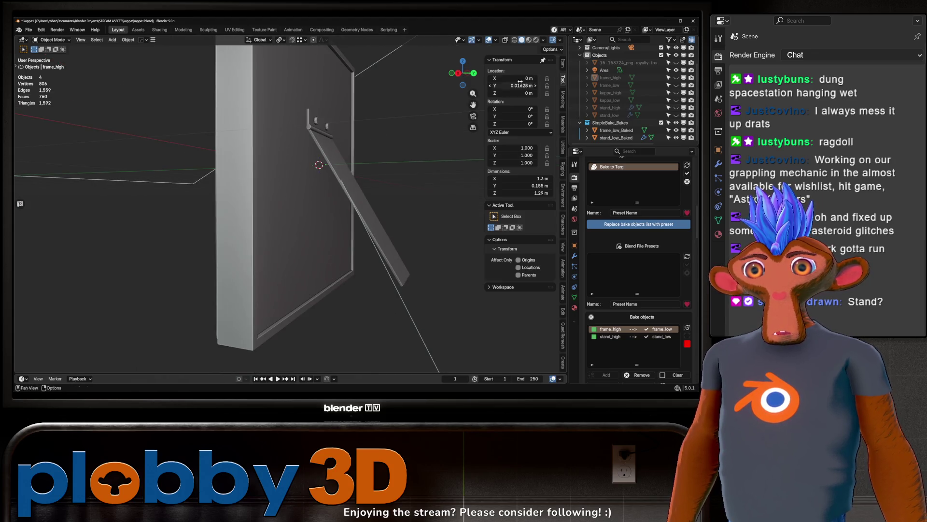
click(528, 40)
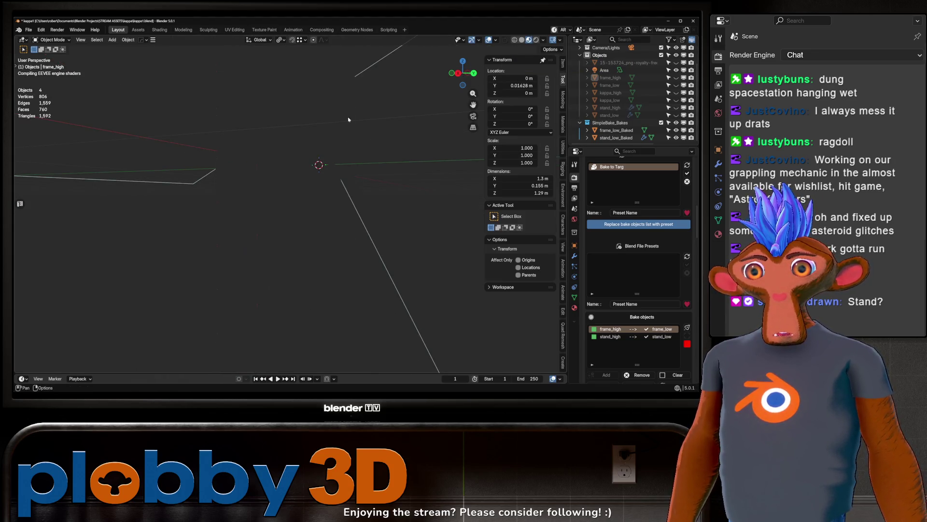
mouse_move(350, 122)
middle_down()
mouse_move(324, 143)
mouse_move(339, 196)
mouse_move(415, 182)
mouse_move(233, 172)
mouse_move(257, 181)
mouse_move(265, 132)
mouse_move(235, 130)
mouse_move(263, 147)
mouse_move(247, 108)
mouse_move(183, 147)
middle_up()
scroll(183, 147, down, 3)
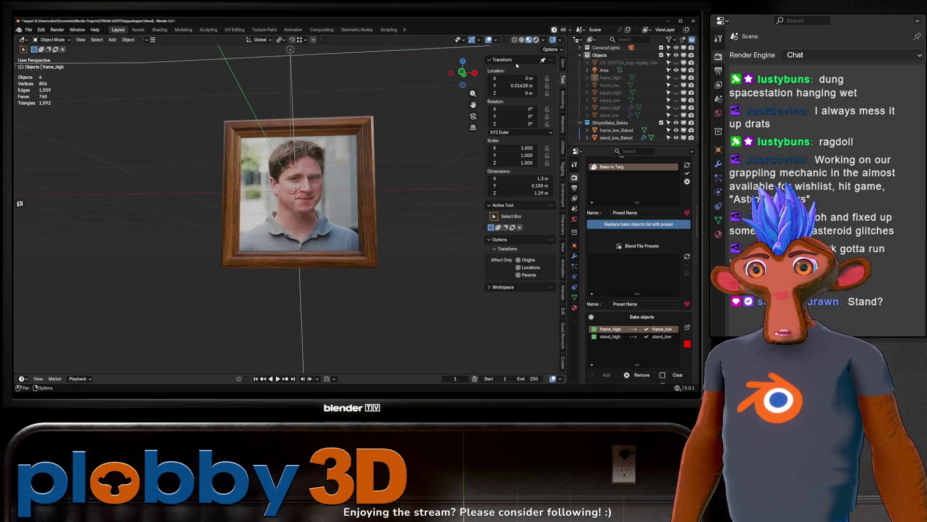
Step: Orbit behind the frame, leave only stand_low_Baked selected, and show its modifiers
scroll(333, 208, up, 3)
mouse_move(333, 212)
middle_down()
mouse_move(331, 189)
mouse_move(293, 216)
mouse_move(329, 240)
mouse_move(311, 176)
mouse_move(287, 188)
mouse_move(306, 185)
middle_up()
click(311, 175)
scroll(311, 175, up, 4)
click(306, 185)
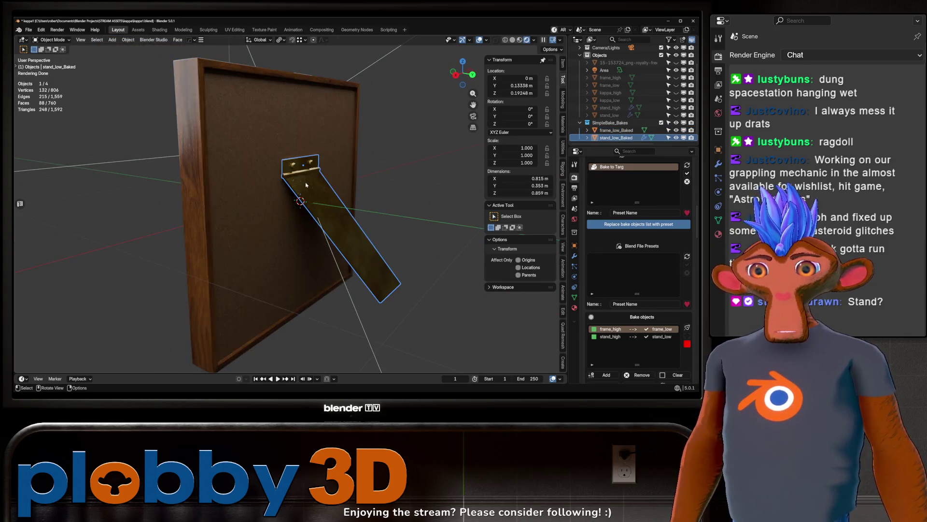
shift+click(265, 202)
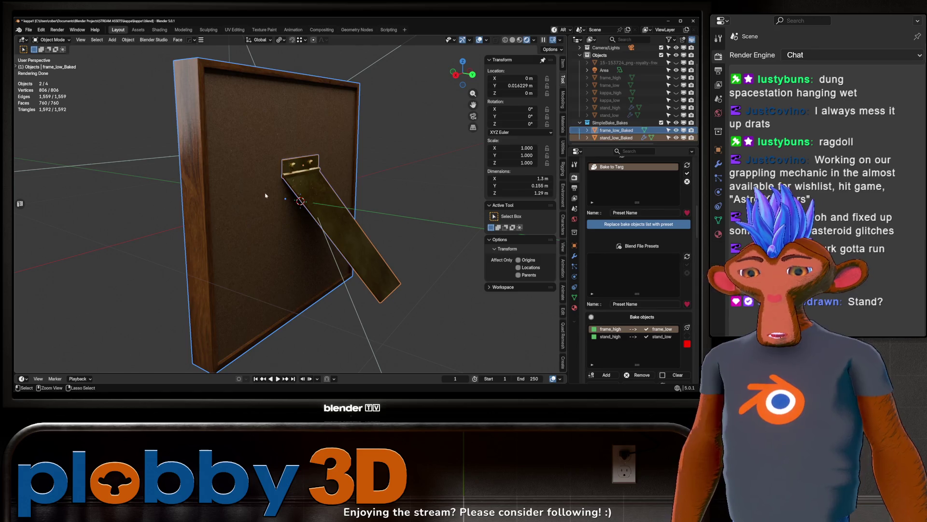
click(321, 188)
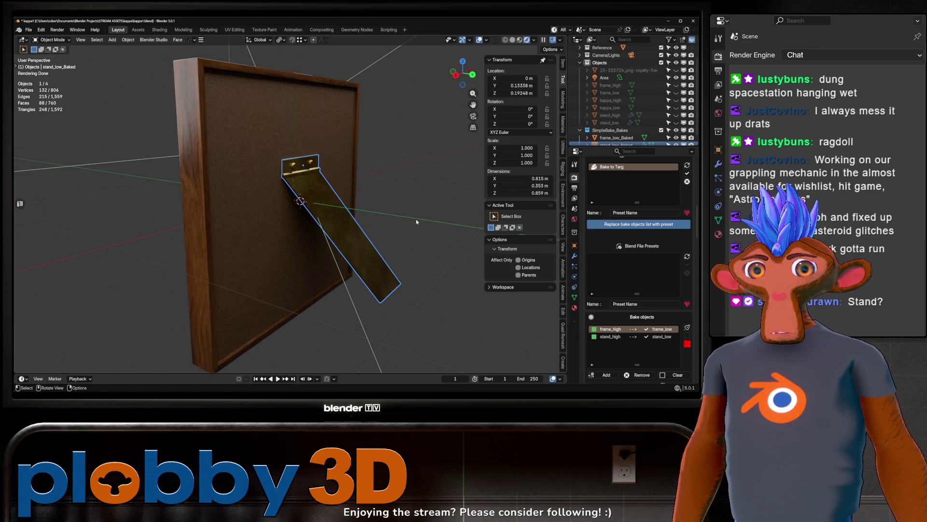
click(578, 259)
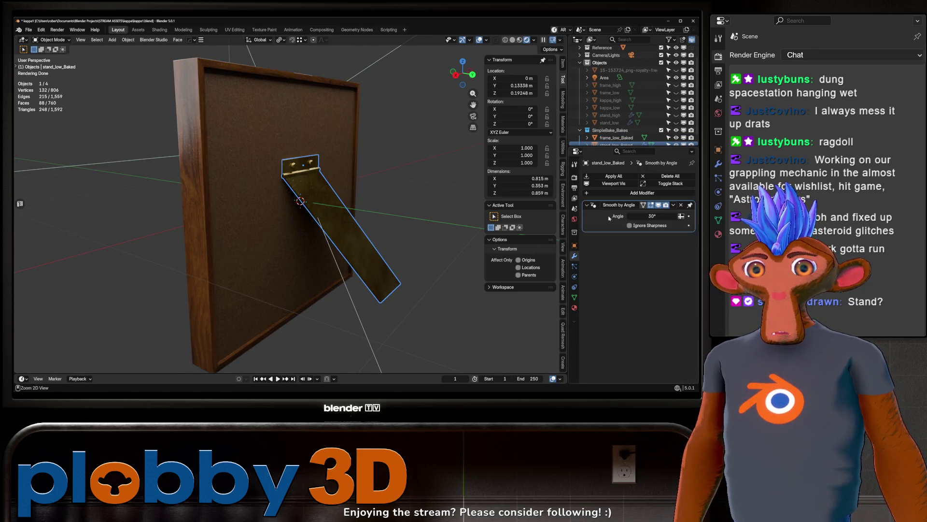
Step: Apply the stand's Smooth by Angle modifier and join stand_low_Baked into the baked frame
key(ctrl+a)
click(251, 189)
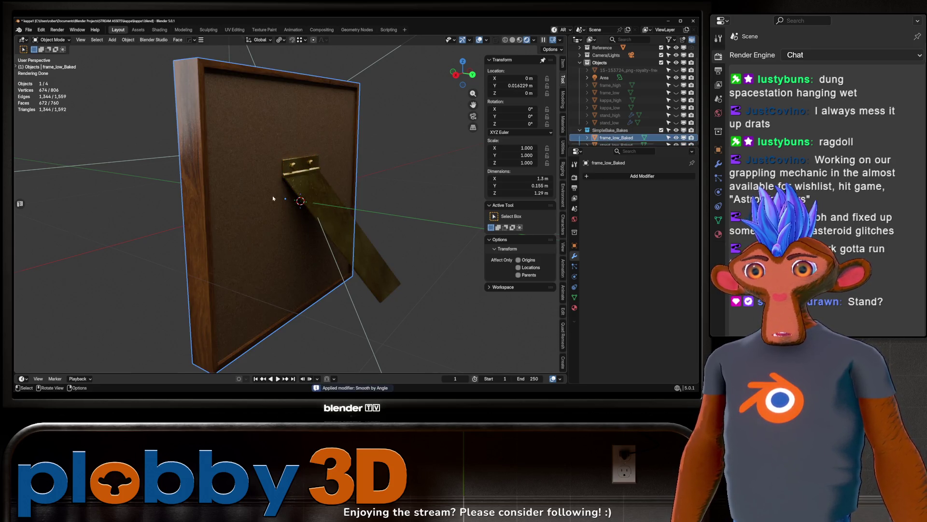
mouse_move(273, 198)
middle_down()
mouse_move(329, 201)
mouse_move(253, 209)
middle_up()
key(alt+a)
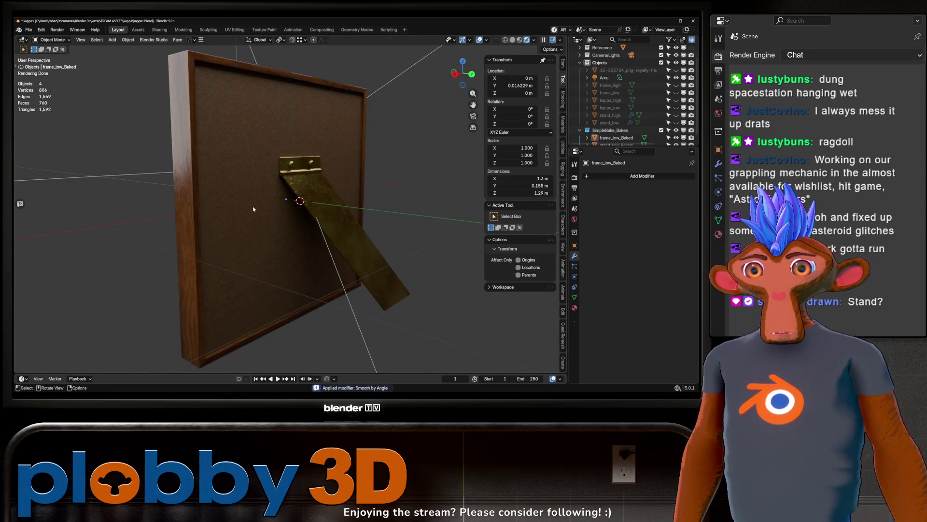
click(253, 207)
shift+click(252, 204)
key(ctrl+j)
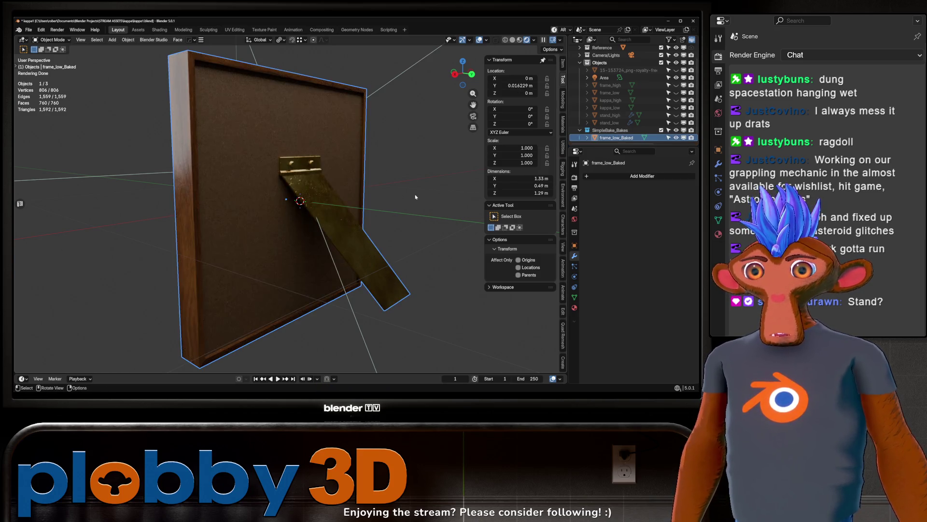
Step: Rename the joined frame object to kappa_pictureframe and look it over
mouse_move(256, 202)
middle_down()
mouse_move(314, 202)
mouse_move(283, 210)
mouse_move(296, 215)
middle_up()
click(295, 215)
scroll(300, 227, up, 3)
double_click(616, 138)
text(kappa_pictureframe)
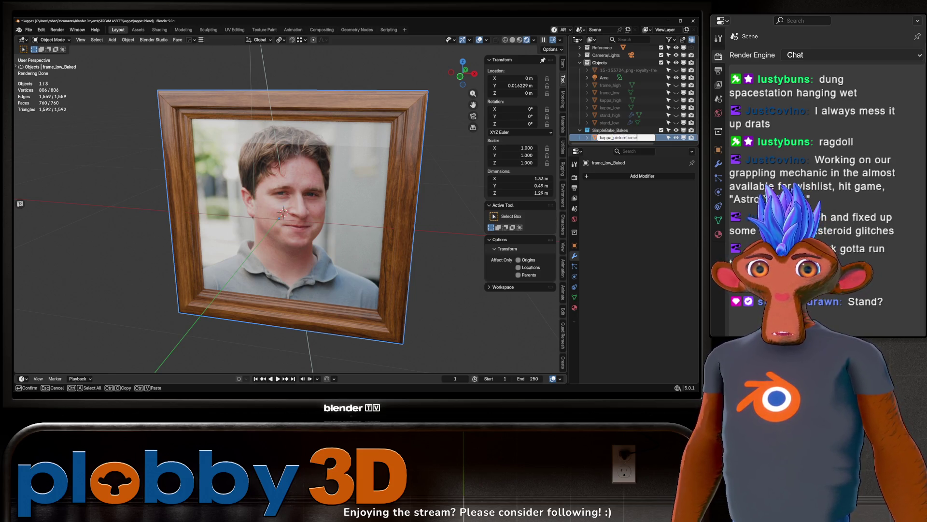
key(Return)
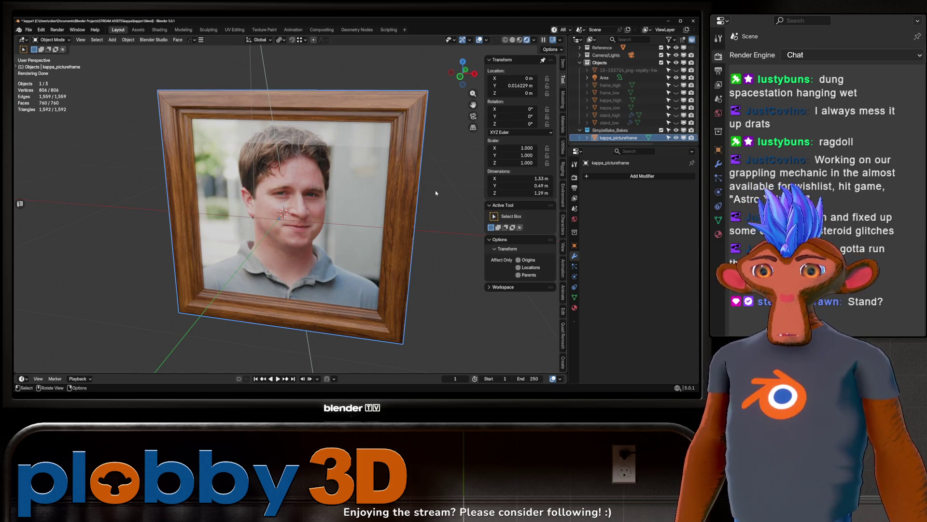
mouse_move(289, 213)
middle_down()
mouse_move(416, 210)
mouse_move(317, 208)
mouse_move(348, 200)
mouse_move(333, 199)
middle_up()
scroll(333, 205, down, 3)
scroll(333, 206, up, 3)
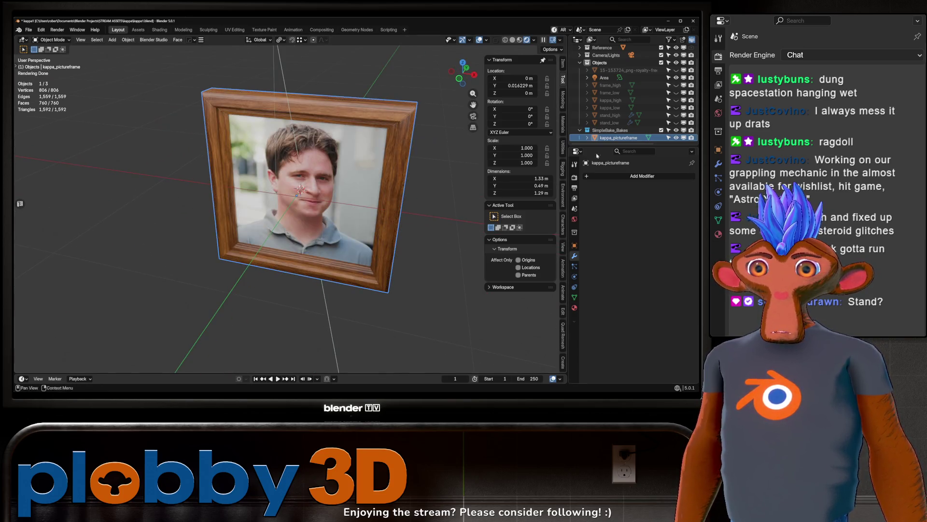
Step: Hide the picture frame and kappa_high, then give kappa_low auto smooth shading
click(676, 137)
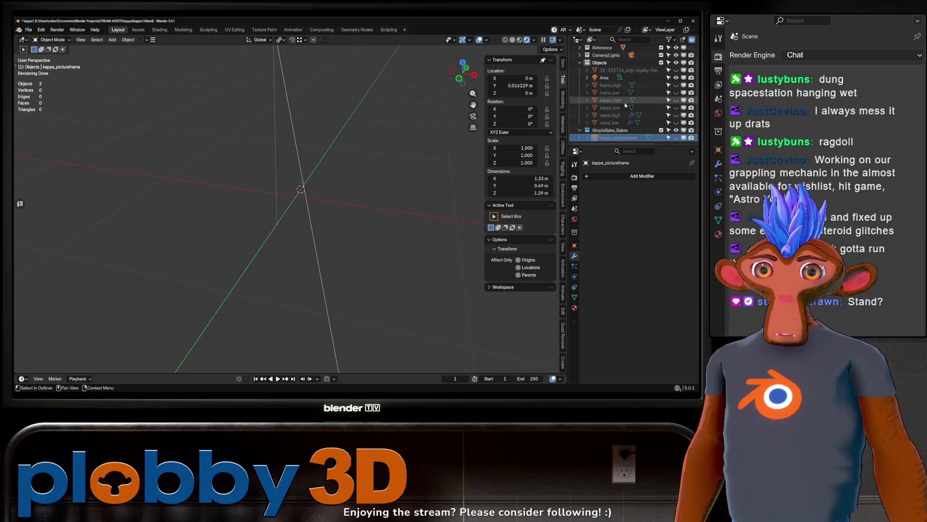
drag(676, 100, 676, 109)
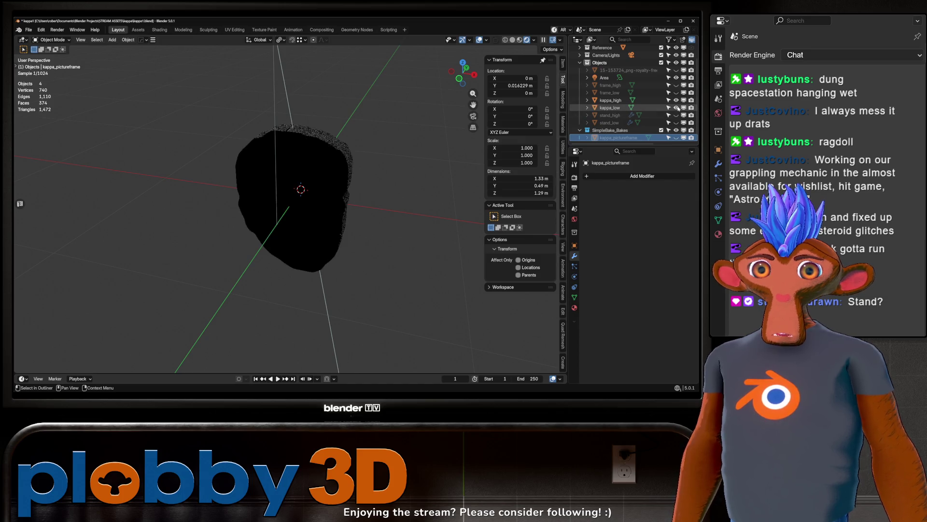
click(676, 100)
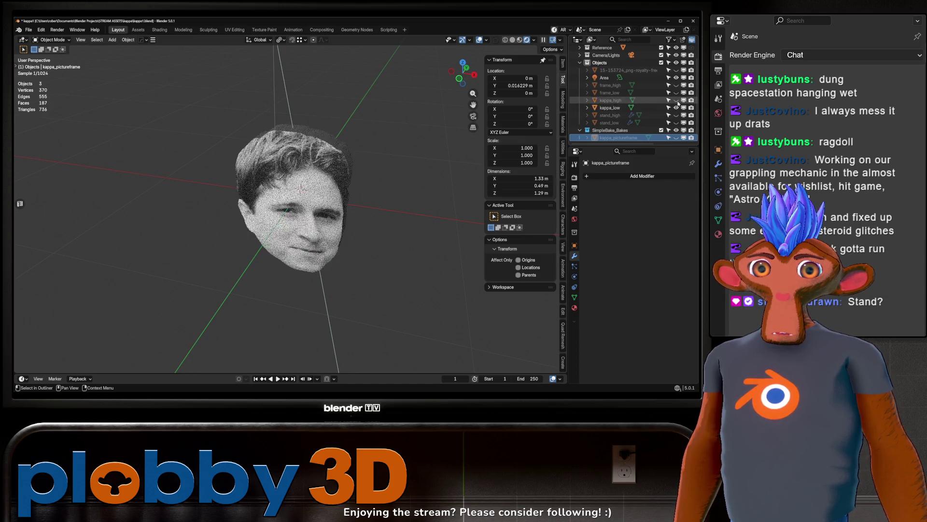
click(633, 108)
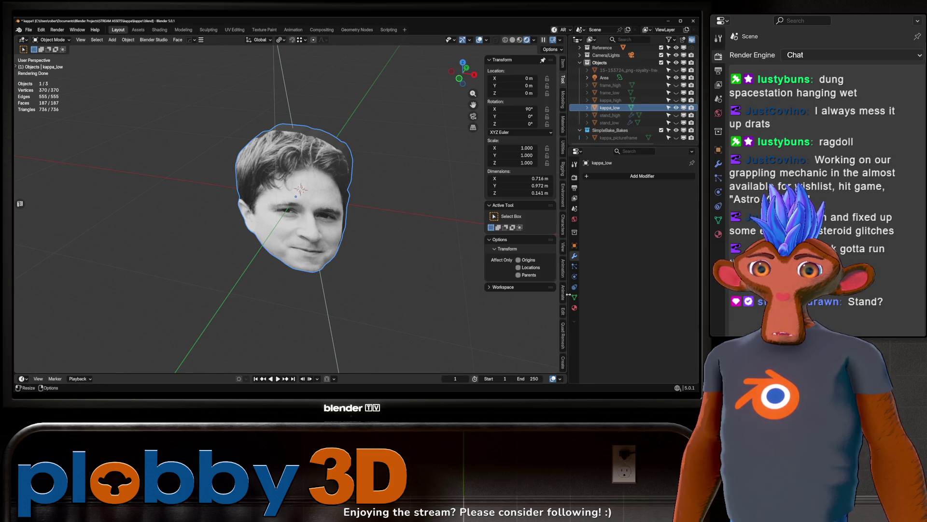
middle_drag(507, 295, 533, 312)
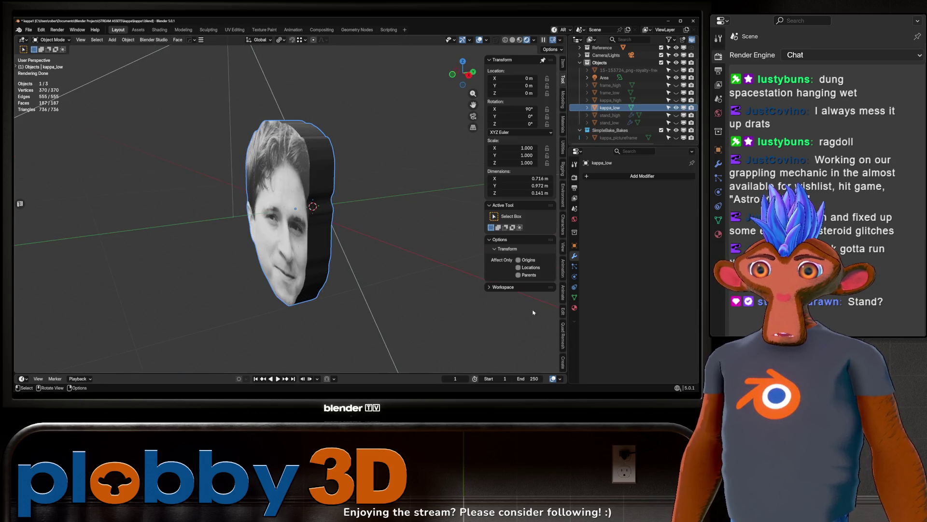
click(574, 307)
mouse_move(326, 193)
middle_down()
mouse_move(403, 176)
mouse_move(339, 172)
middle_up()
click(319, 188)
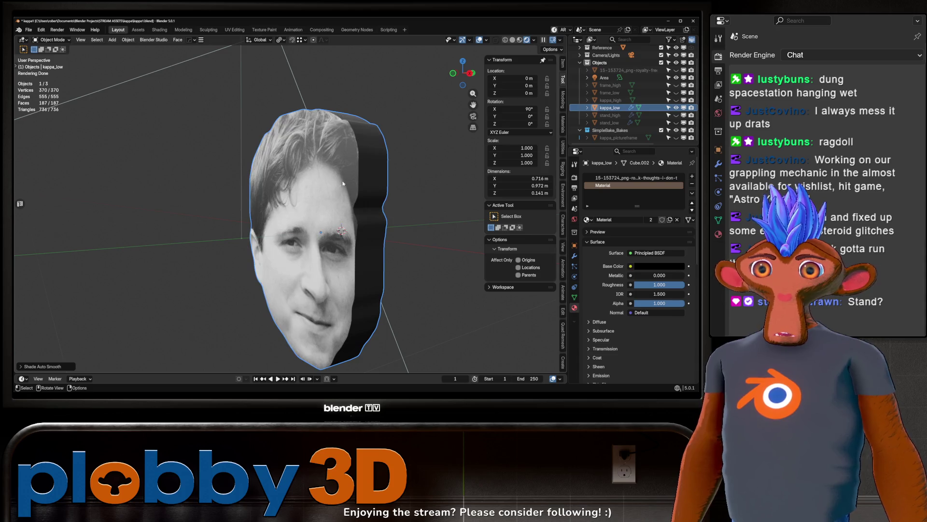
Step: Show kappa_high and hide kappa_low to compare the high-poly face
click(676, 99)
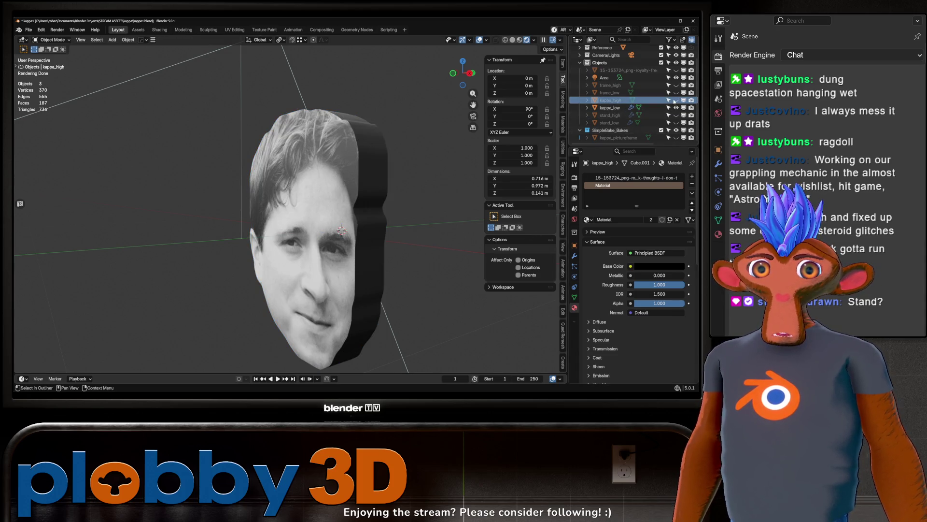
click(609, 100)
click(676, 107)
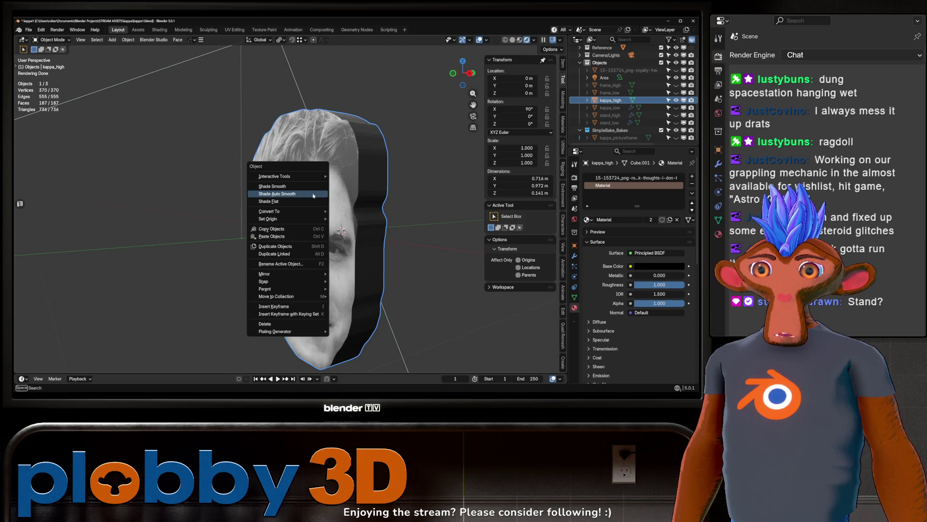
mouse_move(314, 196)
middle_down()
mouse_move(415, 187)
mouse_move(273, 221)
mouse_move(362, 221)
mouse_move(347, 220)
middle_up()
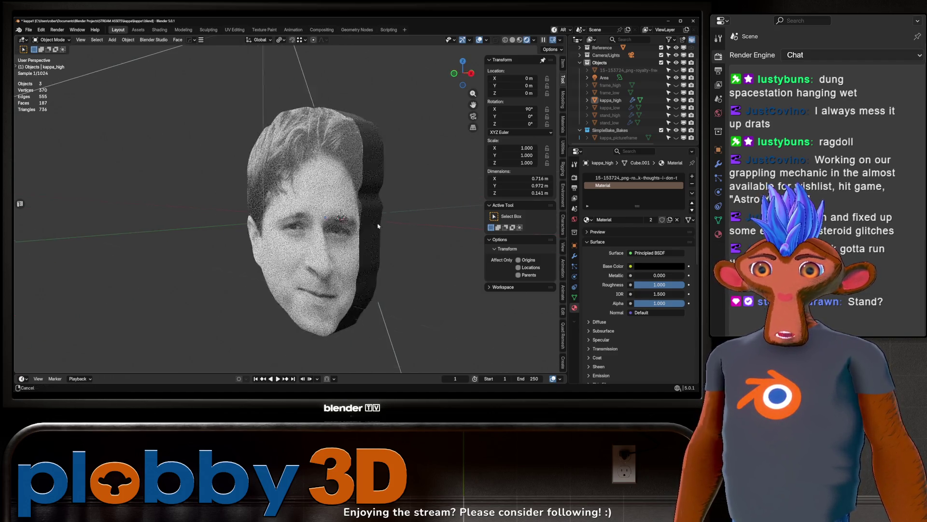
scroll(347, 220, up, 2)
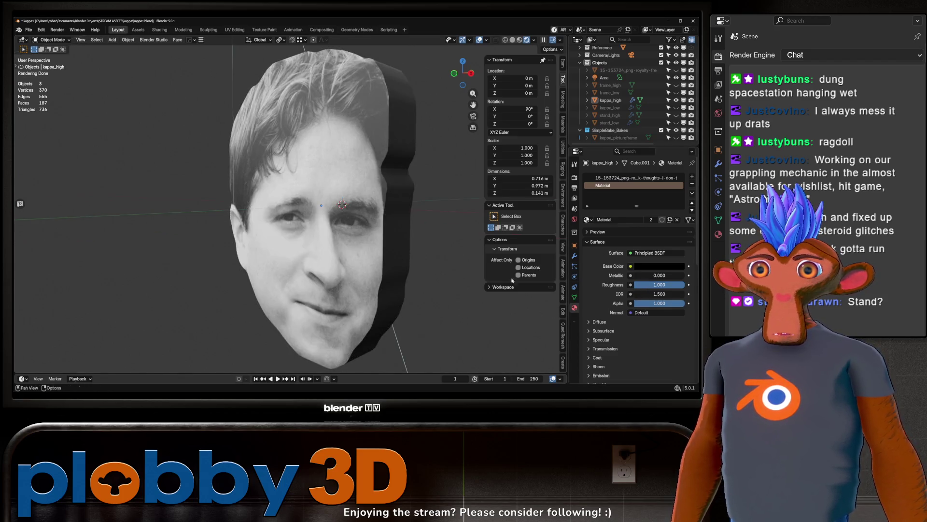
click(611, 100)
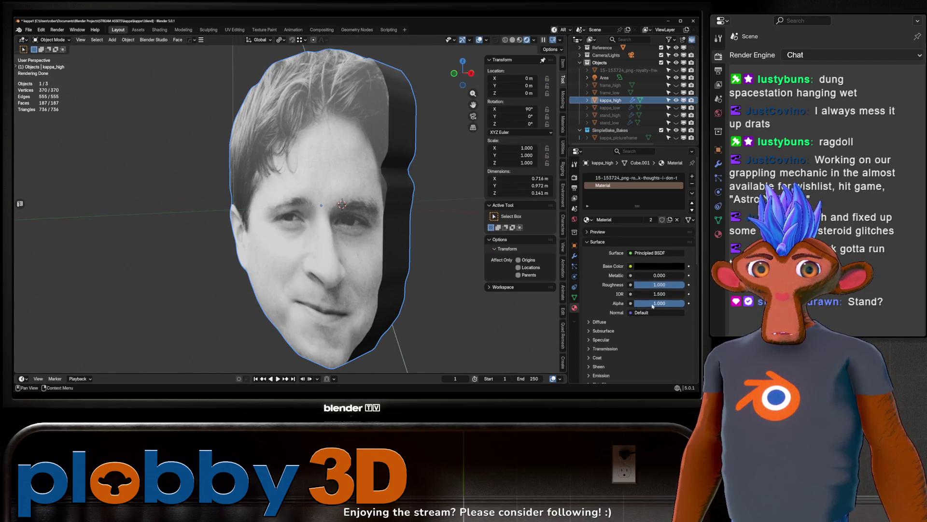
scroll(376, 242, down, 3)
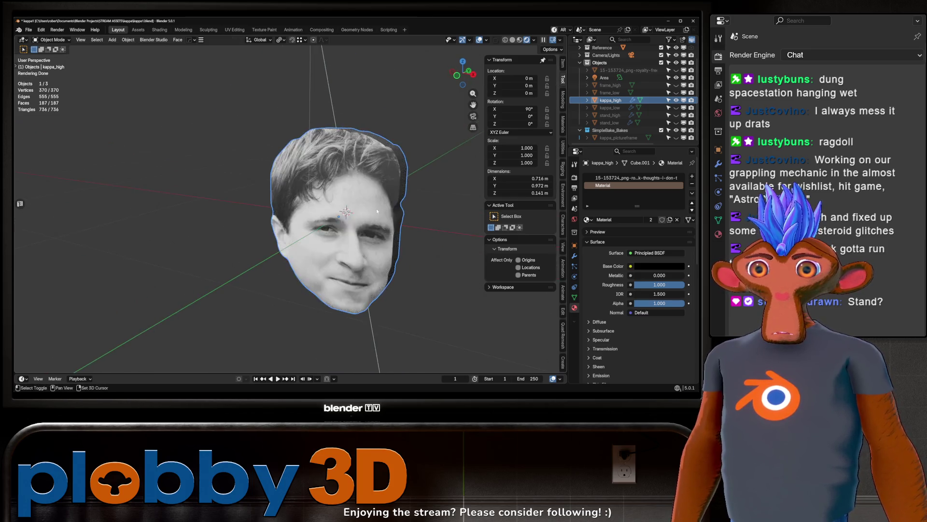
scroll(376, 208, up, 3)
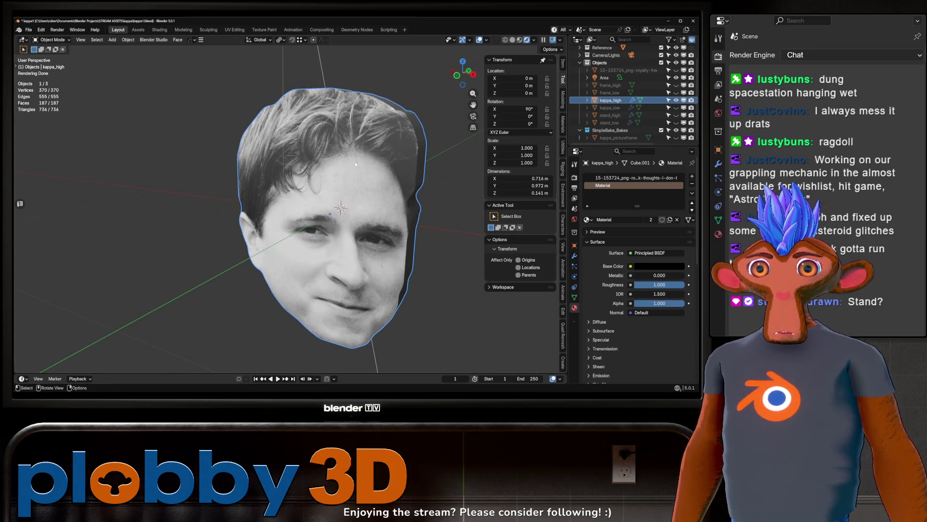
middle_drag(337, 191, 358, 195)
scroll(358, 196, down, 2)
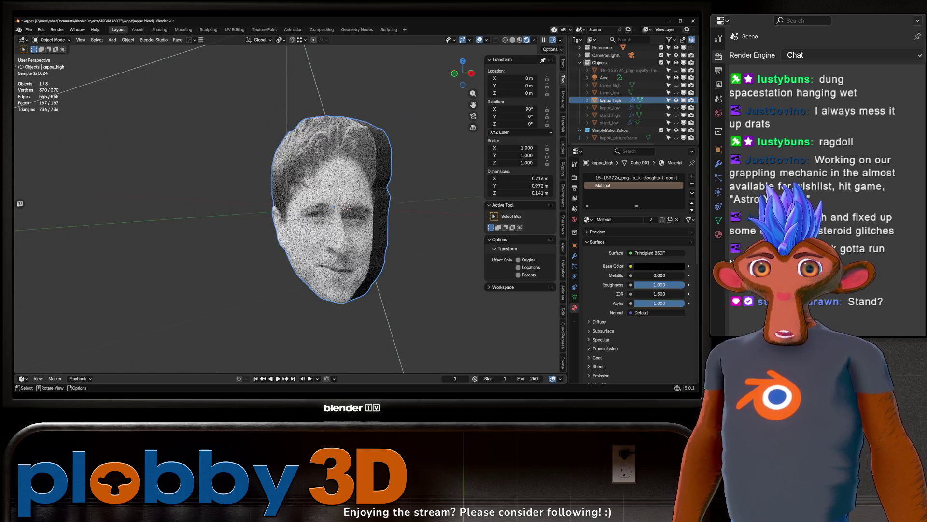
Step: Select kappa_low, remove its material, and enter Edit Mode
click(661, 108)
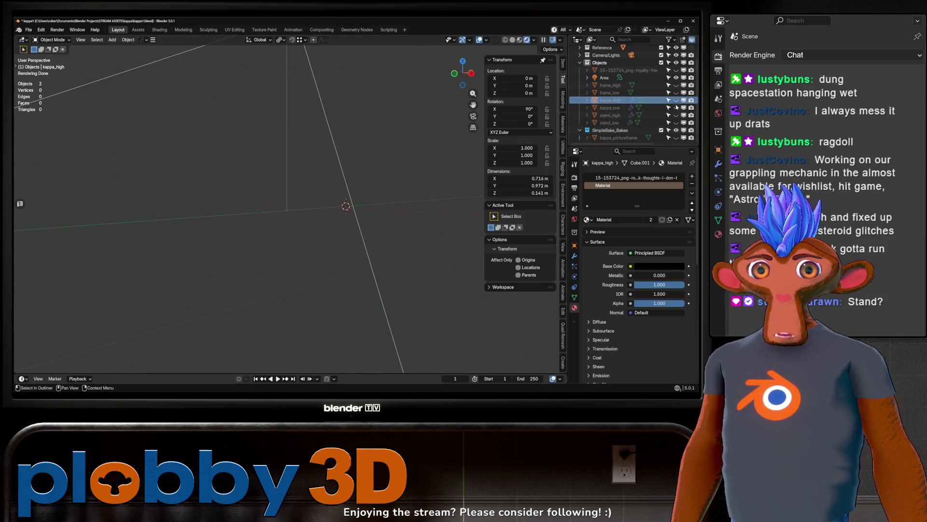
click(692, 186)
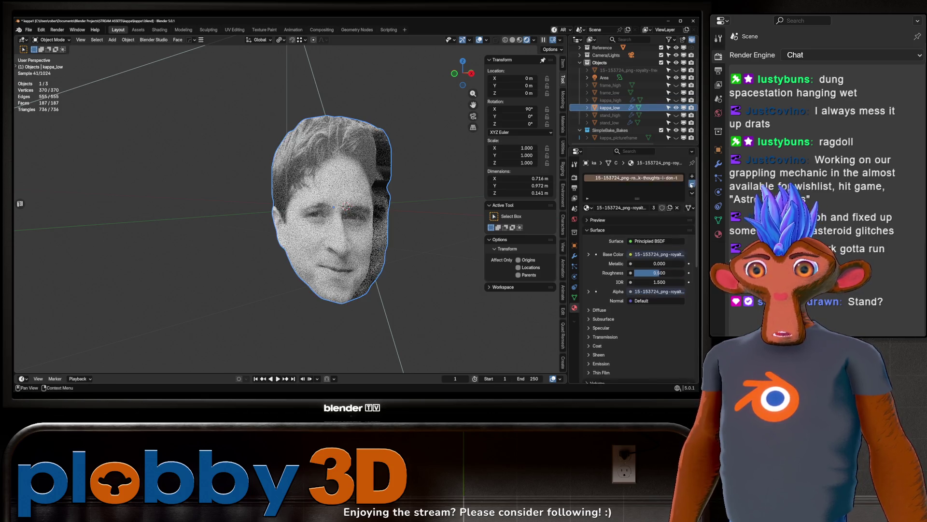
key(Tab)
Step: Unwrap kappa_low's UVs, pack both islands with UVPackmaster, and return to Layout
key(u)
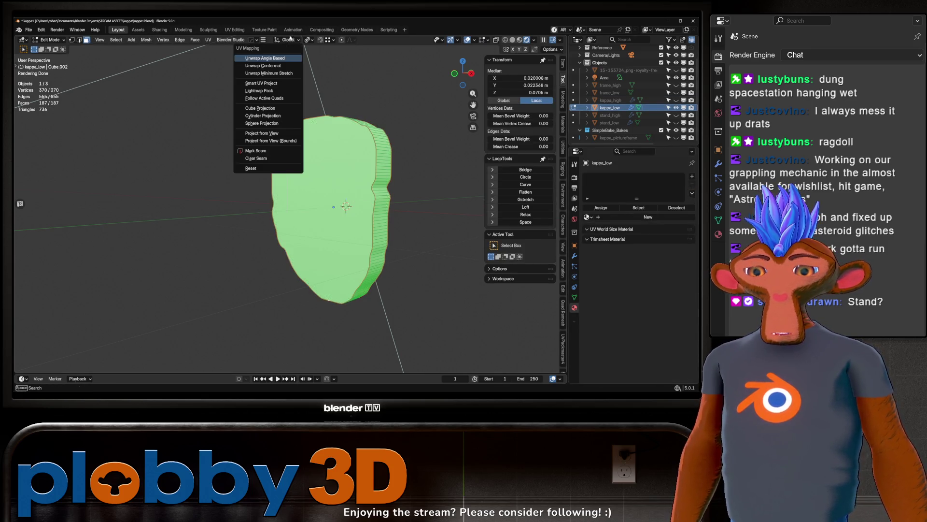
click(247, 57)
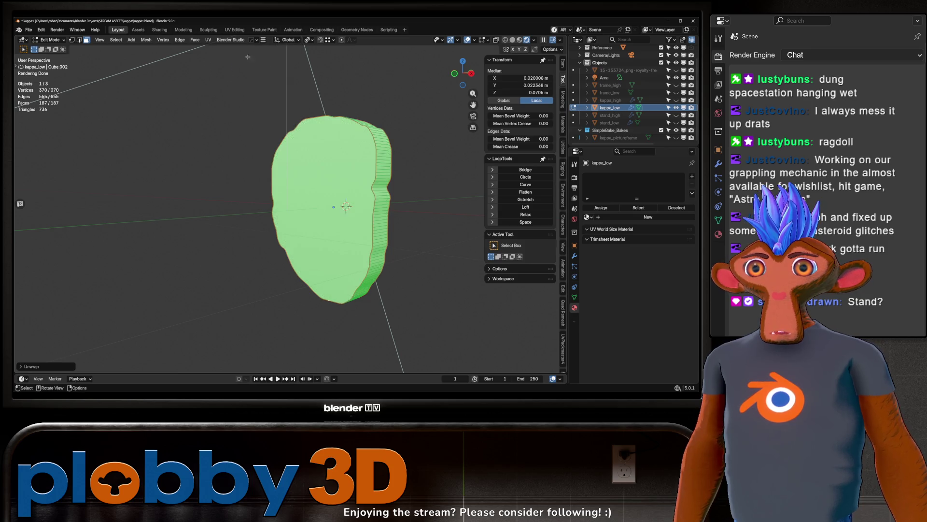
click(237, 30)
click(116, 264)
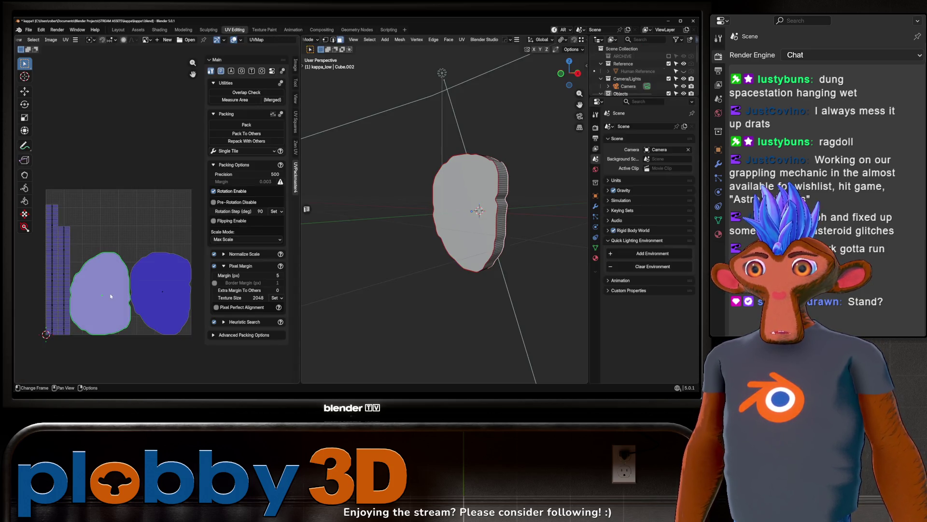
key(ctrl+i)
scroll(110, 296, up, 3)
scroll(97, 285, down, 3)
scroll(73, 274, up, 5)
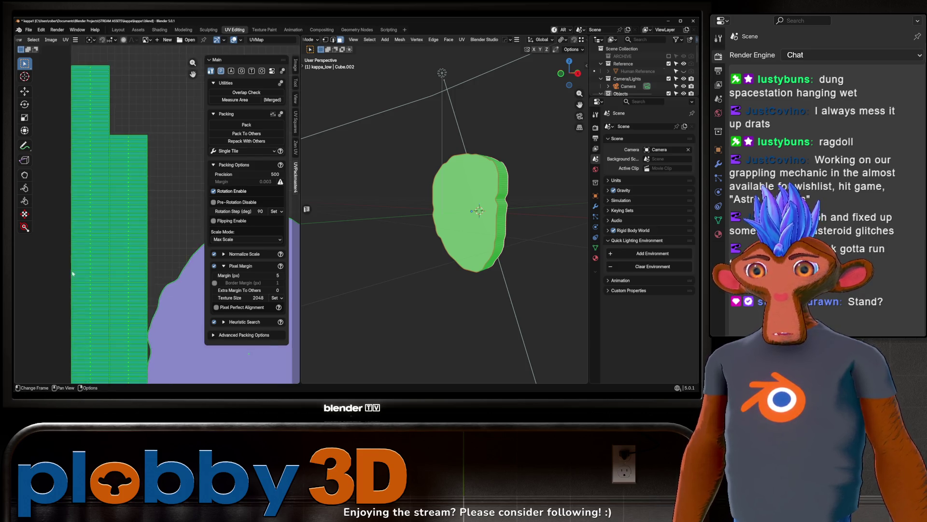
scroll(73, 274, down, 5)
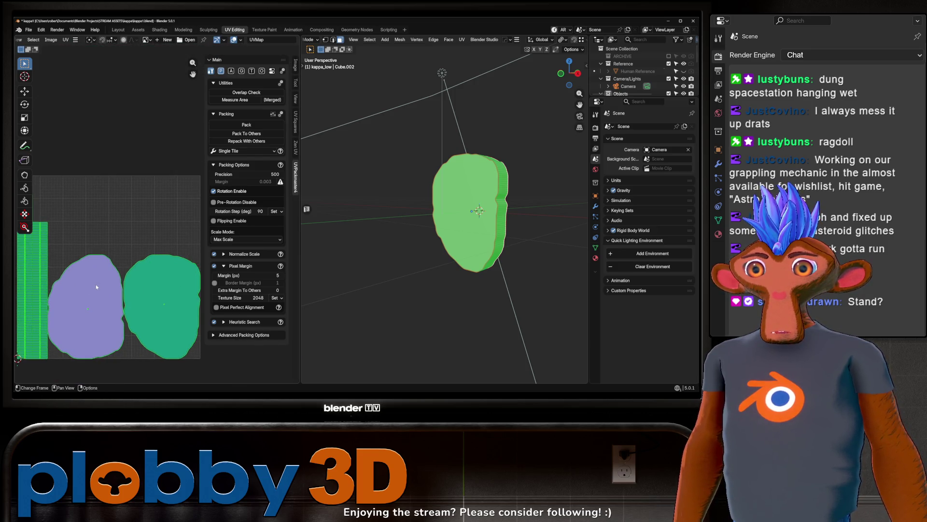
middle_drag(96, 286, 108, 296)
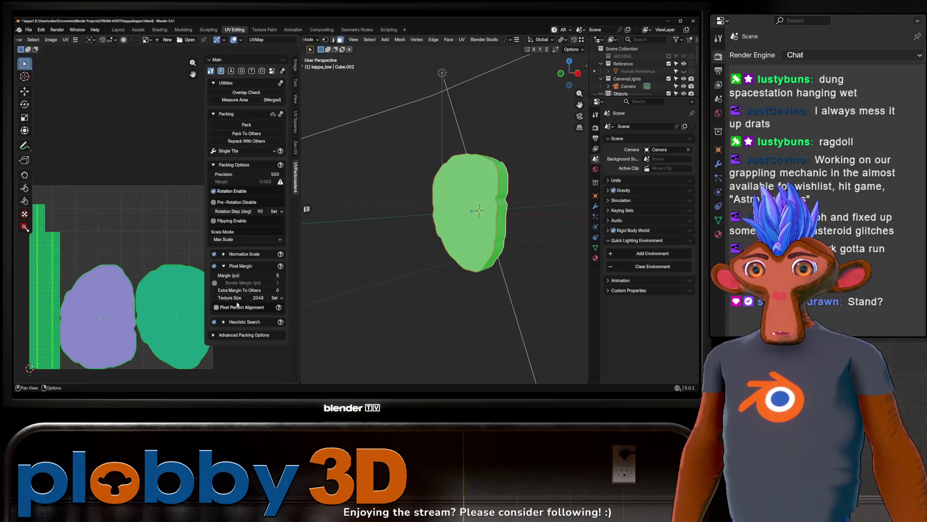
click(247, 125)
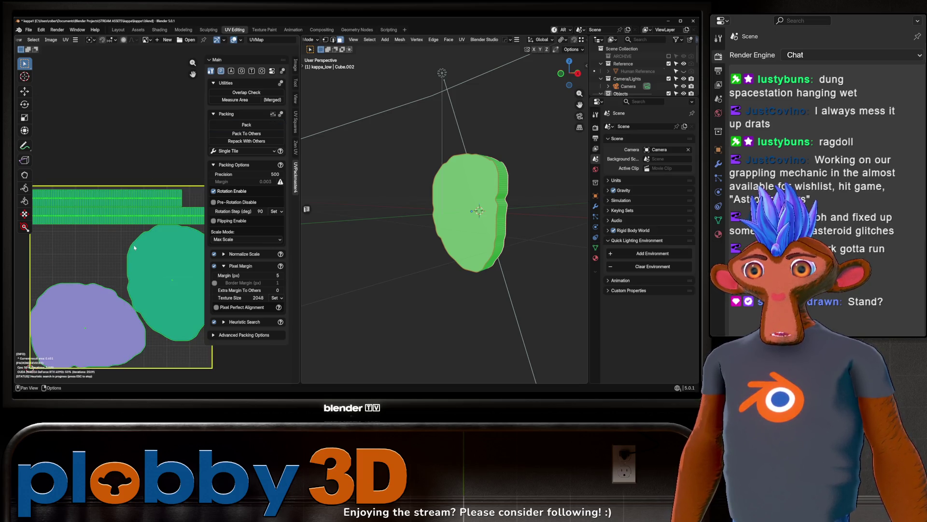
click(117, 29)
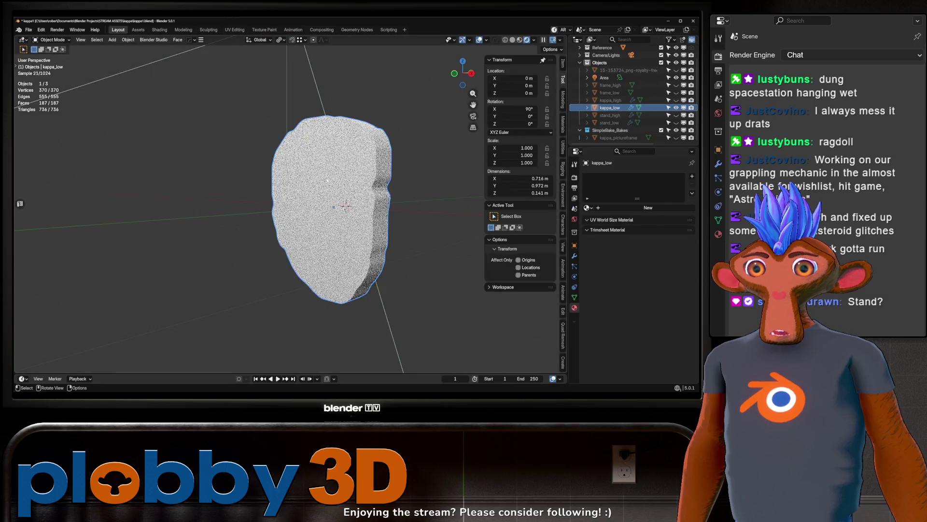
Step: Show kappa_high, check SimpleBake's bake list, hide kappa_low, and open kappa_high in Shading
click(677, 99)
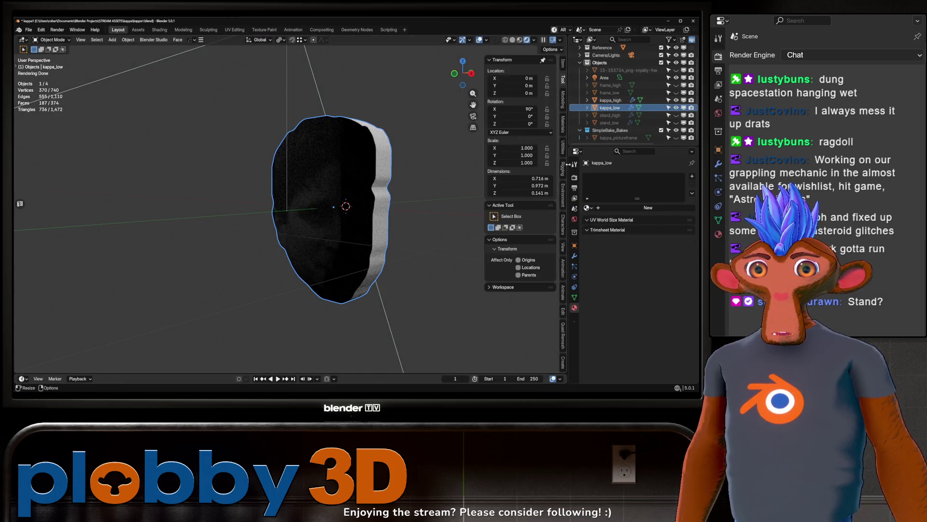
click(574, 177)
scroll(590, 277, down, 10)
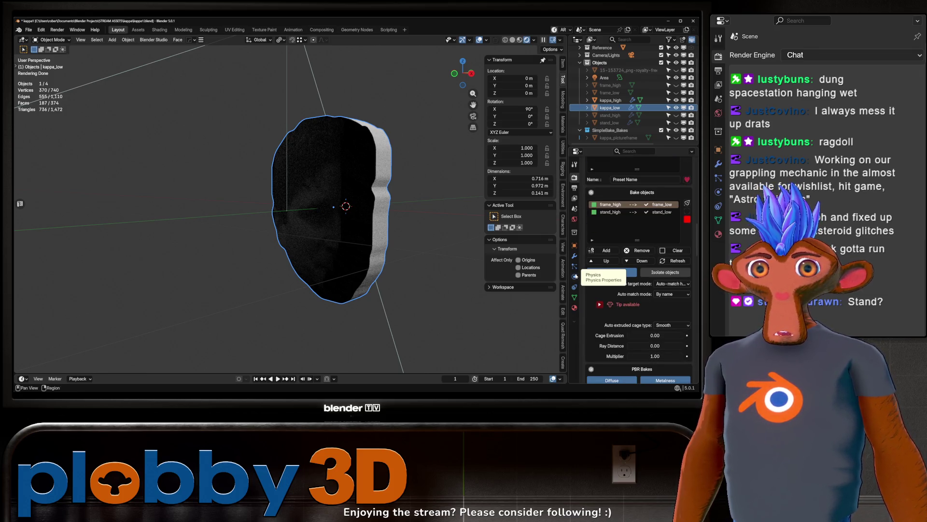
click(676, 107)
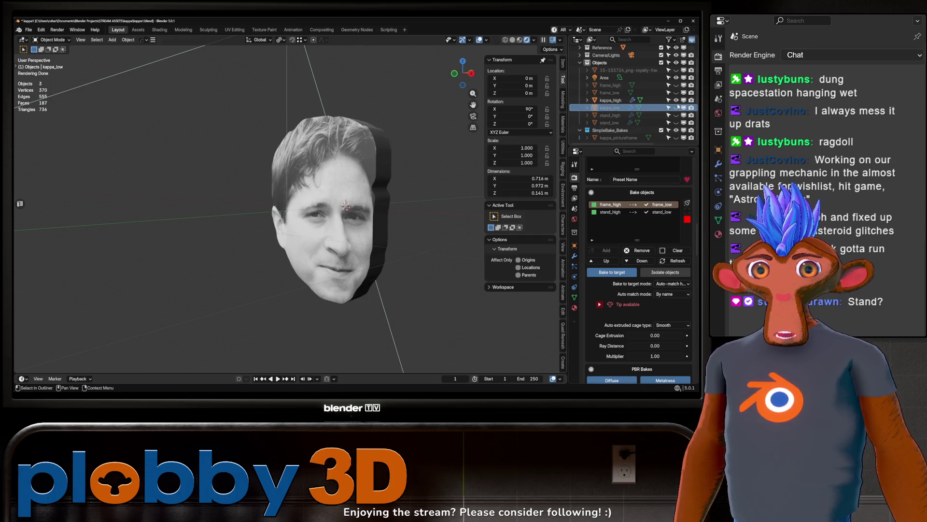
click(622, 102)
key(KP_Decimal)
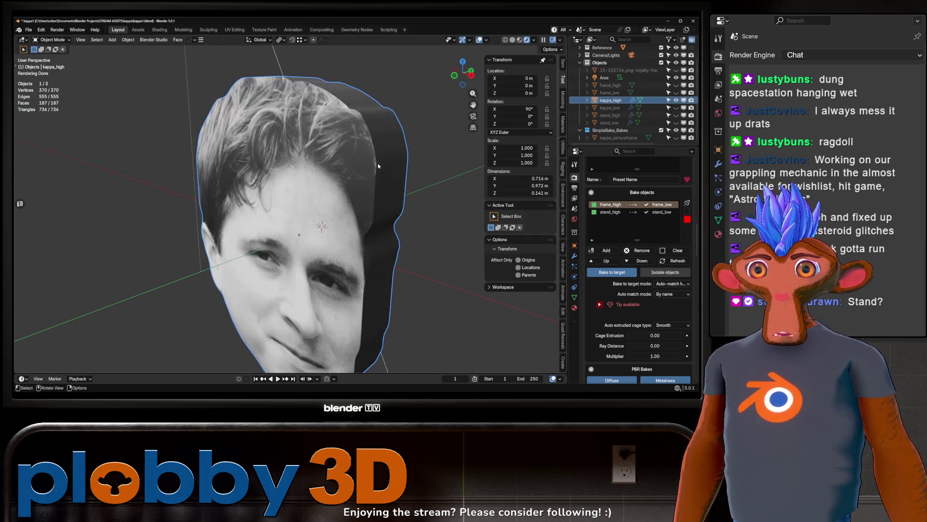
mouse_move(378, 166)
middle_down()
mouse_move(356, 174)
mouse_move(351, 203)
middle_up()
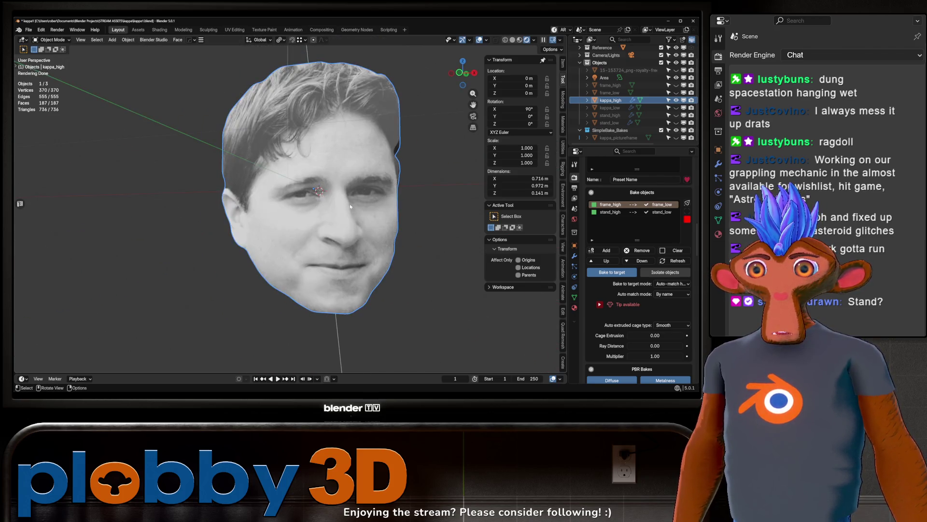
click(160, 30)
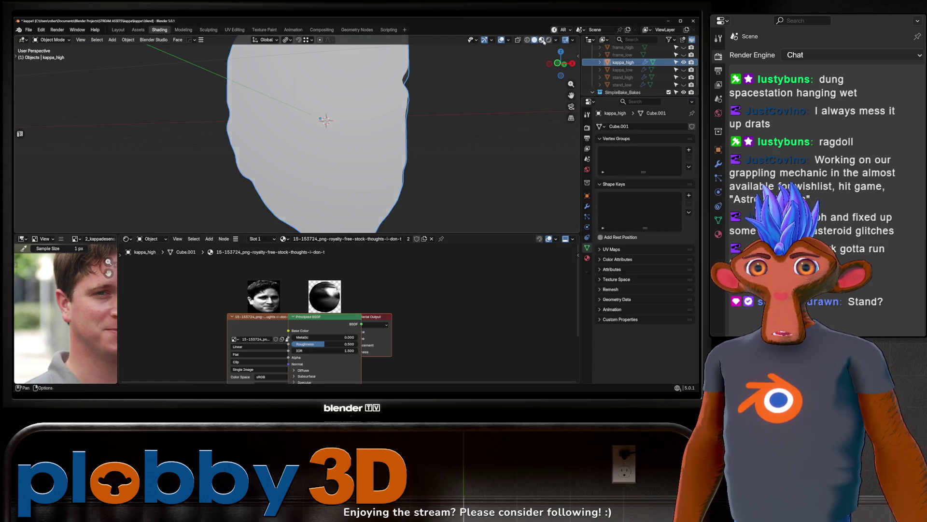
middle_drag(338, 121, 302, 135)
scroll(291, 318, down, 2)
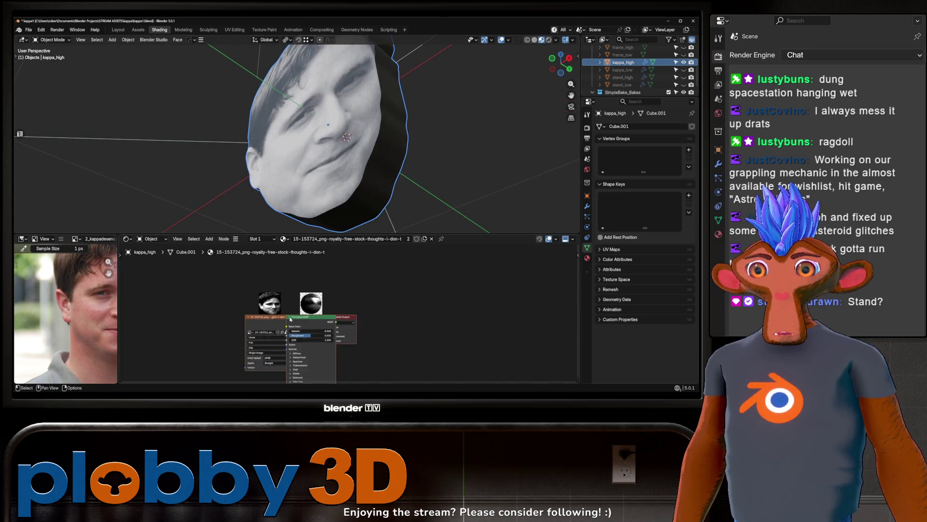
Step: Move the image texture node aside and place a new Noise Texture node
middle_drag(291, 319, 352, 267)
mouse_move(353, 265)
mouse_down()
mouse_move(290, 263)
mouse_move(268, 245)
mouse_up()
key(shift+a)
text(nois)
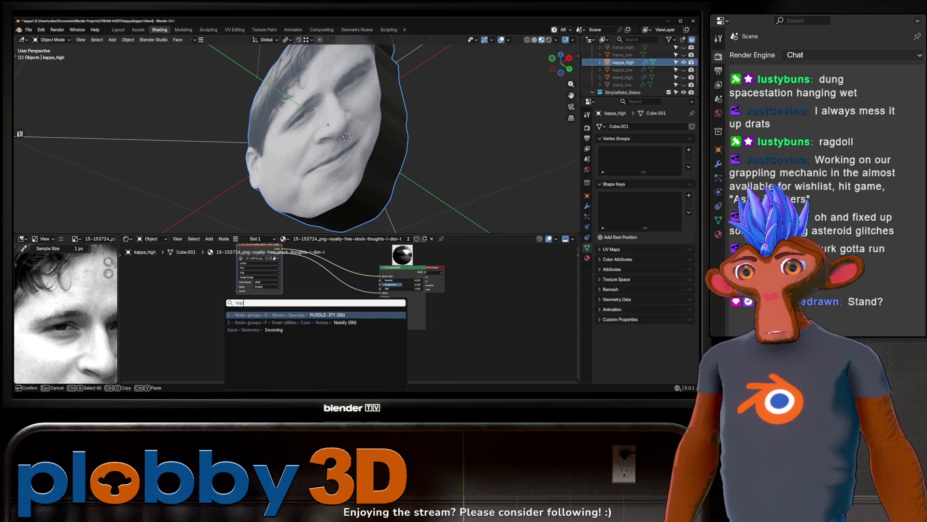
key(Escape)
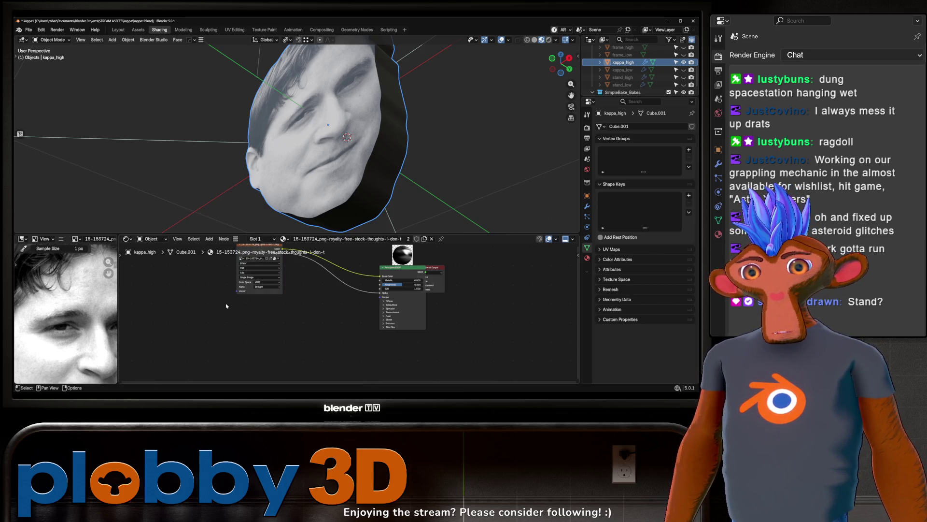
key(shift+a)
text(noise te)
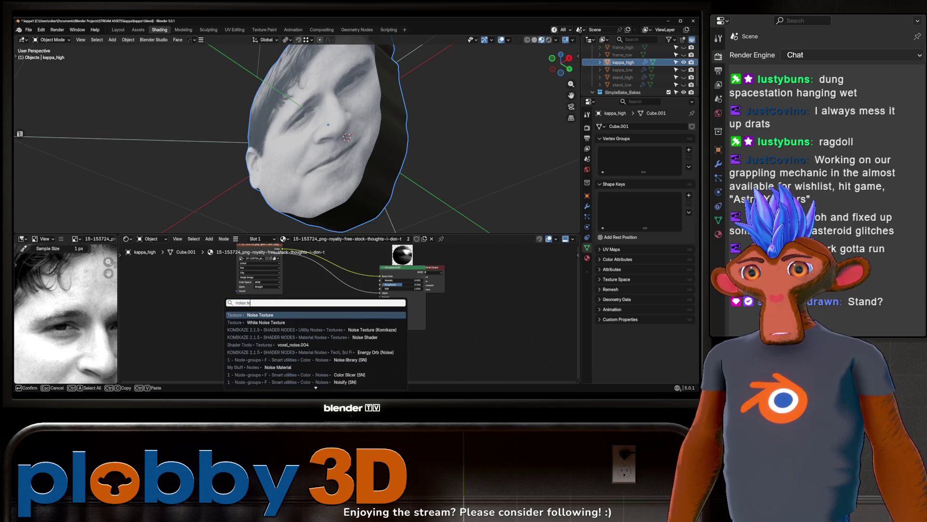
key(Return)
click(253, 314)
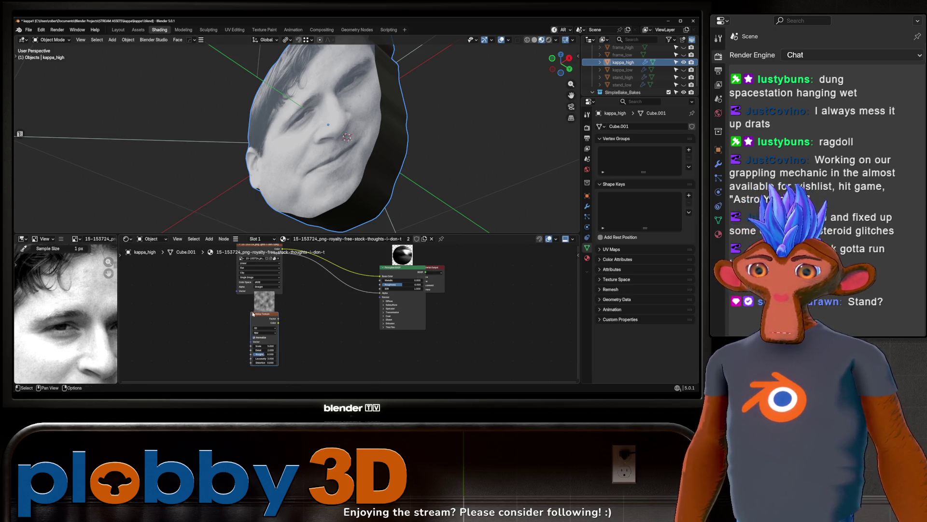
Step: Add Texture Coordinate and Mapping nodes to the noise and feed its Factor into a Color Ramp
key(ctrl+t)
scroll(271, 328, up, 1)
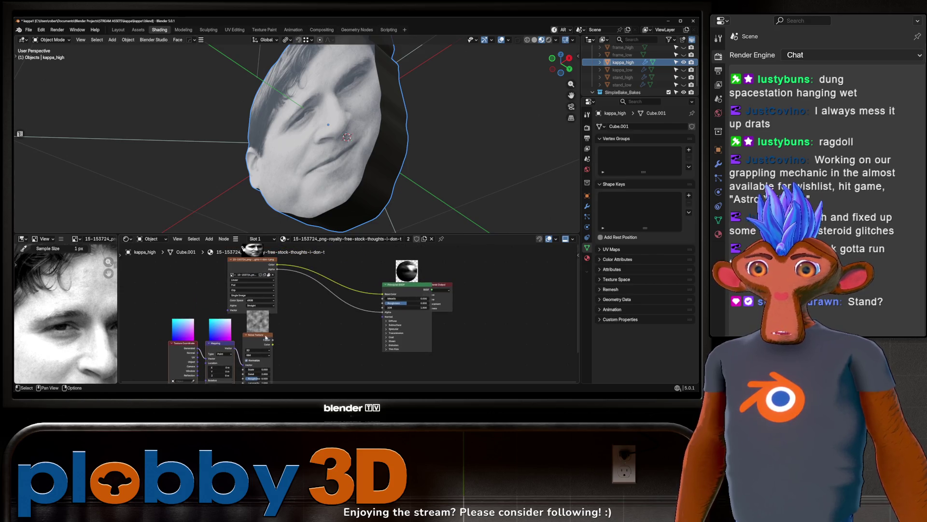
drag(272, 340, 286, 336)
text(color ramp)
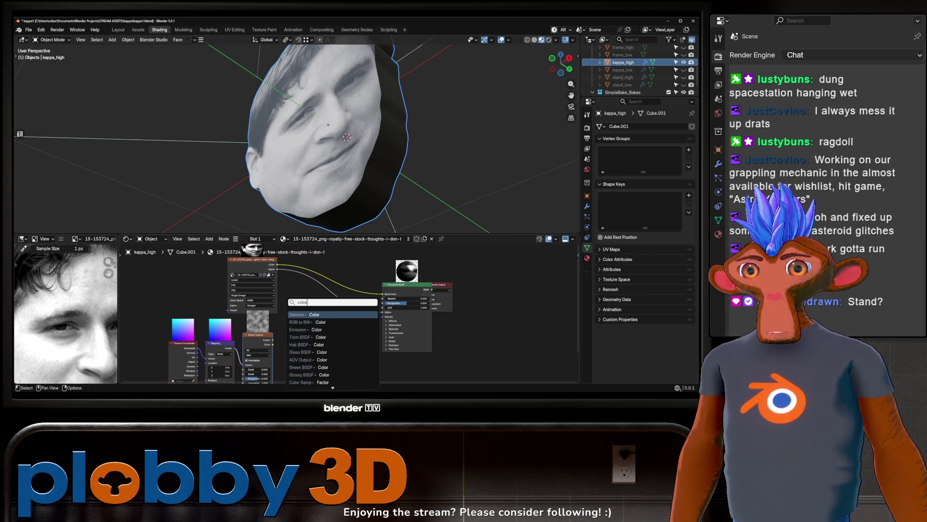
key(Return)
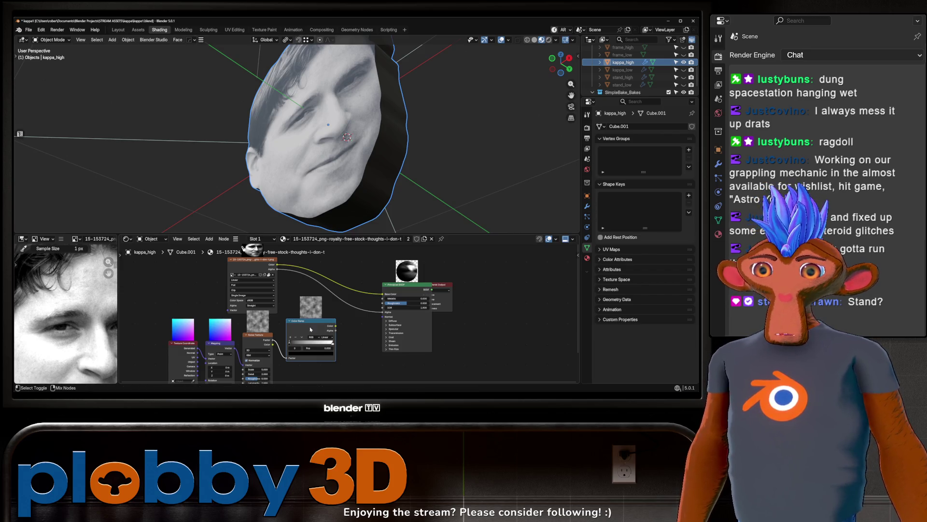
Step: Preview the Color Ramp on the face and drive the Mapping from Object coordinates
drag(335, 325, 384, 316)
middle_drag(338, 144, 351, 140)
scroll(351, 140, up, 4)
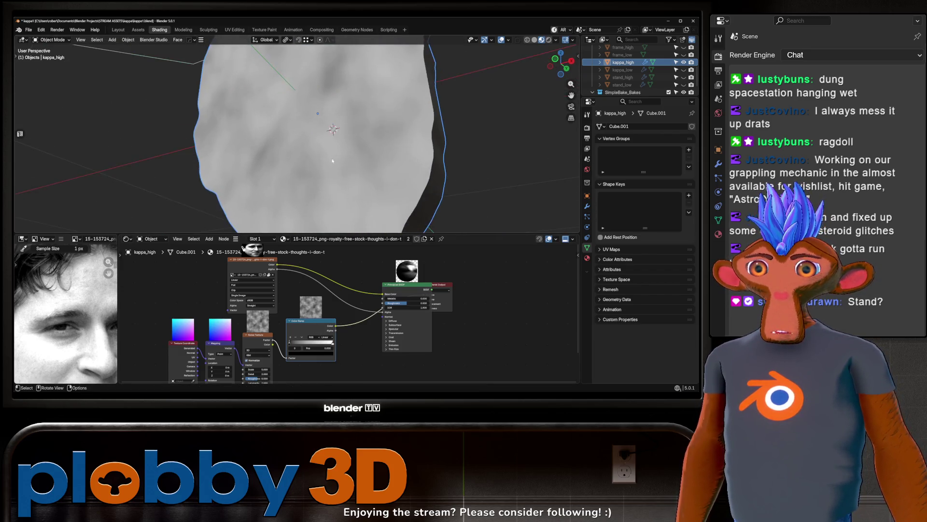
scroll(332, 161, down, 3)
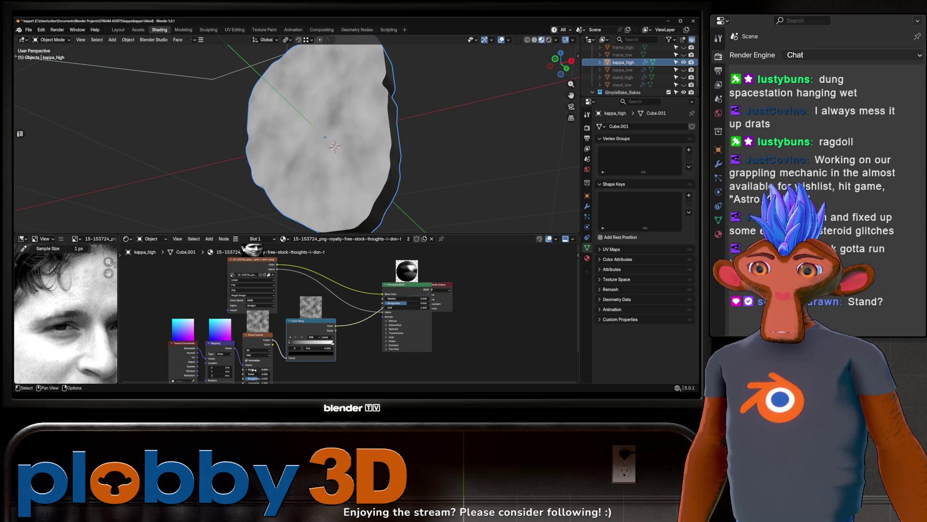
middle_drag(202, 375, 216, 354)
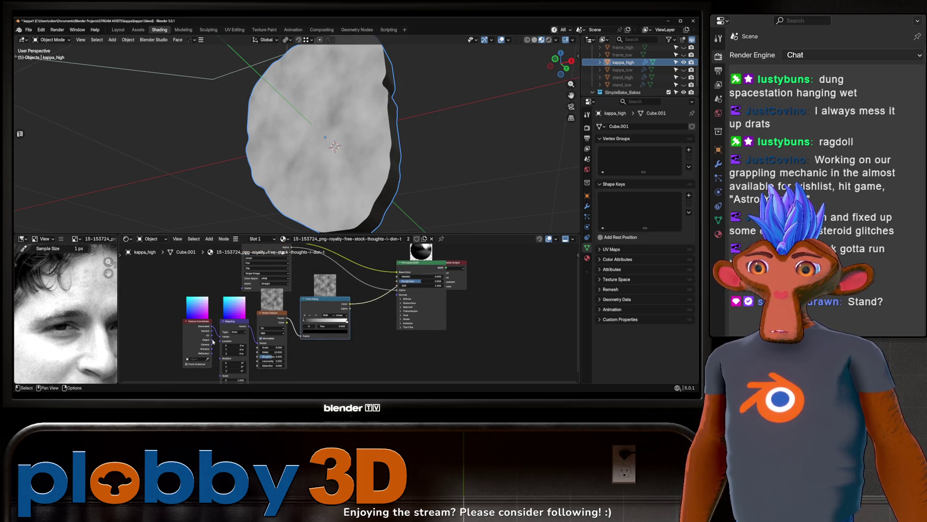
drag(212, 341, 221, 336)
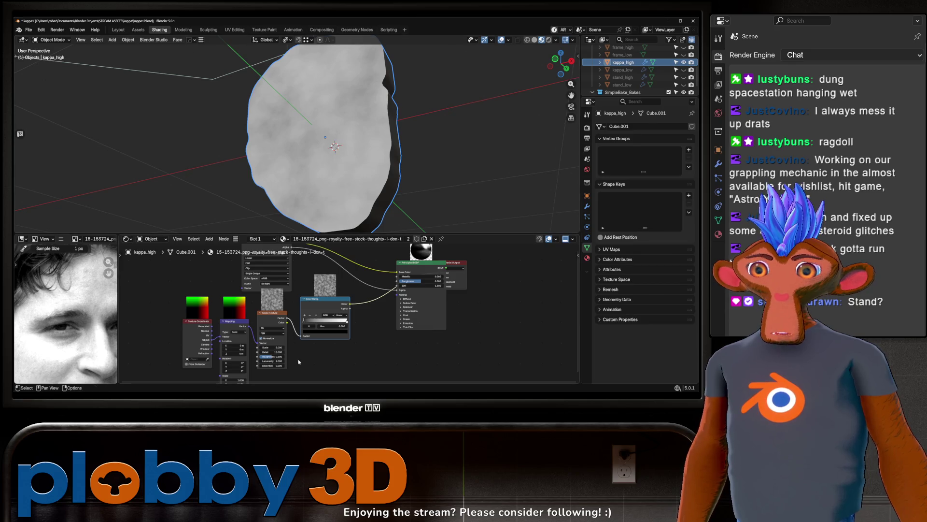
Step: Move the ramp stops to 0.144 and 0.662, tint the light stop grey, and adjust noise Scale
drag(344, 321, 319, 322)
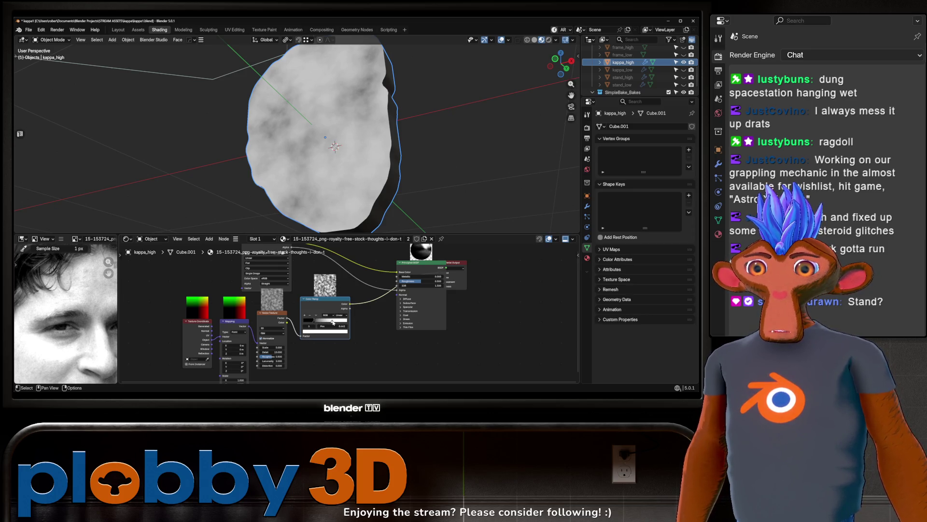
click(330, 332)
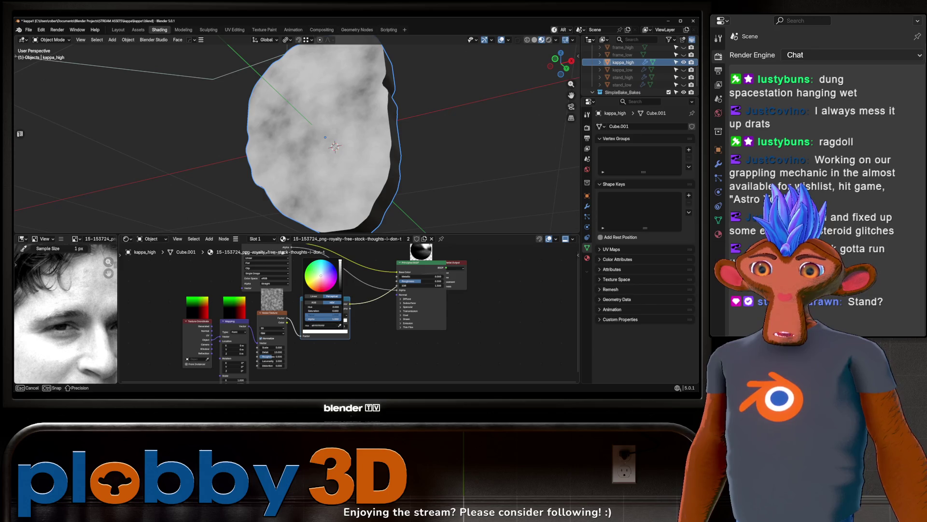
drag(340, 315, 336, 315)
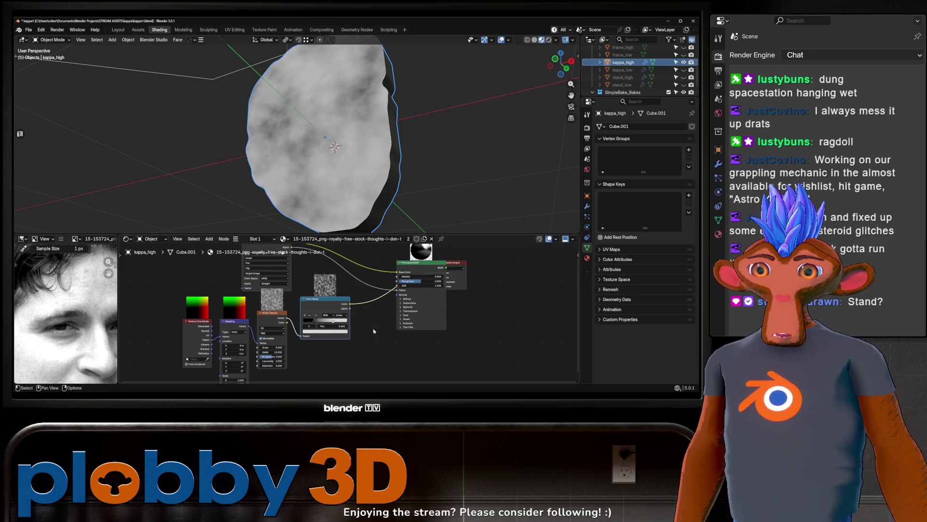
click(313, 332)
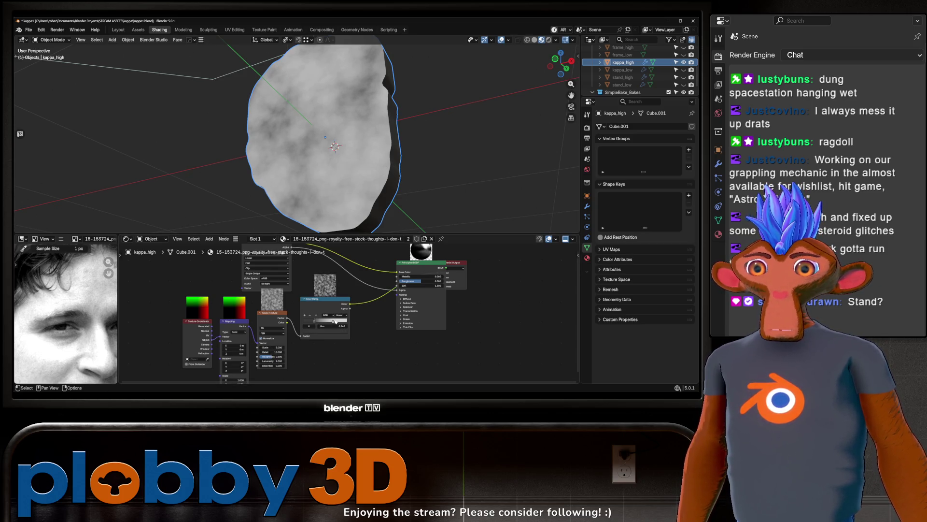
drag(335, 322, 320, 320)
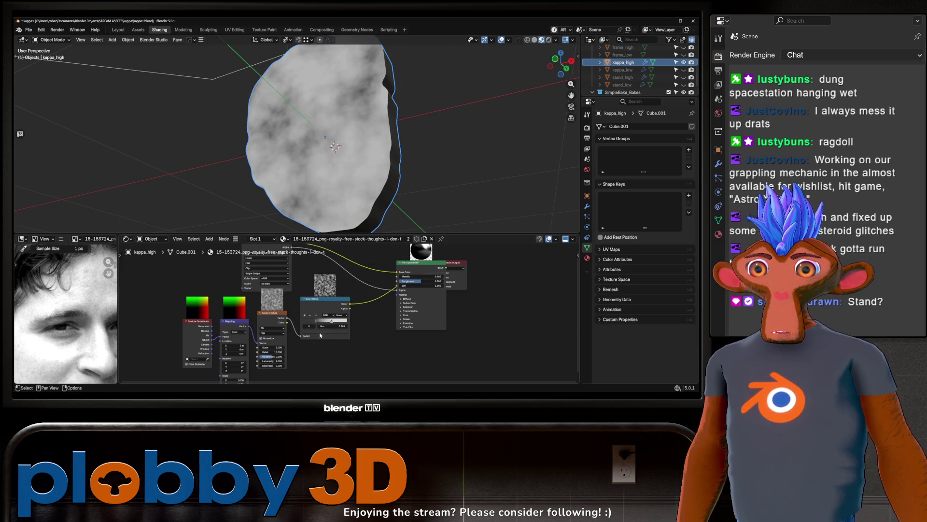
scroll(320, 334, up, 1)
drag(267, 352, 272, 352)
scroll(333, 263, down, 3)
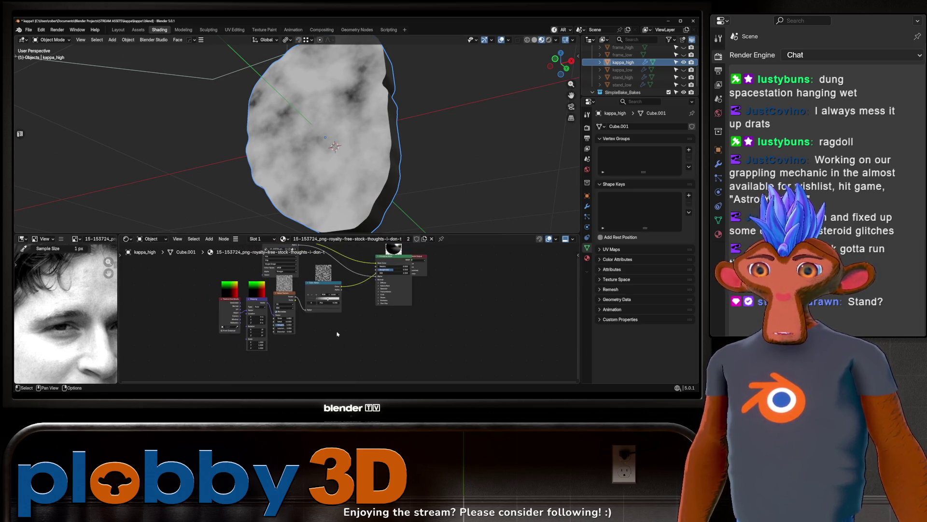
Step: Shift the coordinate, mapping and noise nodes left and pull a new link from the noise Factor
drag(333, 331, 209, 298)
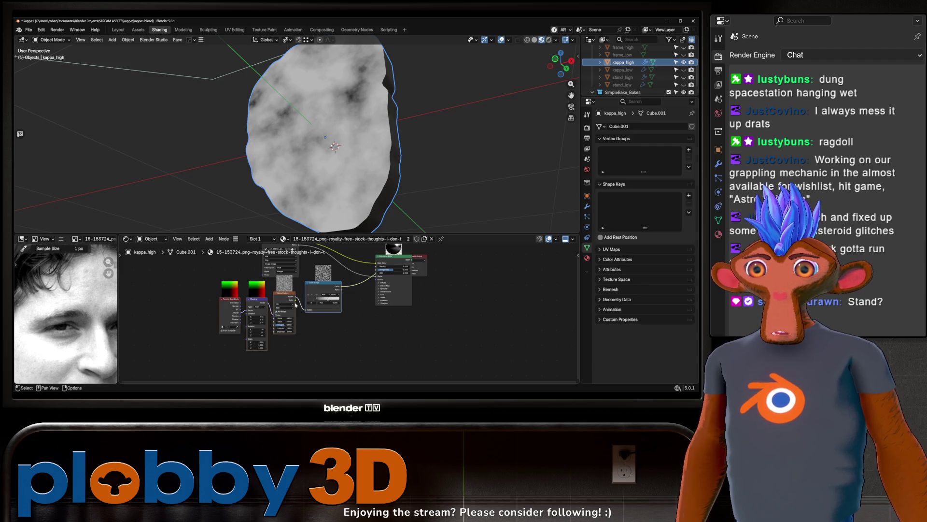
scroll(310, 311, up, 1)
drag(244, 322, 200, 324)
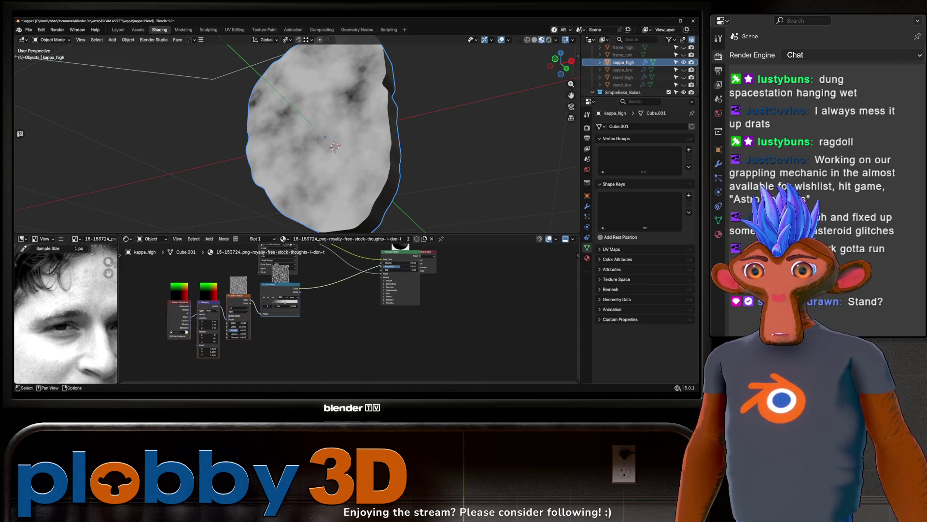
scroll(317, 309, up, 1)
middle_drag(248, 315, 234, 329)
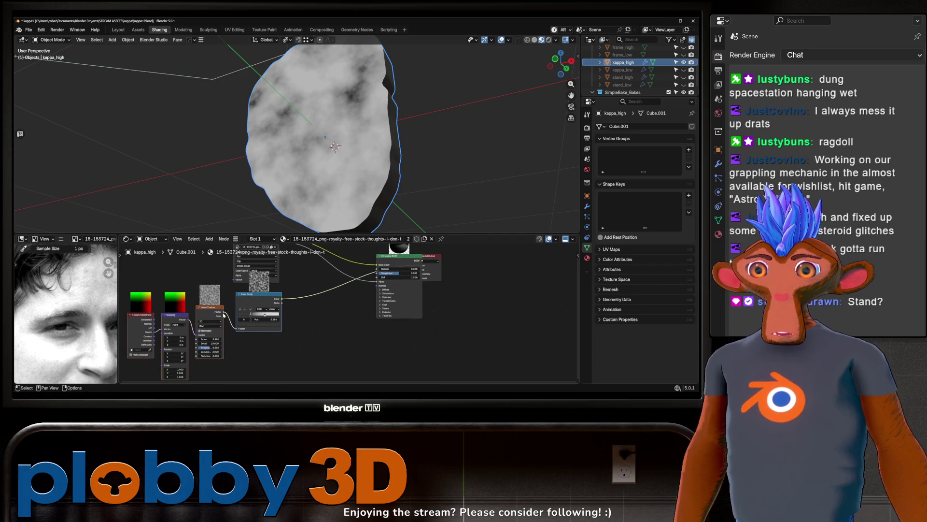
mouse_move(223, 314)
mouse_down()
mouse_move(316, 313)
mouse_move(319, 303)
mouse_up()
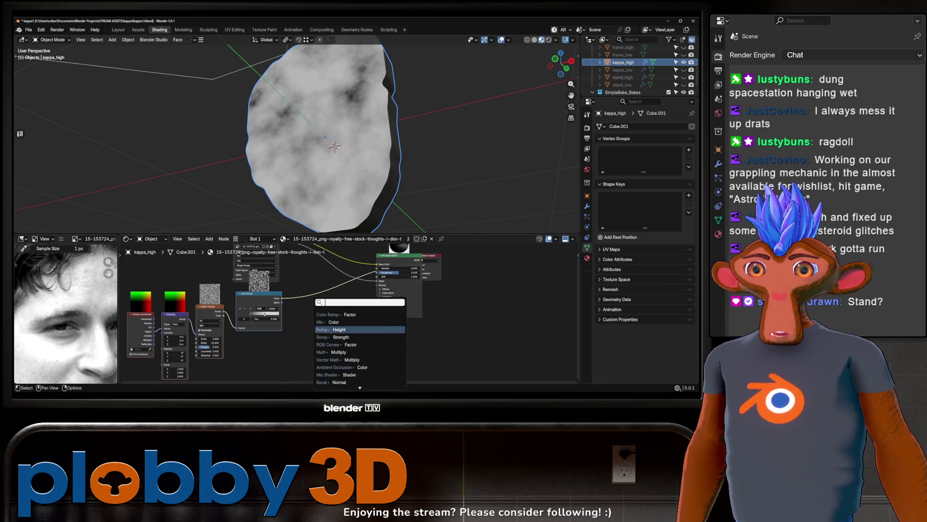
Step: Add a Bump node into Normal, restore the image to Base Color, and route the ramp to Roughness
click(338, 329)
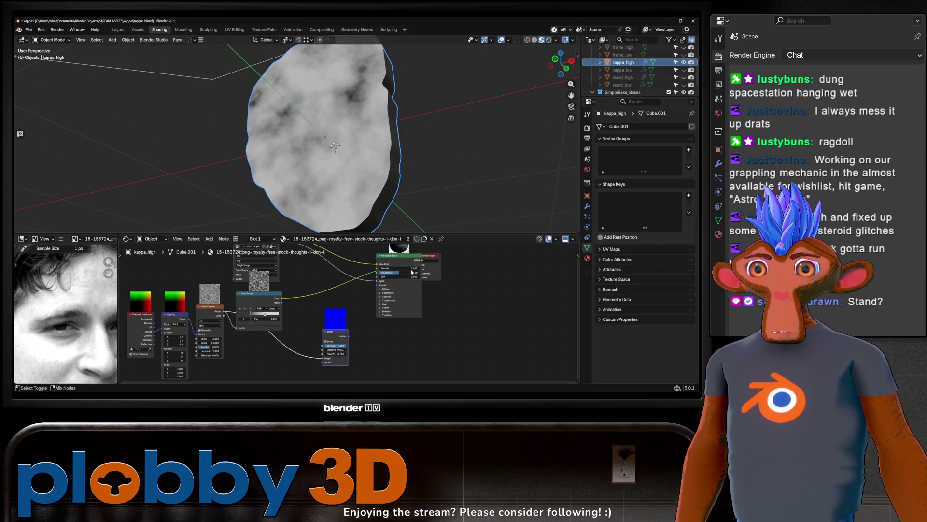
drag(412, 272, 384, 273)
drag(282, 298, 289, 297)
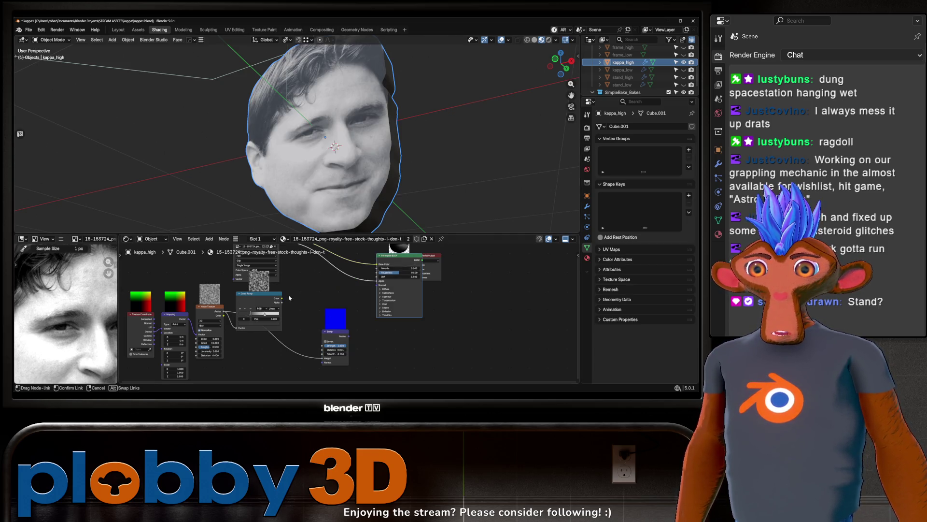
drag(378, 277, 378, 274)
mouse_move(333, 162)
middle_down()
mouse_move(405, 169)
mouse_move(348, 175)
mouse_move(331, 143)
middle_up()
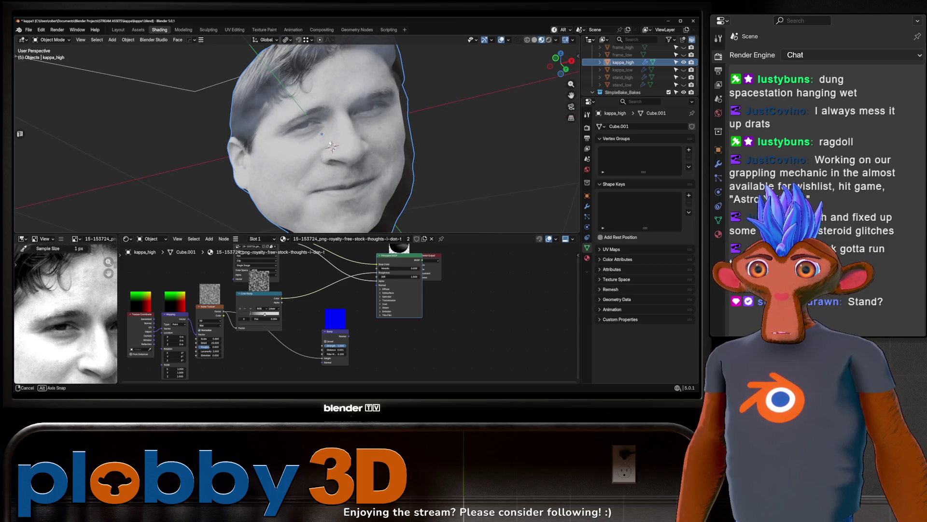
scroll(341, 309, up, 2)
drag(351, 347, 390, 277)
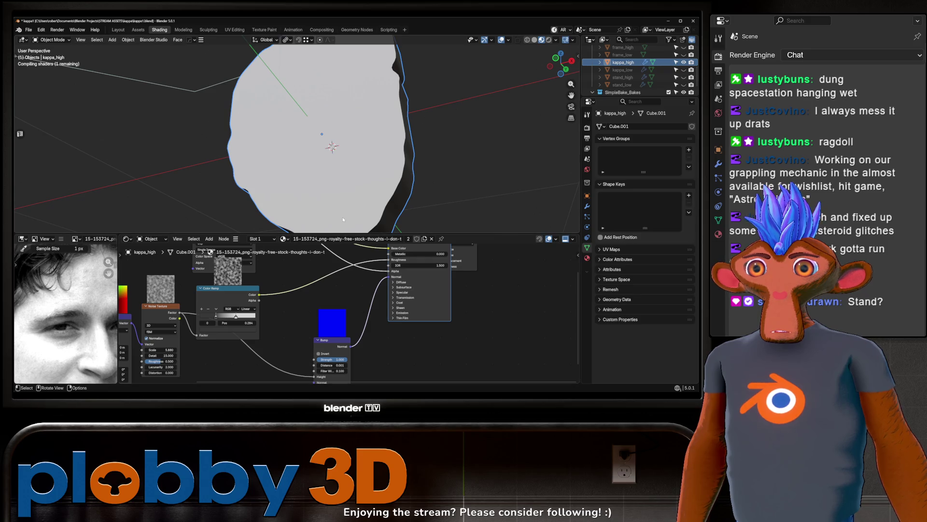
Step: Set the Bump Distance to 0.030
mouse_move(343, 220)
middle_down()
mouse_move(341, 166)
mouse_move(323, 161)
mouse_move(364, 139)
mouse_move(361, 152)
middle_up()
middle_drag(333, 361, 342, 333)
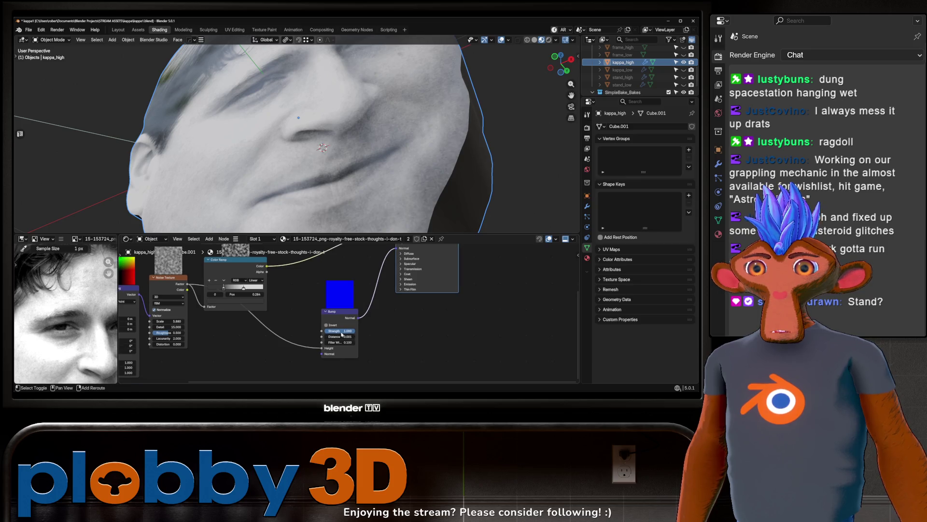
mouse_move(340, 339)
mouse_down()
mouse_move(365, 338)
mouse_move(350, 339)
mouse_up()
mouse_move(338, 145)
middle_down()
mouse_move(321, 121)
mouse_move(324, 138)
middle_up()
click(340, 336)
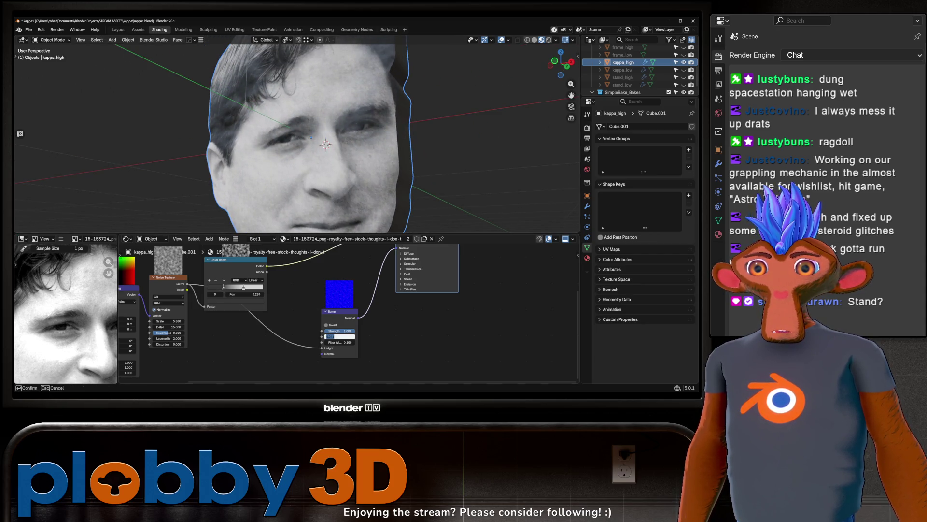
key(Return)
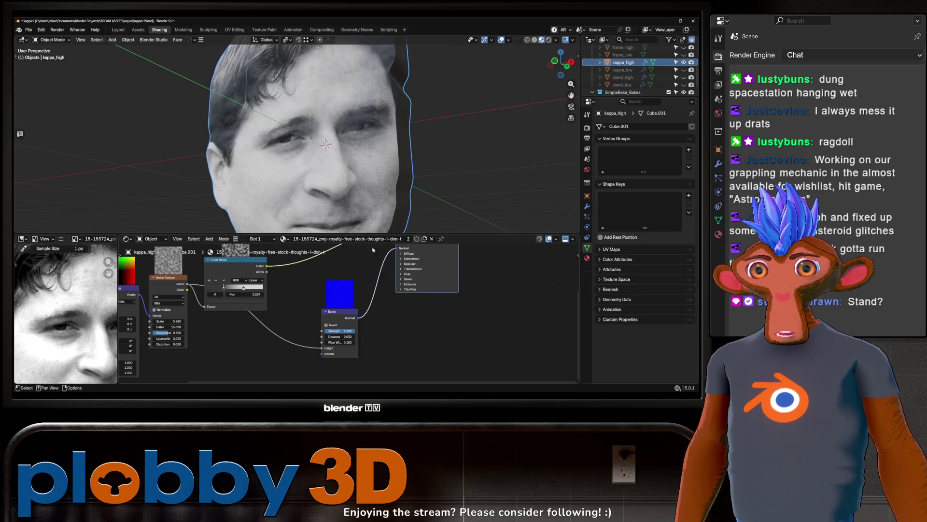
scroll(319, 140, down, 3)
scroll(287, 305, down, 3)
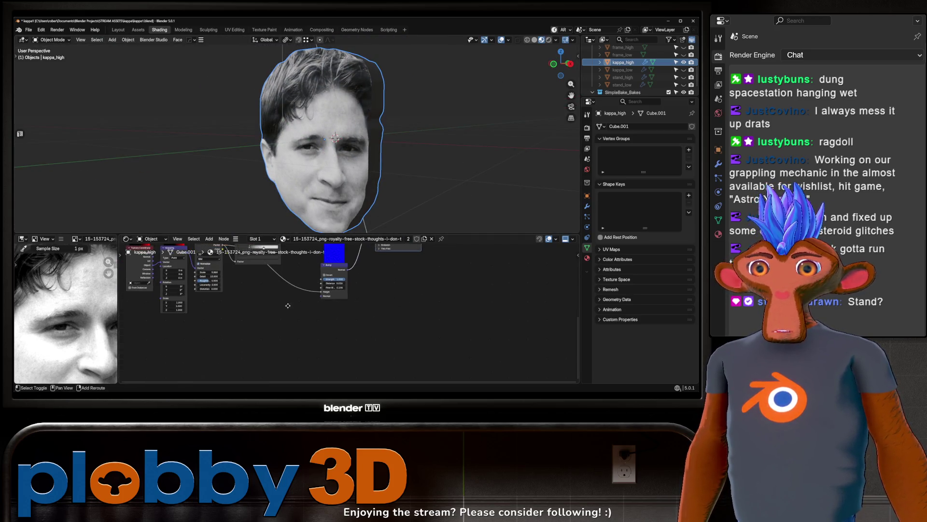
Step: Add a Bevel node and drop it onto the Bump-to-Normal link
scroll(288, 305, up, 4)
key(shift+a)
mouse_move(320, 342)
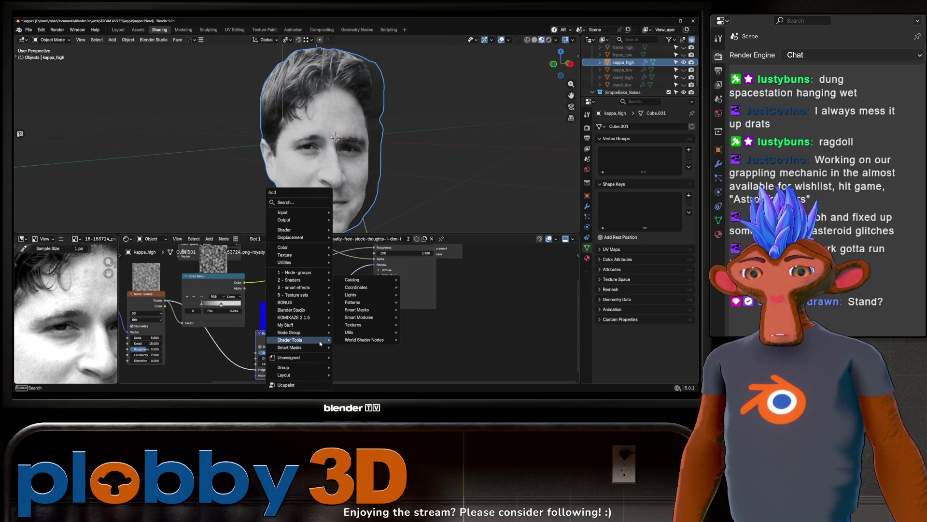
text(bevel)
key(Return)
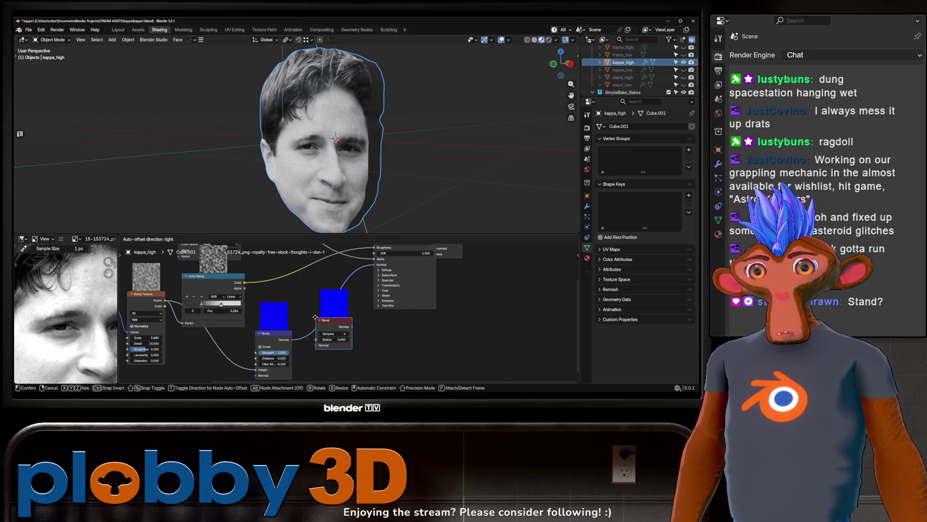
click(307, 303)
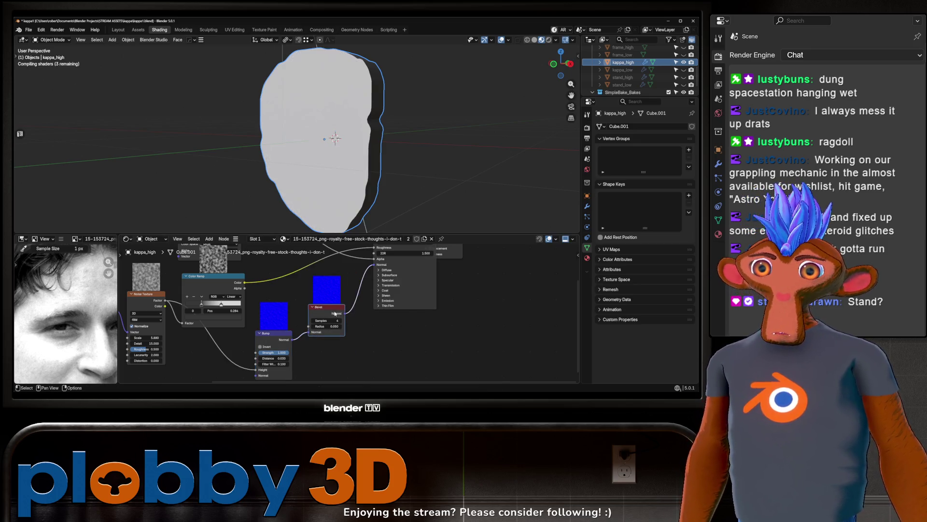
Step: Set the Bevel node to 16 samples and a 0.013 radius
click(324, 320)
text(16)
key(Return)
scroll(338, 320, up, 2)
scroll(339, 320, up, 1)
click(336, 322)
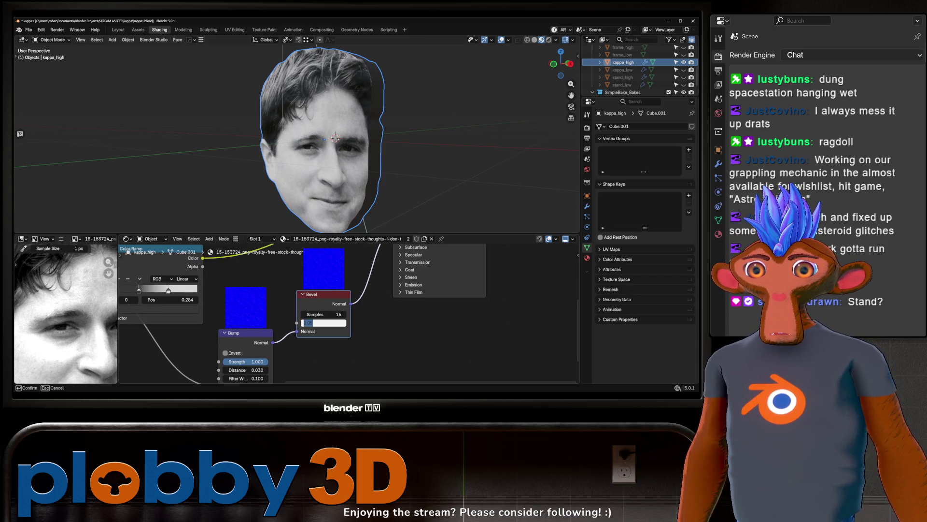
text(.013)
key(Return)
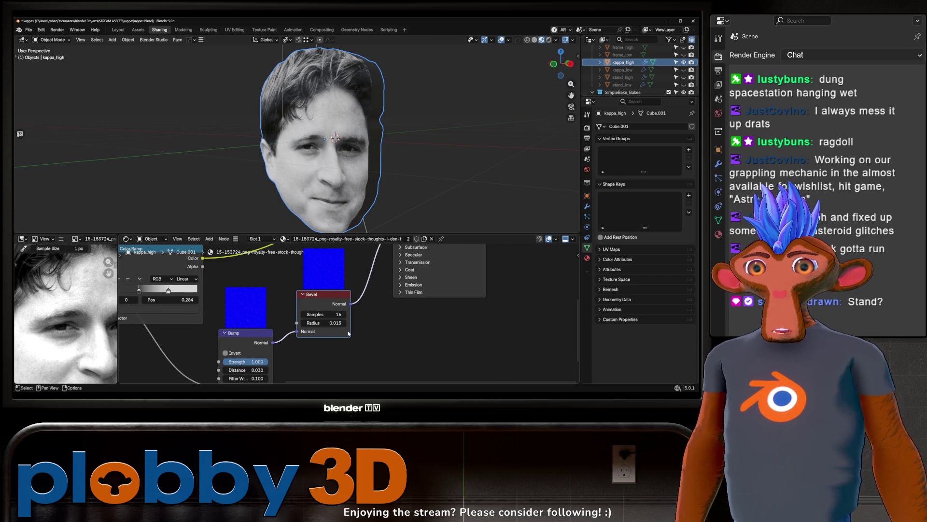
Step: Rearrange the nodes to tidy the graph, then undo the changes
scroll(348, 332, down, 5)
drag(270, 314, 252, 229)
middle_drag(167, 290, 197, 290)
mouse_move(197, 272)
mouse_down()
mouse_move(248, 341)
mouse_move(375, 384)
mouse_move(361, 368)
mouse_up()
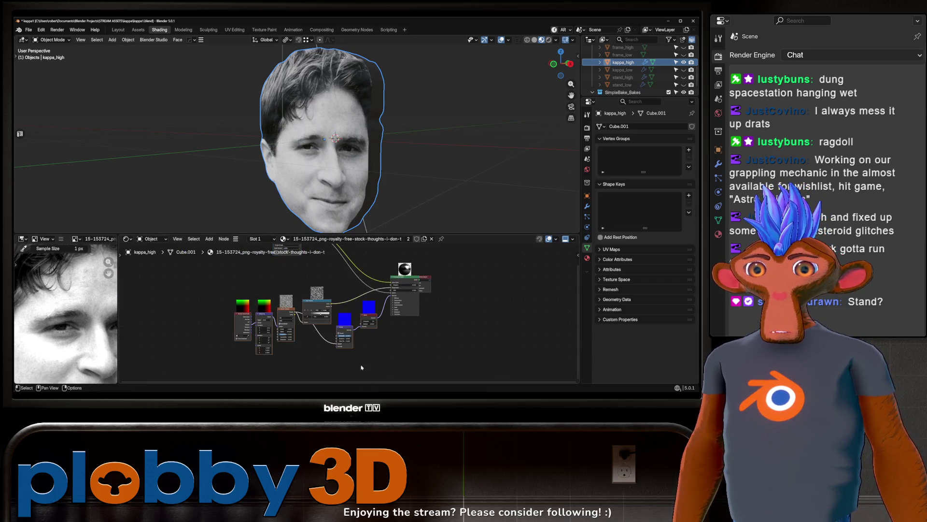
key(ctrl+z)
key(ctrl+z)
key(ctrl+z)
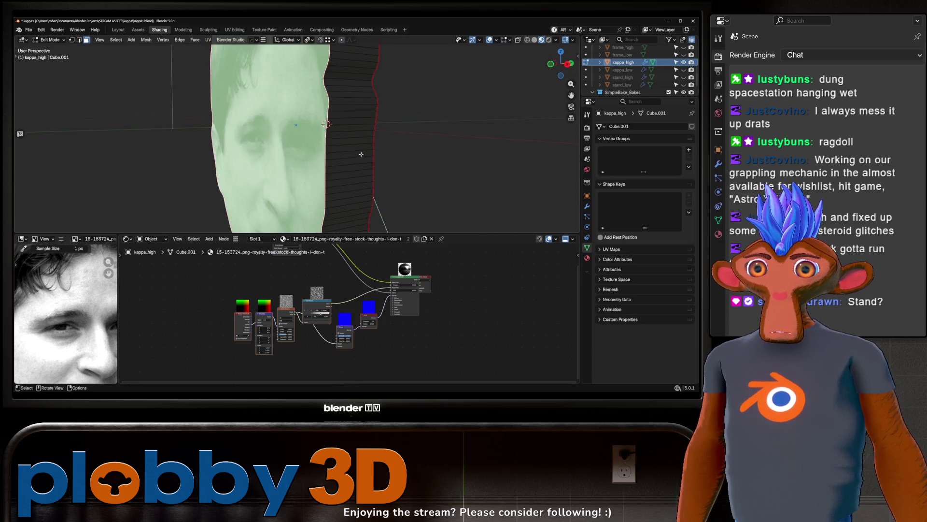
Step: Link Color Ramp to Roughness and Bevel to Normal, and set Bump Distance to 0.010
scroll(268, 322, up, 4)
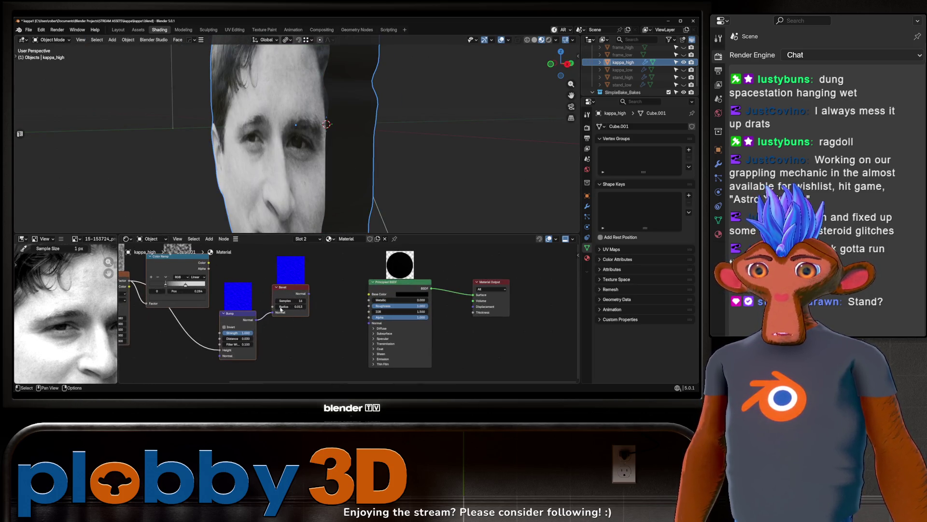
drag(207, 262, 369, 305)
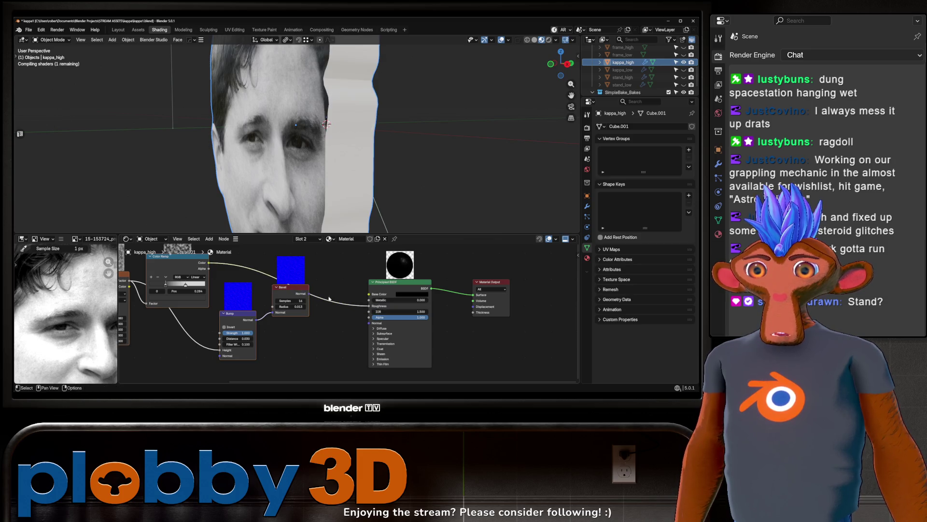
mouse_move(309, 294)
mouse_down()
mouse_move(355, 333)
mouse_move(368, 327)
mouse_up()
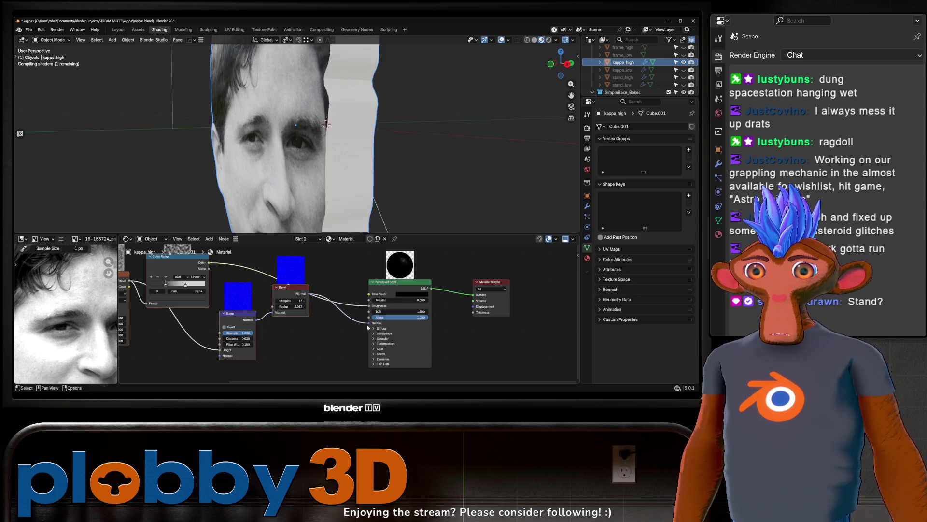
mouse_move(347, 178)
middle_down()
mouse_move(366, 139)
mouse_move(362, 159)
middle_up()
scroll(271, 333, up, 3)
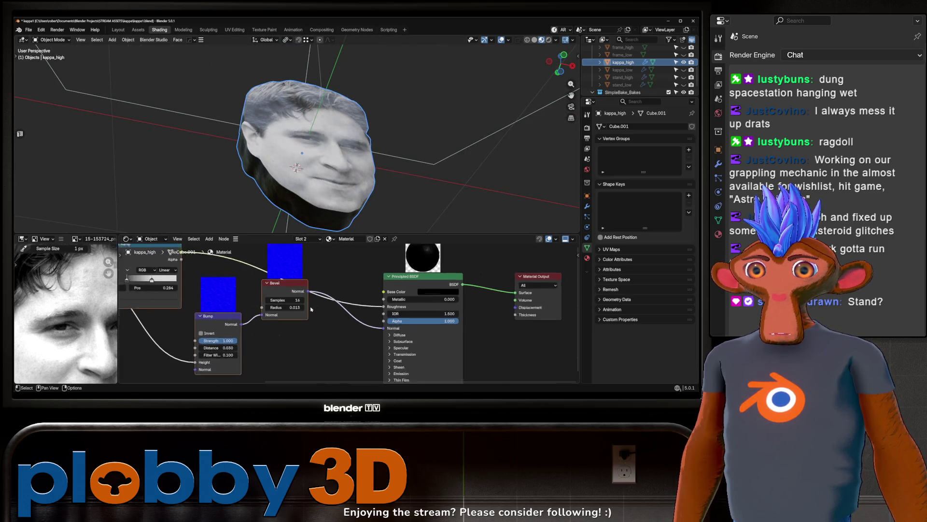
click(274, 339)
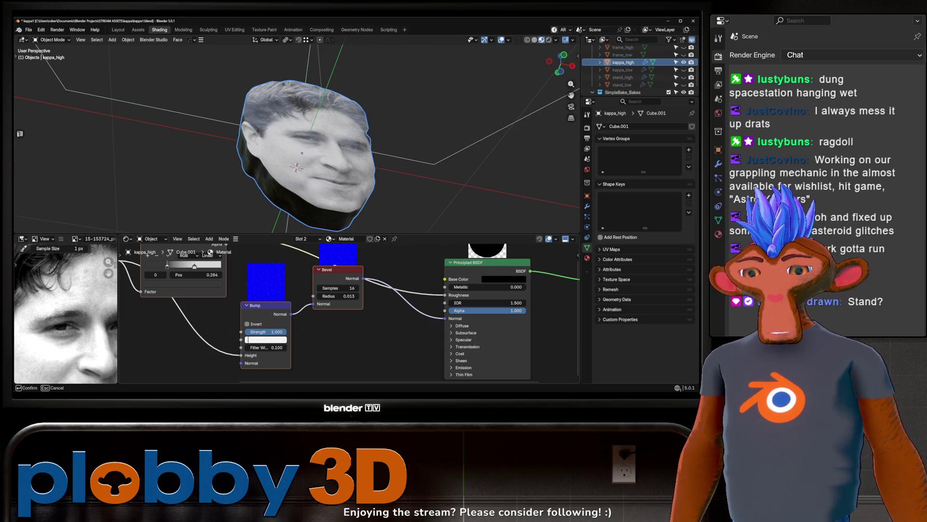
text(0.01)
key(Return)
Step: Set the image-texture material's Bump Distance to 0.010 as well
middle_drag(381, 149, 381, 160)
key(ctrl+z)
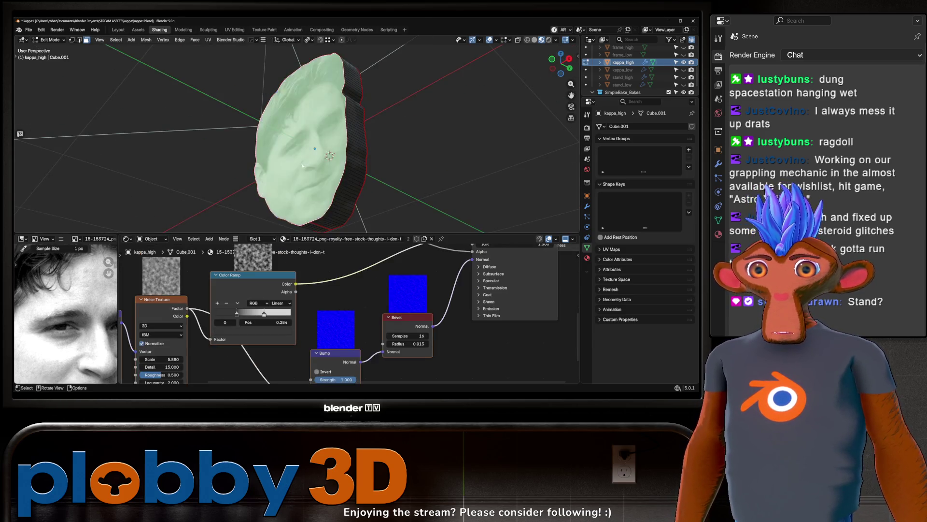
middle_drag(371, 340, 375, 320)
click(338, 366)
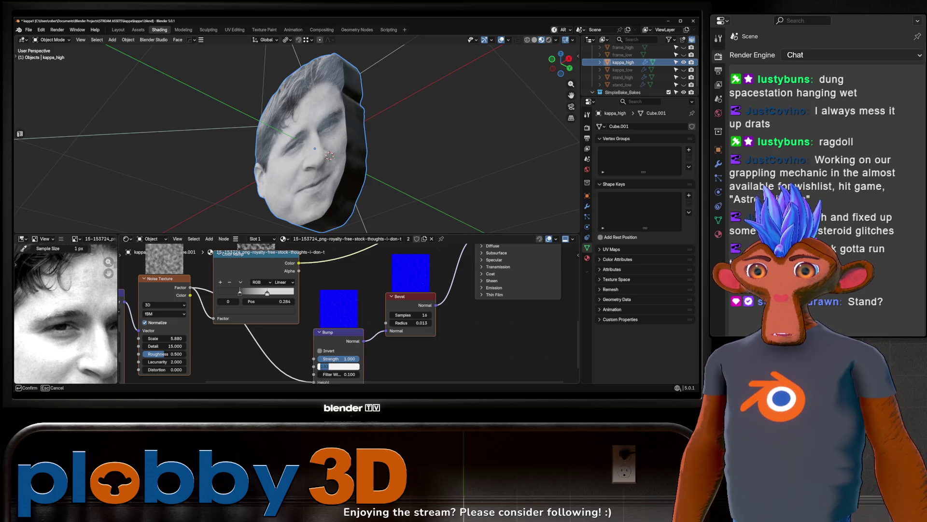
key(Return)
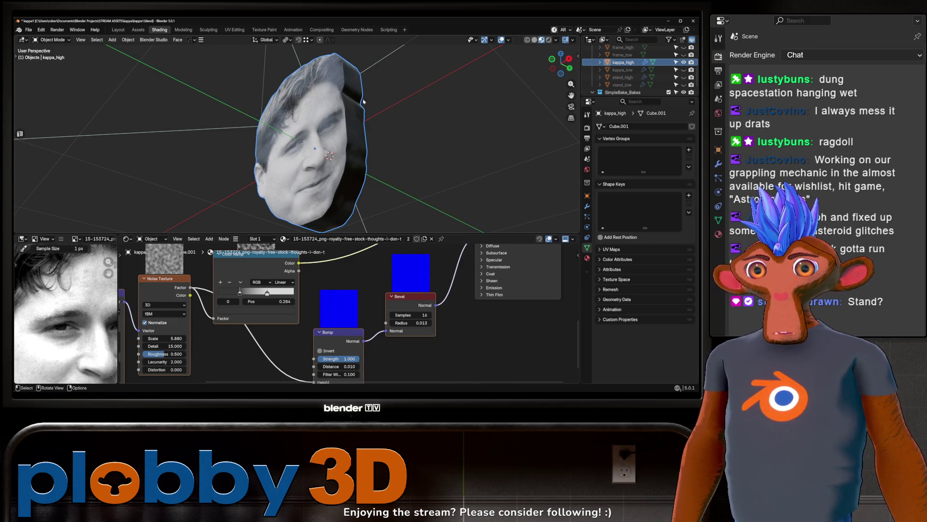
Step: View the head from the front, select kappa_high, and go to the Layout workspace
mouse_move(363, 101)
middle_down()
mouse_move(372, 150)
mouse_move(338, 131)
mouse_move(362, 150)
mouse_move(429, 157)
mouse_move(347, 156)
middle_up()
mouse_move(311, 143)
middle_down()
mouse_move(295, 145)
mouse_move(388, 180)
middle_up()
click(388, 180)
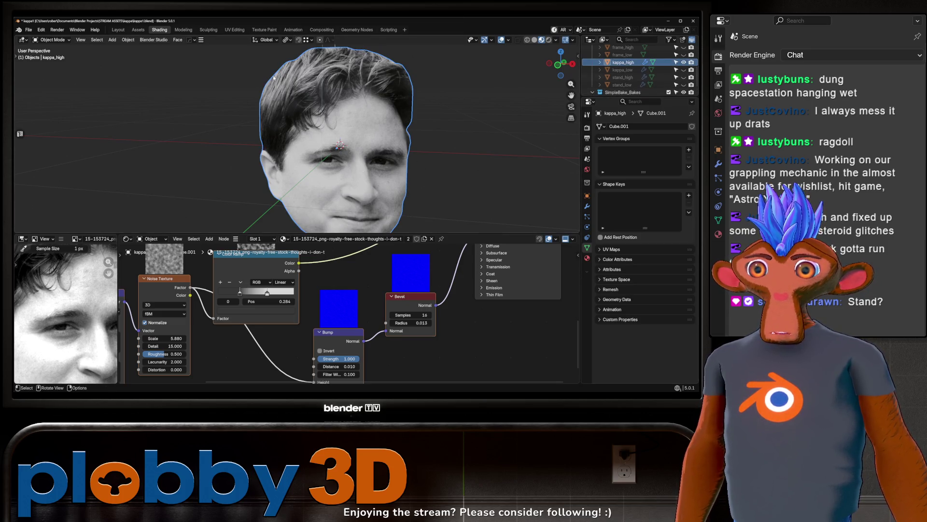
click(119, 30)
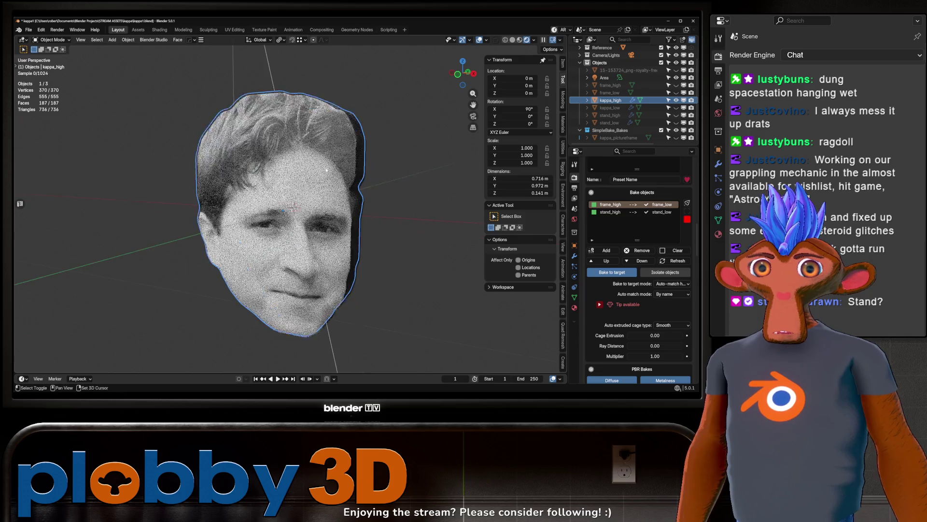
Step: Clear SimpleBake's bake objects list and set bake-to-target mode to Standard
click(677, 251)
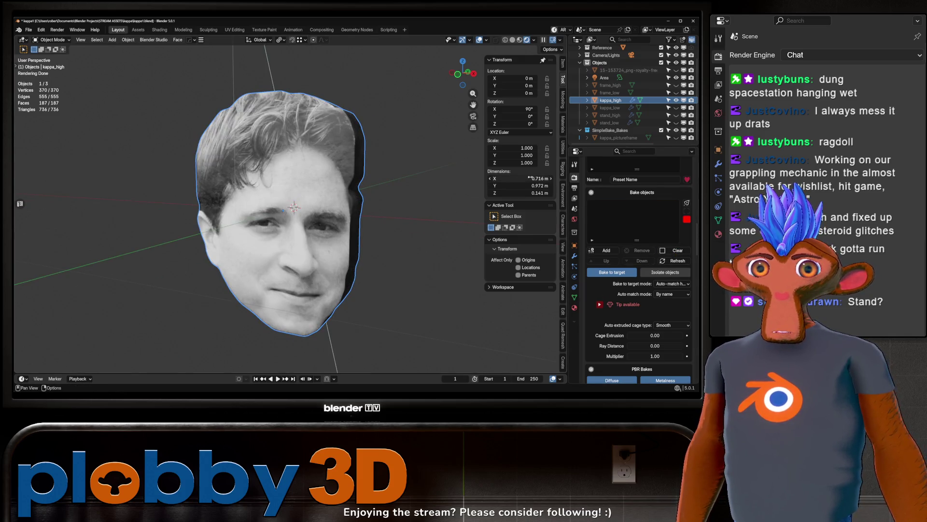
click(667, 286)
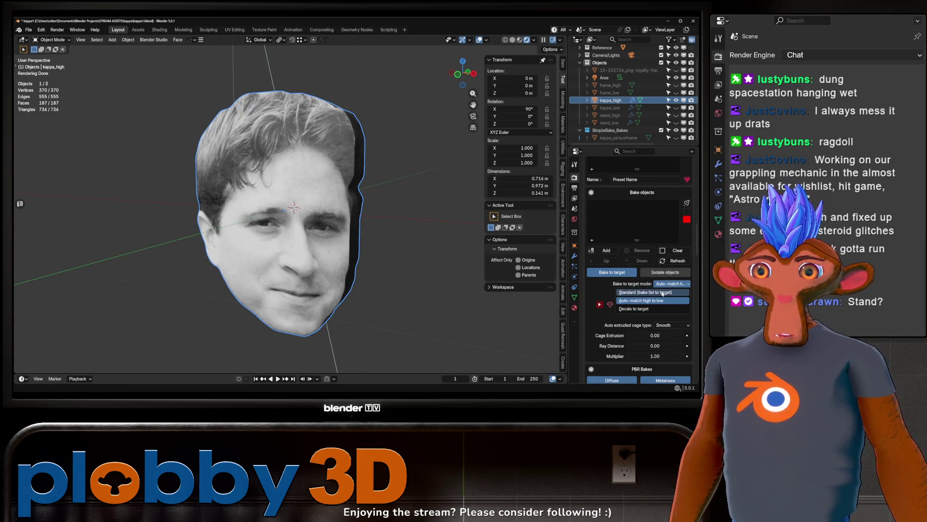
click(652, 292)
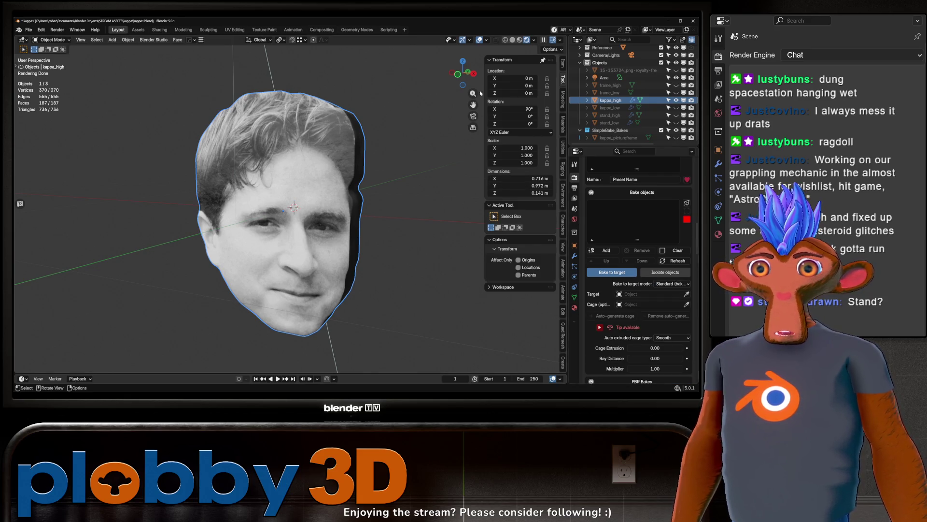
Step: Check kappa_low in Solid shading with the head recentred, then hide it again
click(676, 107)
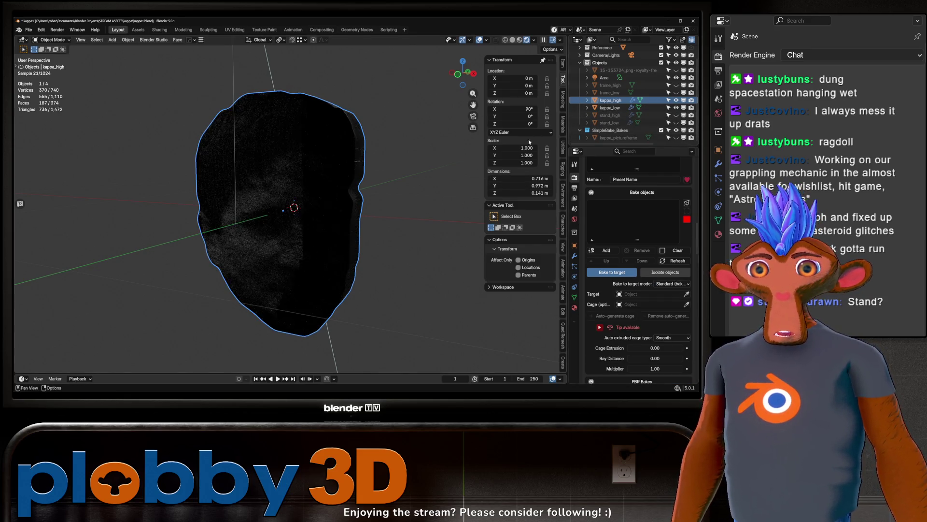
click(513, 40)
mouse_move(341, 152)
shift+middle_down()
mouse_move(331, 176)
mouse_move(446, 233)
shift+middle_up()
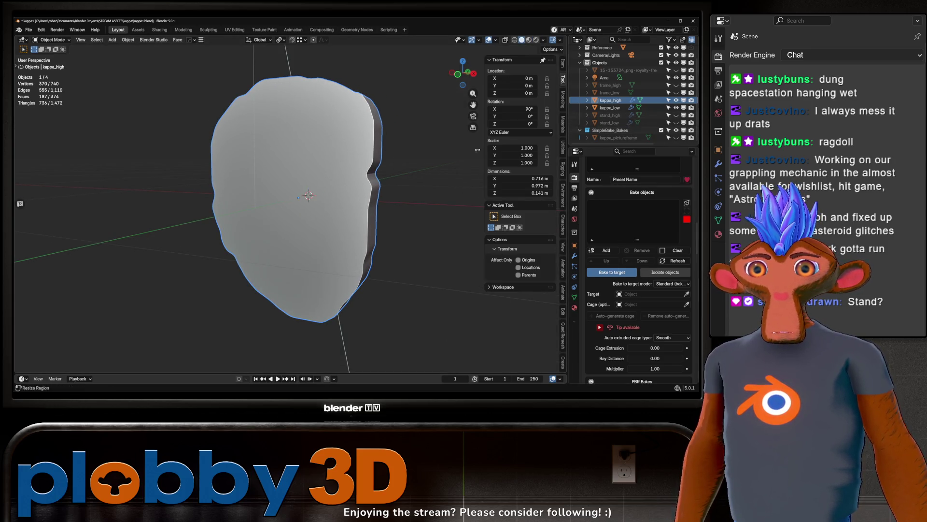
click(677, 108)
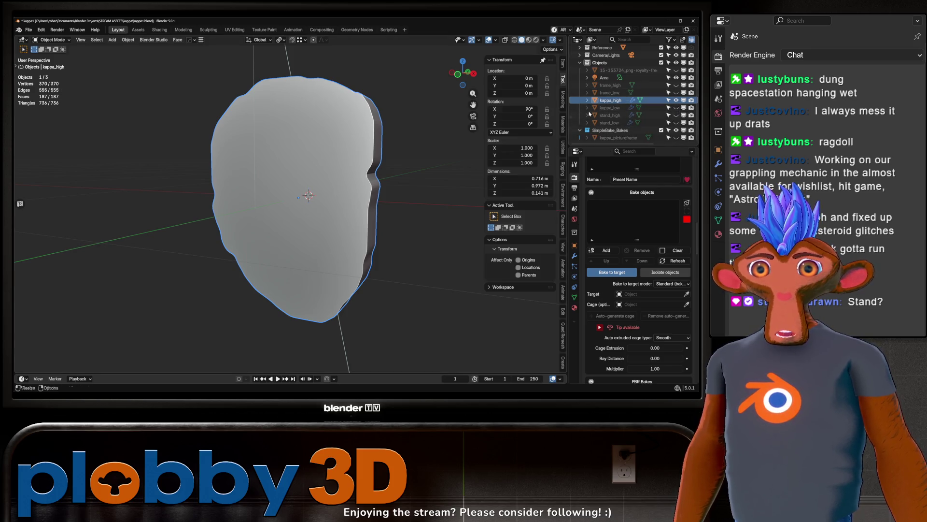
click(676, 100)
Step: Bevel kappa_high's rim edges with 14 segments in Edit Mode
click(676, 100)
key(Tab)
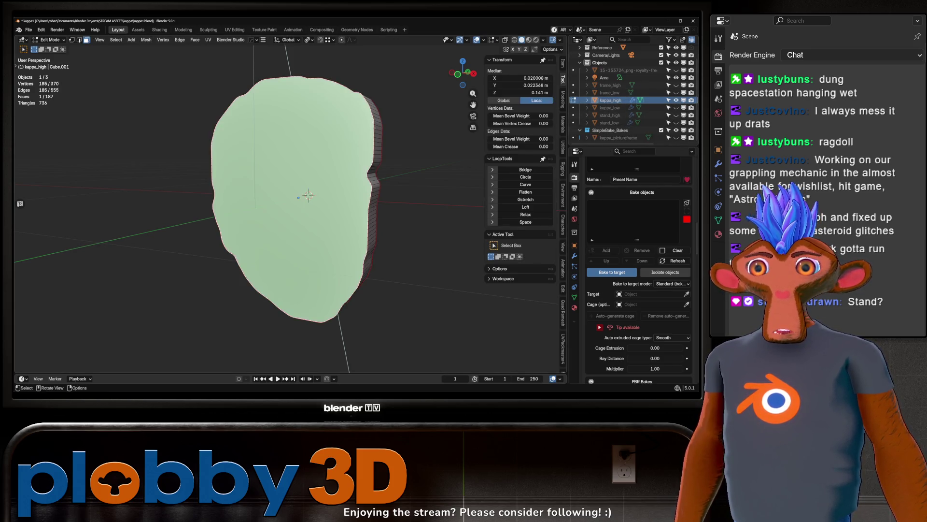
middle_drag(362, 147, 415, 127)
key(ctrl+b)
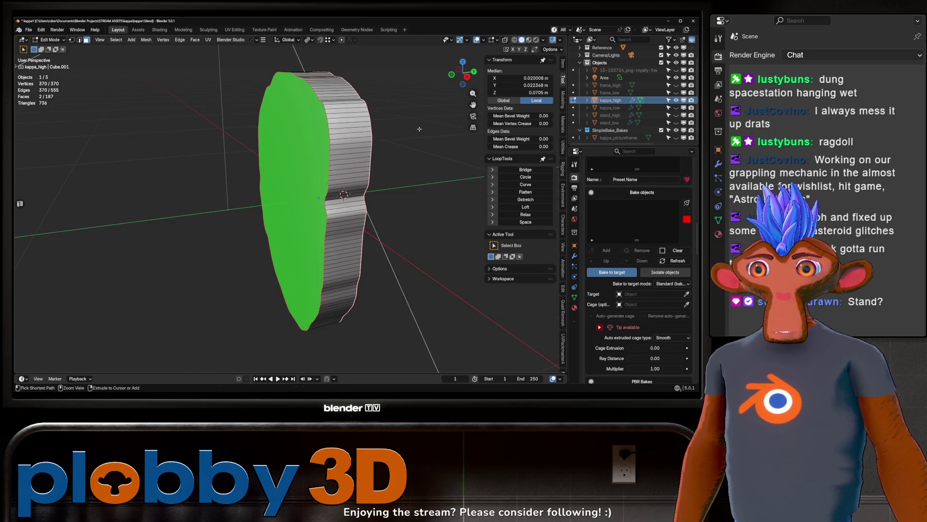
scroll(428, 122, up, 13)
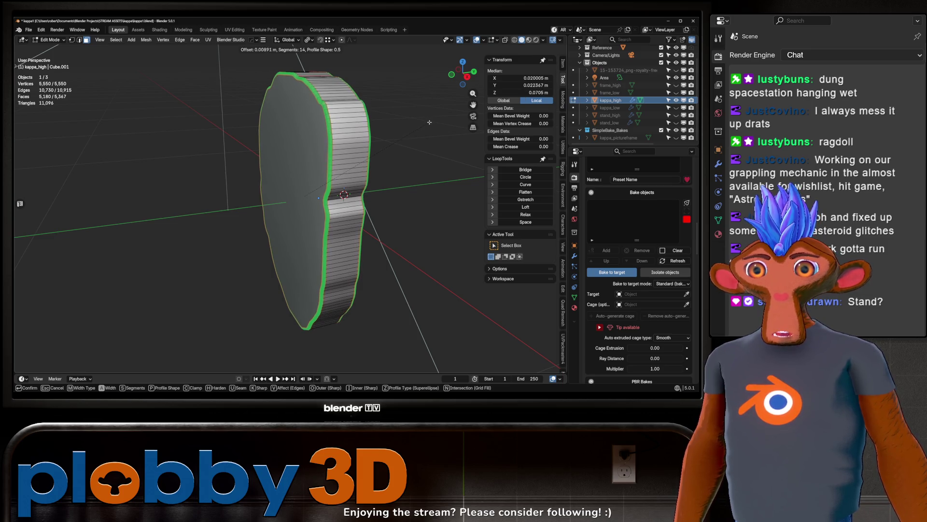
click(429, 122)
key(Tab)
Step: Mark the flat front face's edges sharp
mouse_move(427, 125)
middle_down()
mouse_move(338, 183)
mouse_move(385, 185)
middle_up()
key(Tab)
click(300, 193)
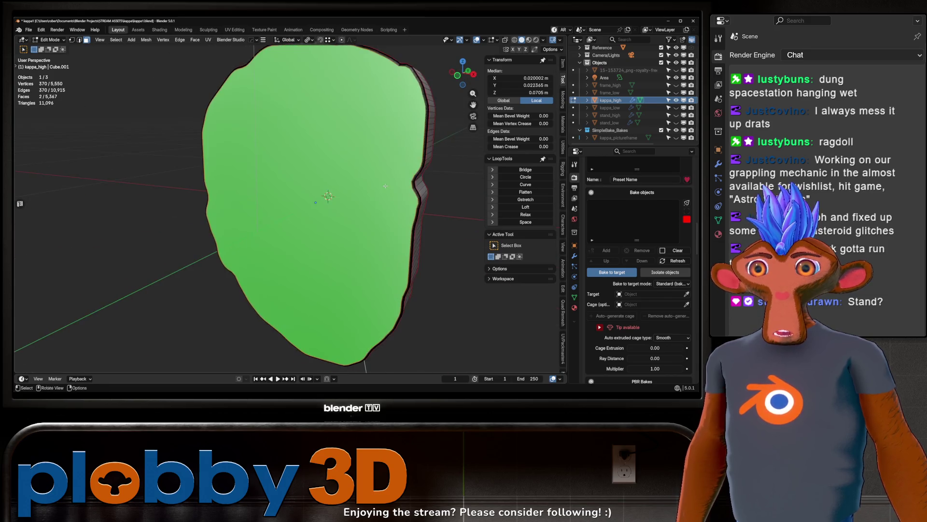
key(shift+2)
key(Tab)
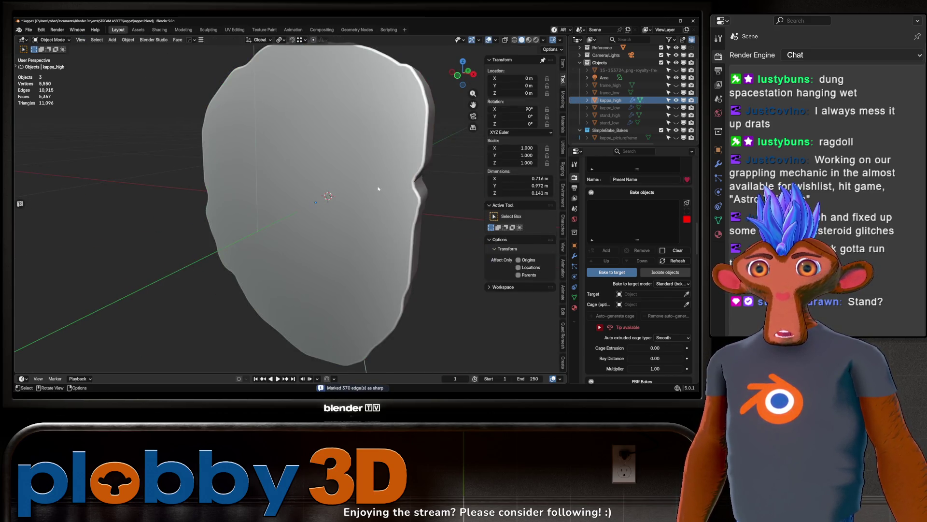
Step: Inspect the bevelled side and switch to Material Preview shading
scroll(375, 177, down, 3)
mouse_move(376, 178)
middle_down()
mouse_move(414, 160)
mouse_move(435, 169)
mouse_move(409, 168)
mouse_move(459, 171)
mouse_move(408, 164)
middle_up()
scroll(414, 159, up, 2)
click(529, 40)
Step: Compare kappa_high by toggling its visibility, unhide kappa_low, and switch to Solid shading
click(676, 100)
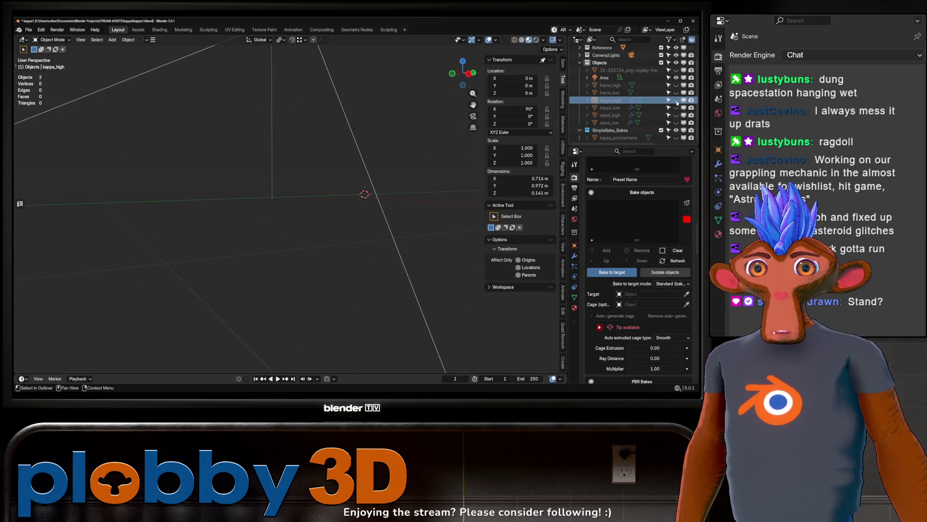
click(677, 100)
click(676, 100)
click(676, 100)
click(676, 100)
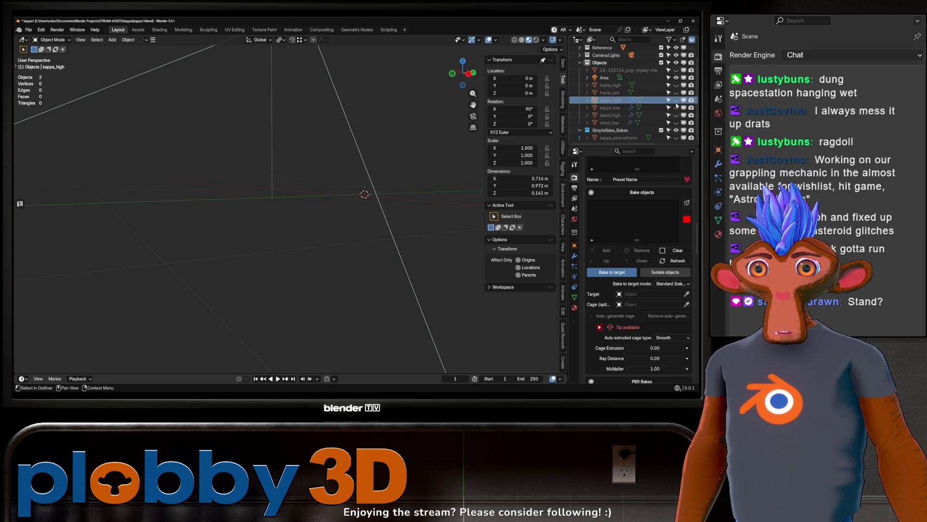
click(677, 99)
click(677, 92)
click(676, 92)
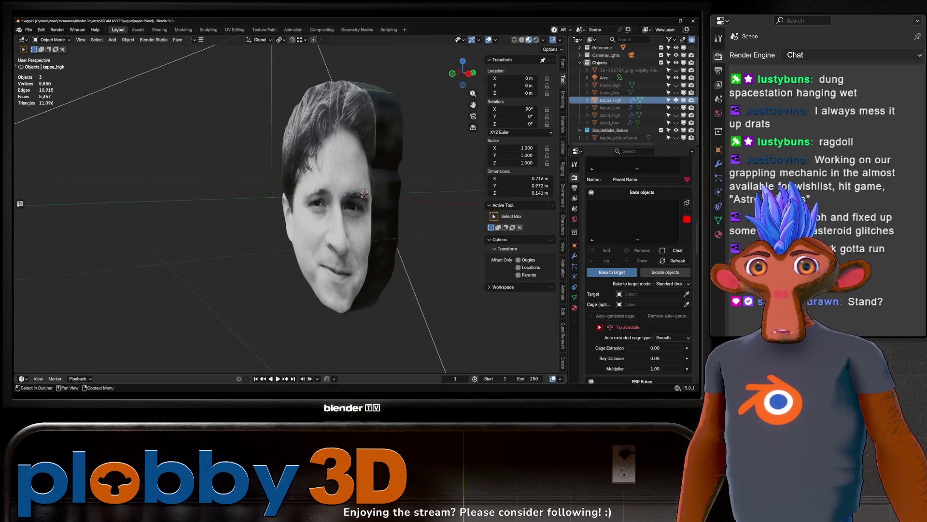
click(677, 107)
click(521, 39)
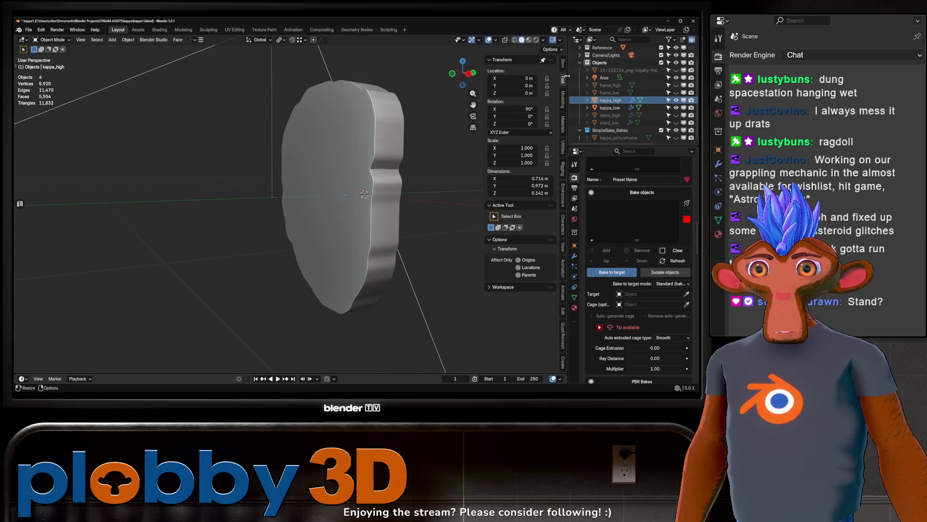
mouse_move(323, 136)
middle_down()
mouse_move(361, 161)
mouse_move(366, 155)
middle_up()
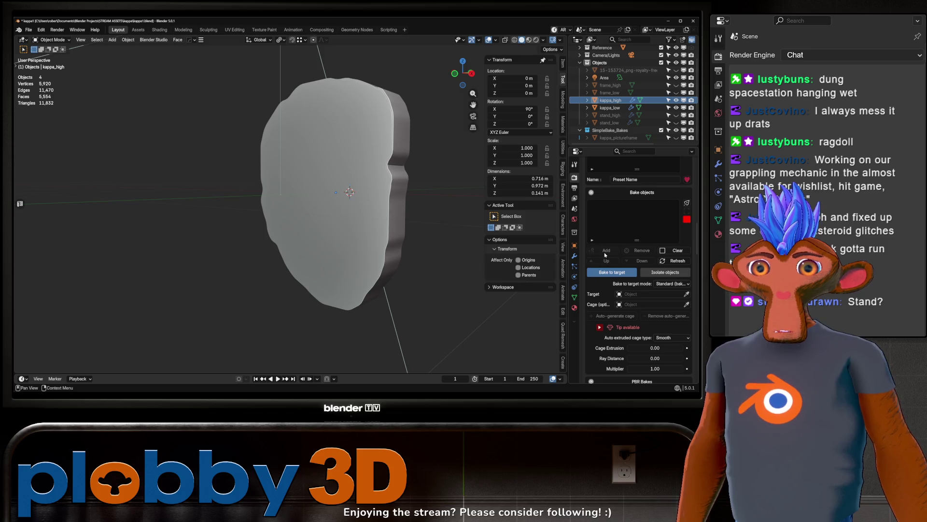
scroll(605, 254, up, 3)
Step: Add kappa_high to the bake objects with kappa_low as target and an auto-generated cage
click(608, 107)
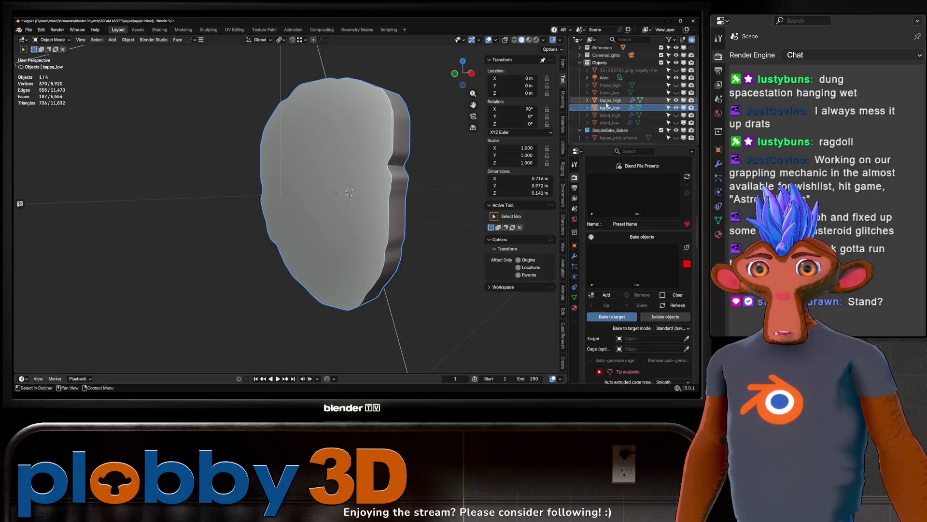
click(607, 101)
click(607, 295)
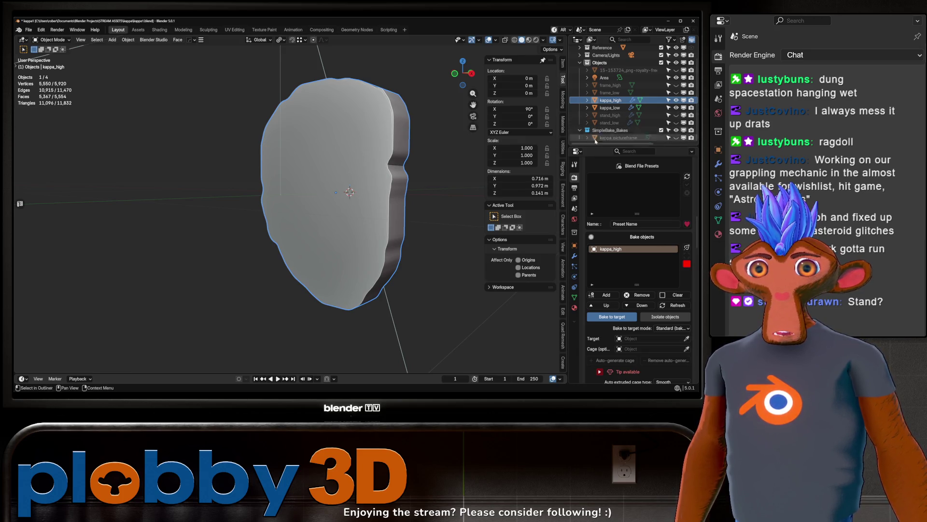
click(616, 105)
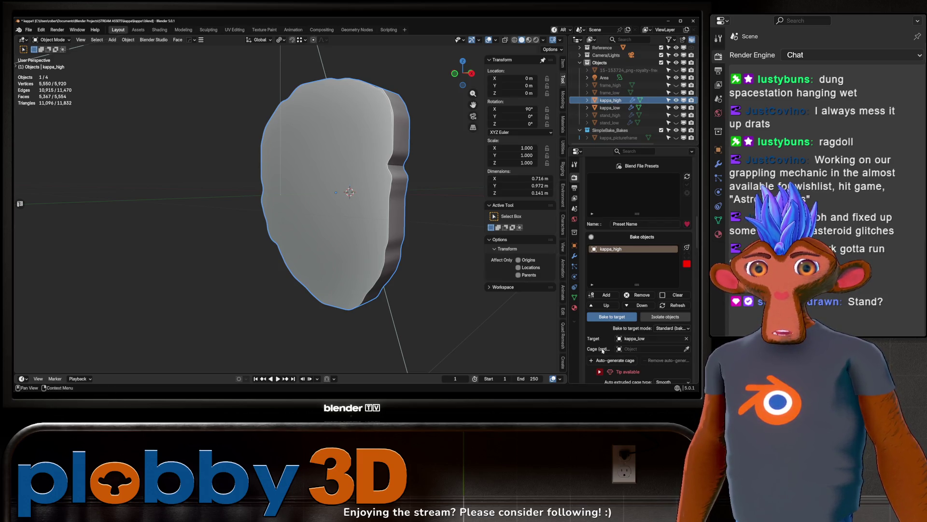
click(617, 360)
scroll(622, 313, down, 2)
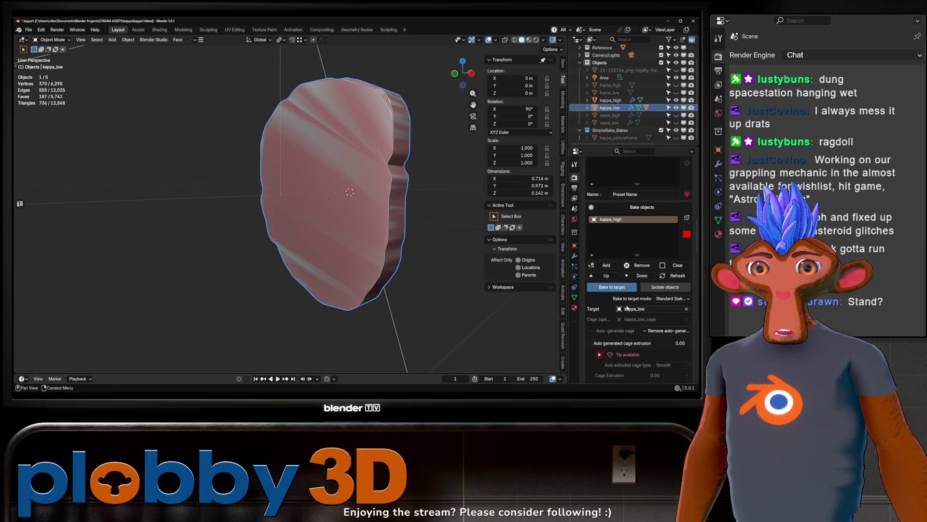
click(620, 344)
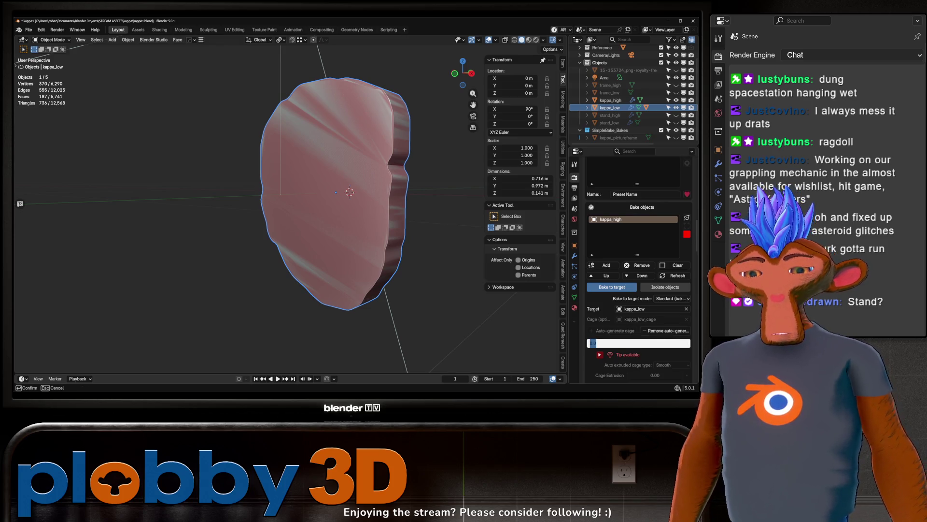
text(.003)
key(Return)
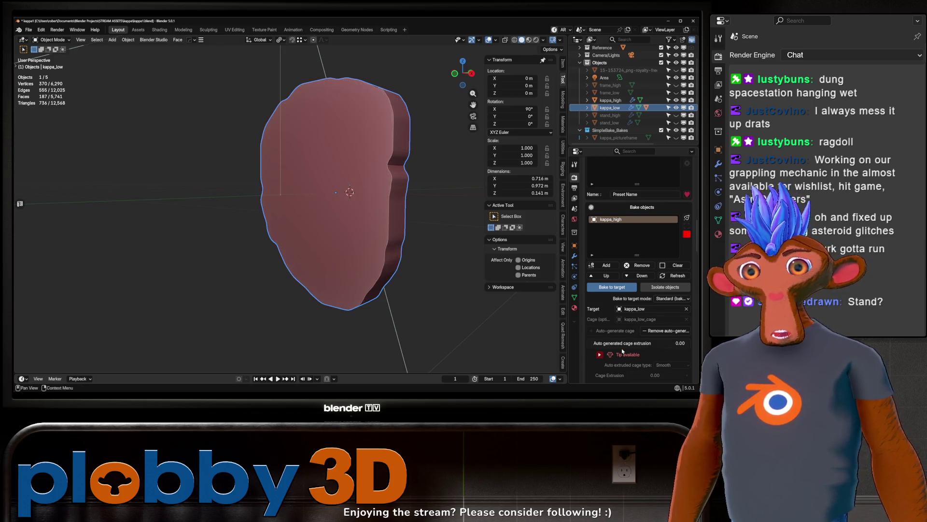
Step: Set the auto-generated cage extrusion to 0.00
mouse_move(373, 158)
middle_down()
mouse_move(362, 140)
mouse_move(338, 128)
mouse_move(333, 135)
middle_up()
scroll(338, 194, up, 5)
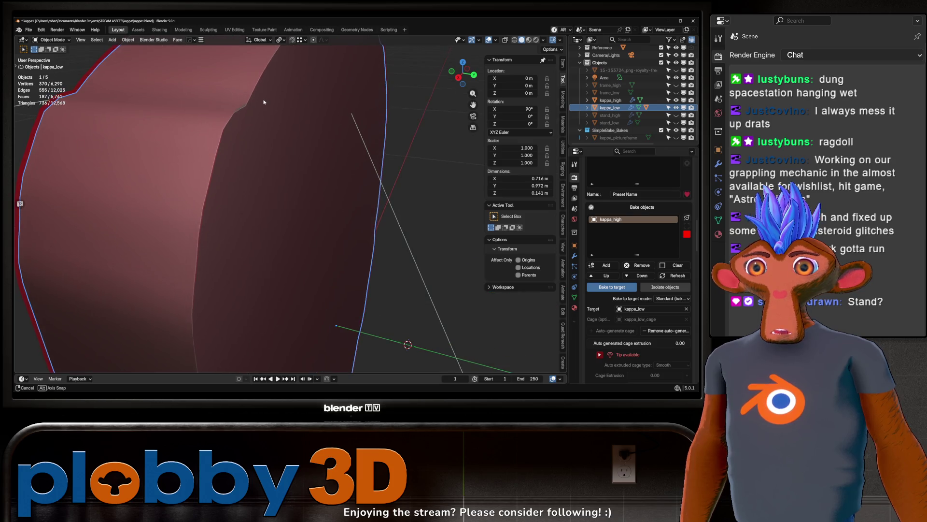
click(647, 343)
key(Return)
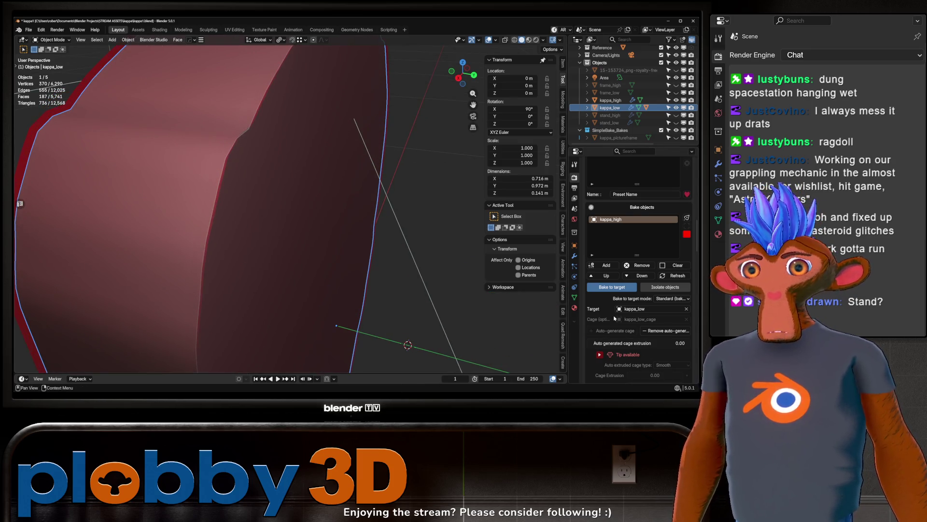
scroll(358, 160, down, 5)
middle_drag(357, 160, 365, 156)
Step: Re-mark kappa_high's selected edges as sharp in Edit Mode and return to object mode
click(433, 258)
mouse_move(434, 259)
middle_down()
mouse_move(356, 149)
mouse_move(263, 231)
mouse_move(290, 244)
mouse_move(338, 213)
middle_up()
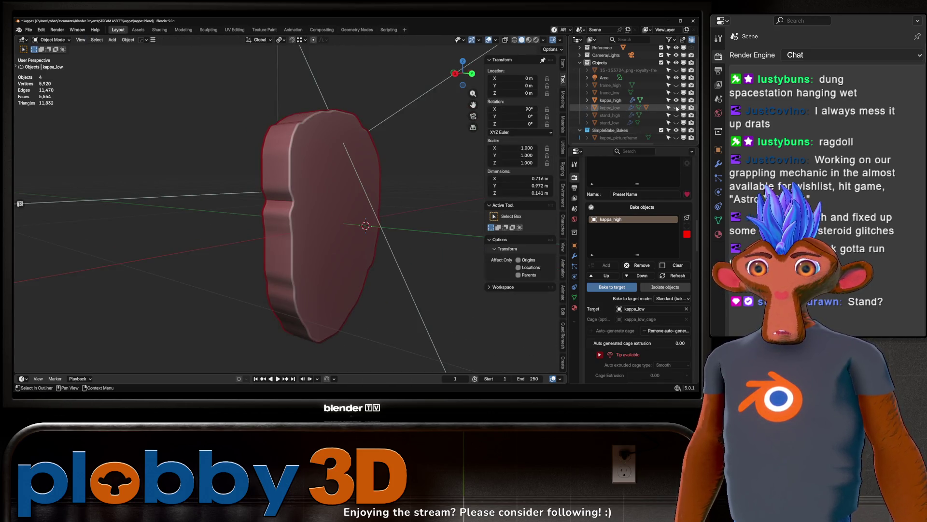
click(588, 108)
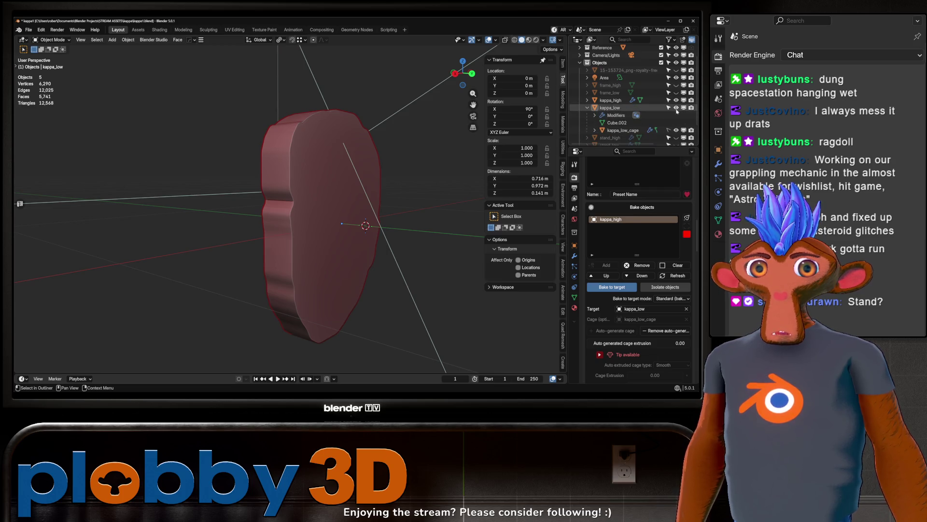
click(611, 100)
key(Tab)
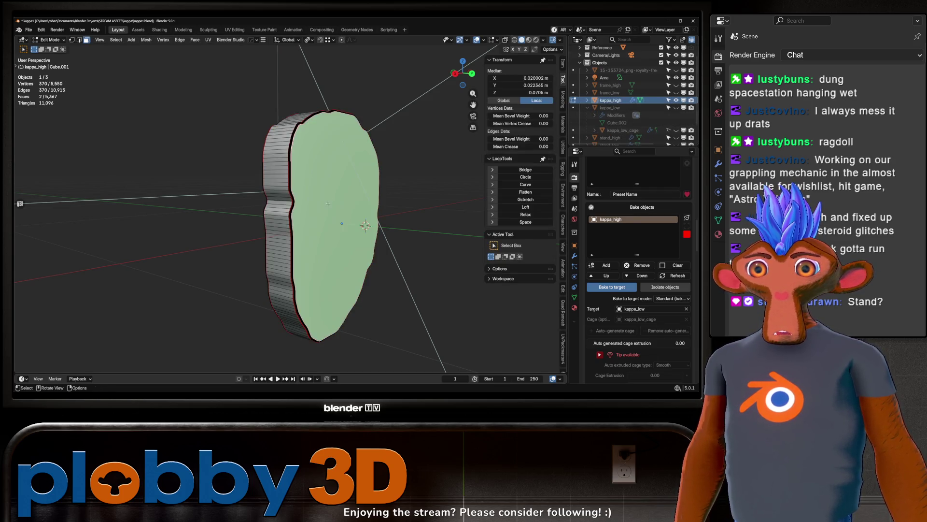
middle_drag(315, 189, 338, 209)
key(2)
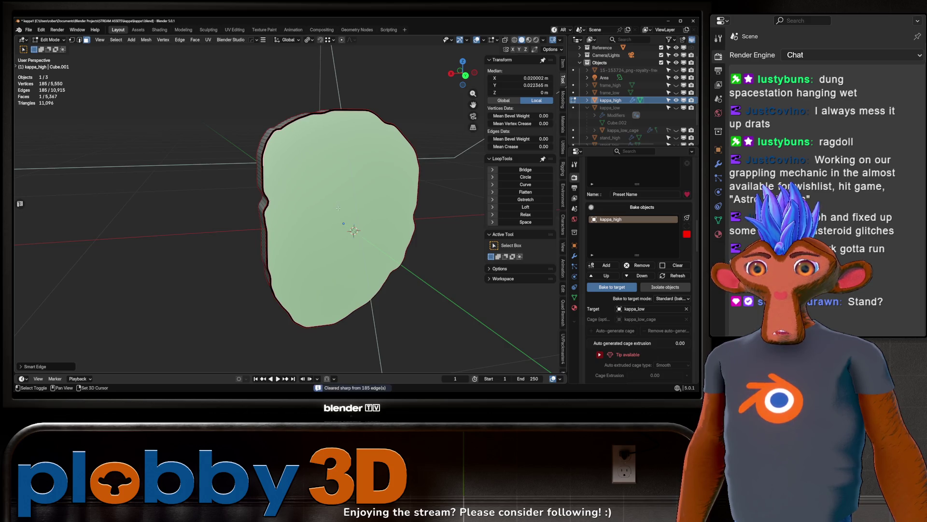
key(Tab)
key(KP_3)
Step: Toggle outliner visibility so kappa_high, kappa_low and kappa_low_cage are shown
click(676, 100)
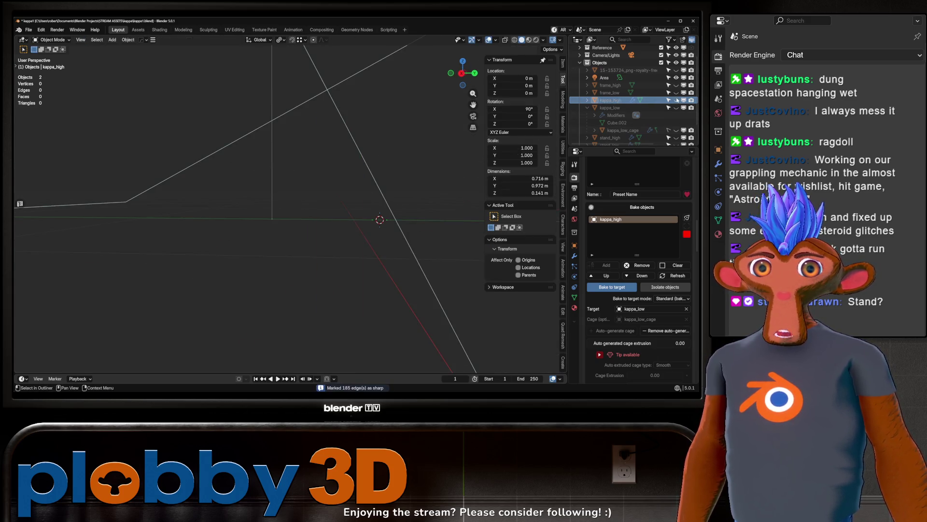
click(676, 92)
click(675, 92)
click(675, 100)
click(676, 107)
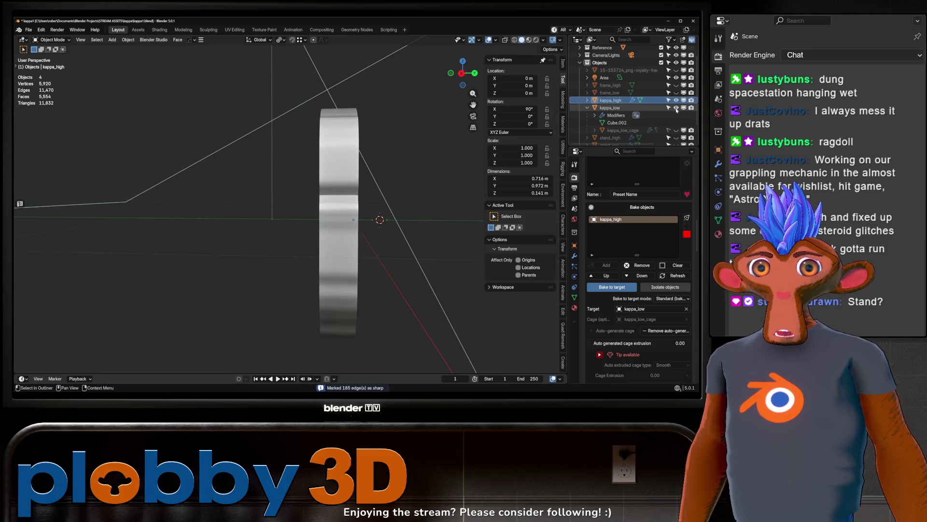
click(675, 130)
Step: Turn off 'Multiple objects to one texture set' and exclude the Alpha map
middle_drag(309, 222, 251, 224)
scroll(613, 335, down, 5)
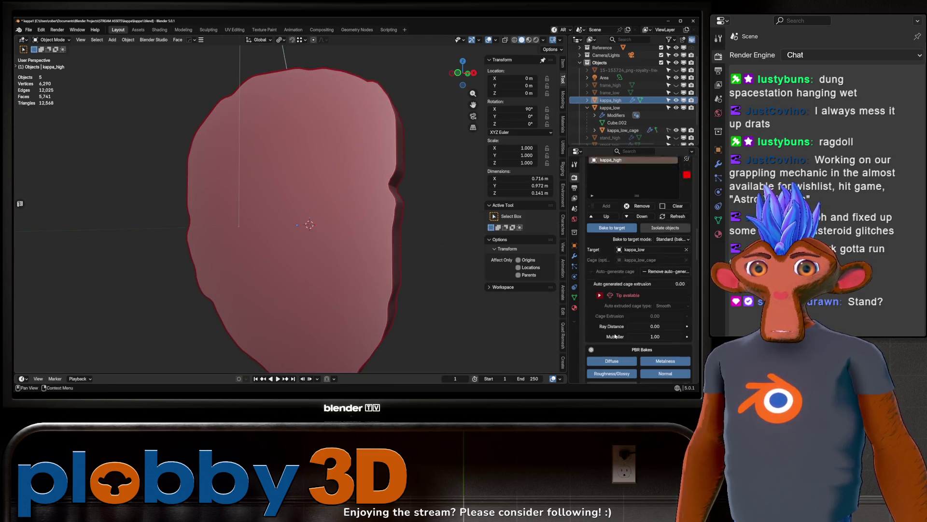
scroll(614, 335, down, 3)
scroll(645, 287, down, 10)
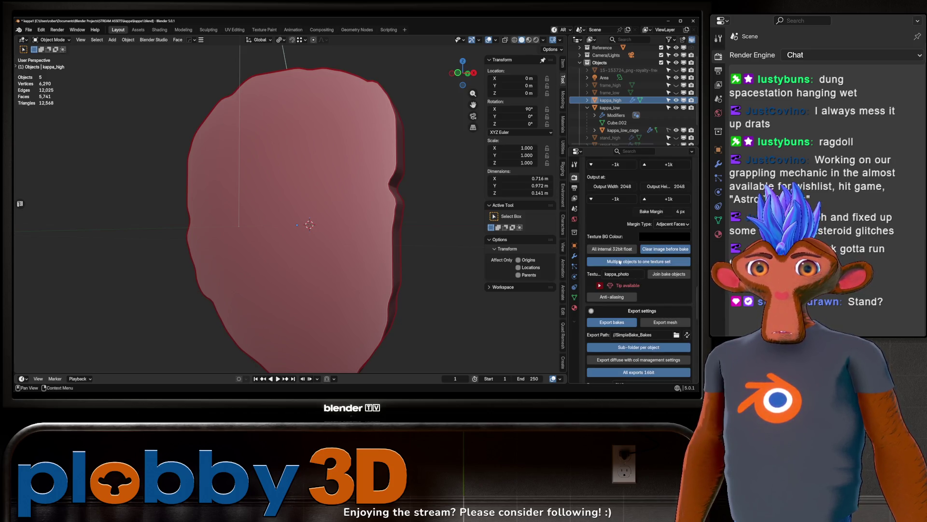
scroll(621, 261, down, 3)
scroll(614, 259, up, 5)
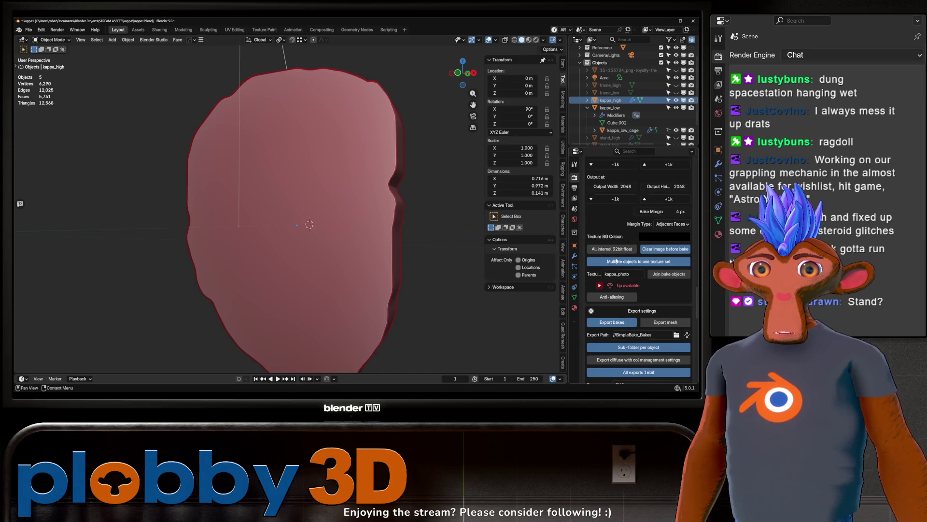
click(628, 290)
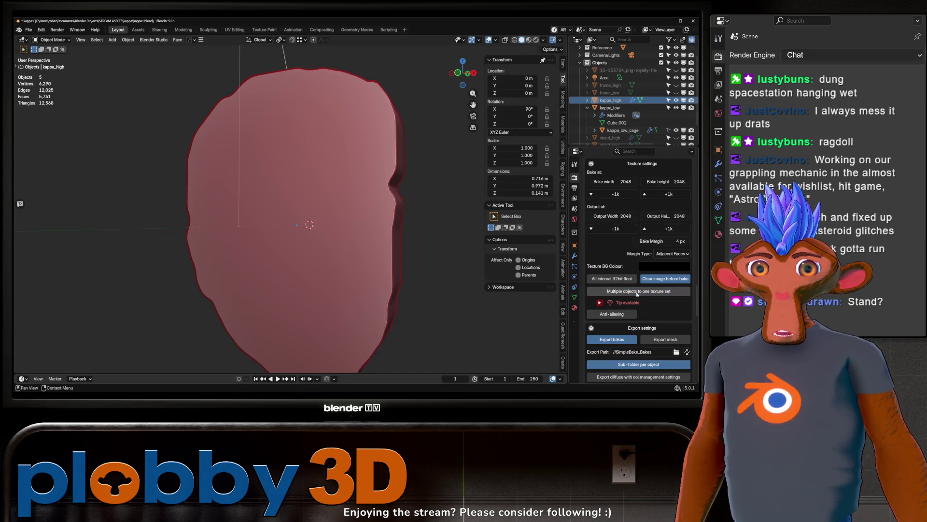
scroll(634, 328, up, 7)
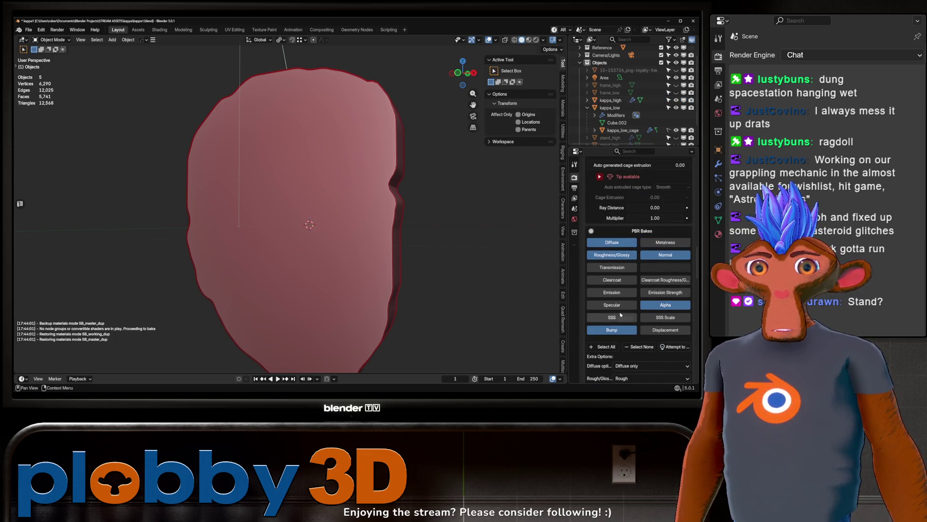
click(663, 305)
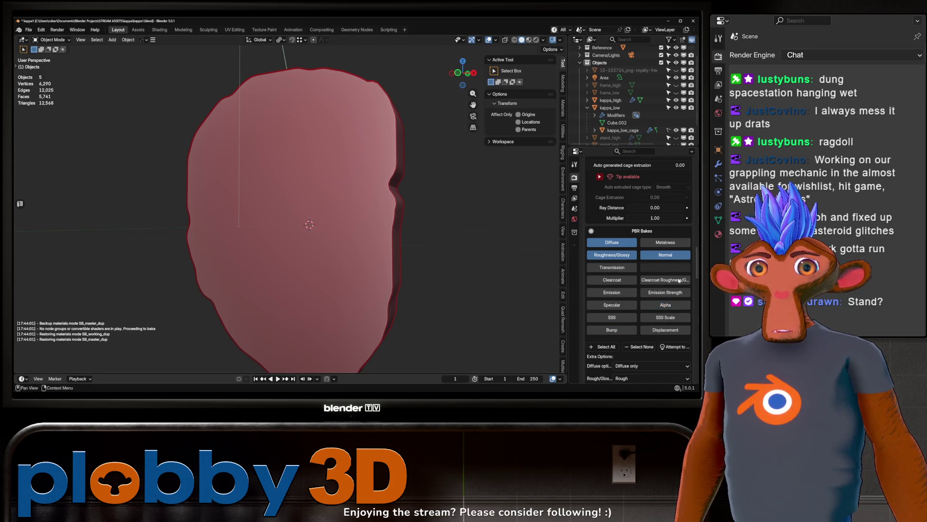
Step: Name the batch kappa_regular and start baking kappa_high onto kappa_low
scroll(645, 307, down, 5)
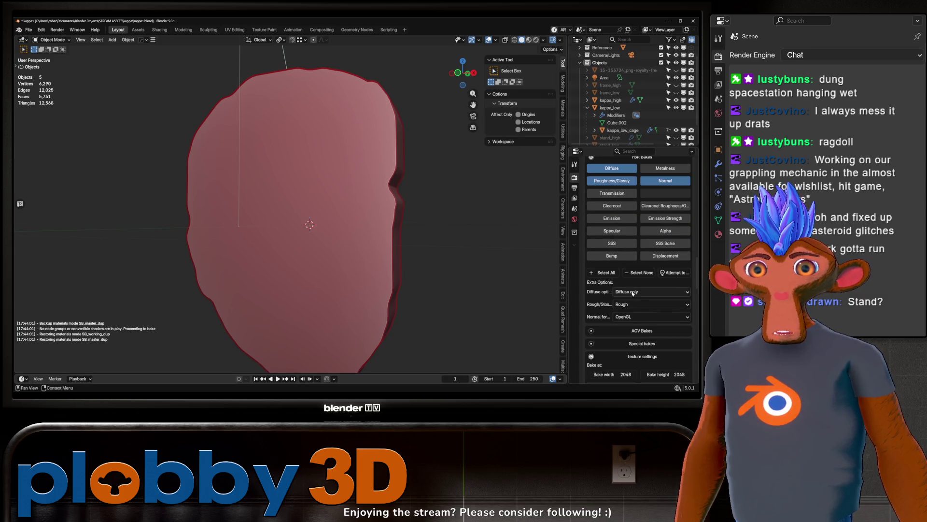
scroll(632, 300, up, 10)
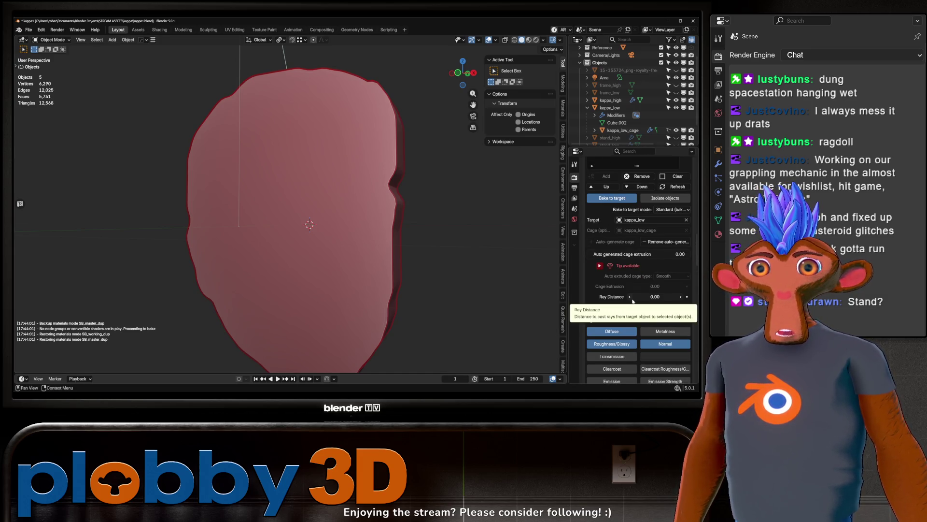
scroll(645, 267, down, 10)
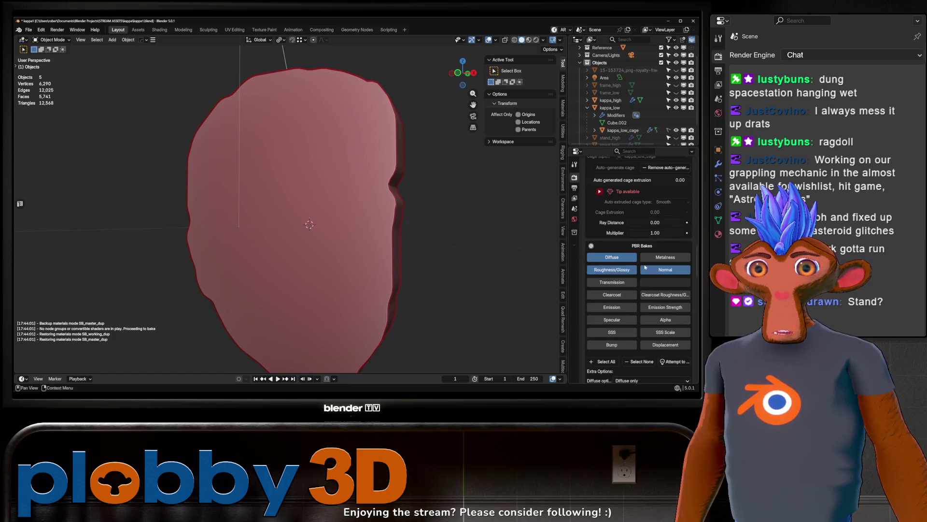
scroll(645, 267, down, 6)
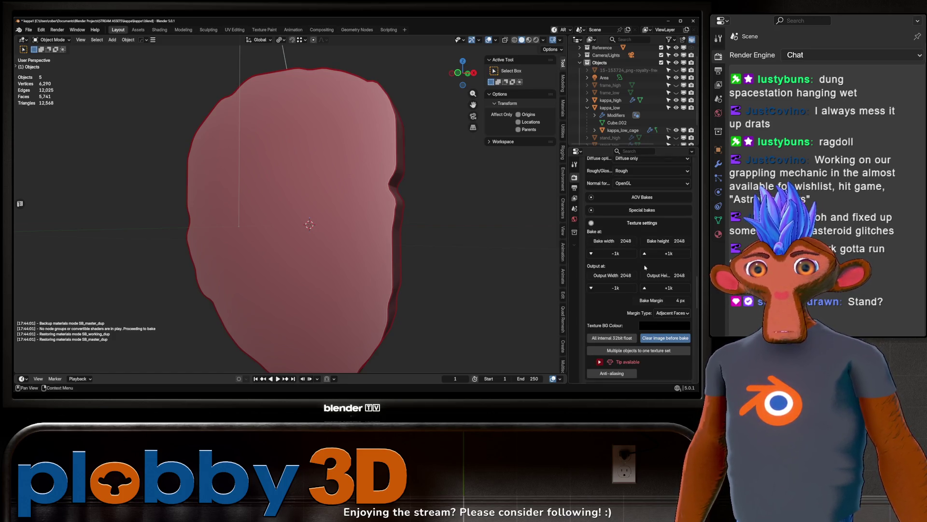
scroll(645, 267, down, 3)
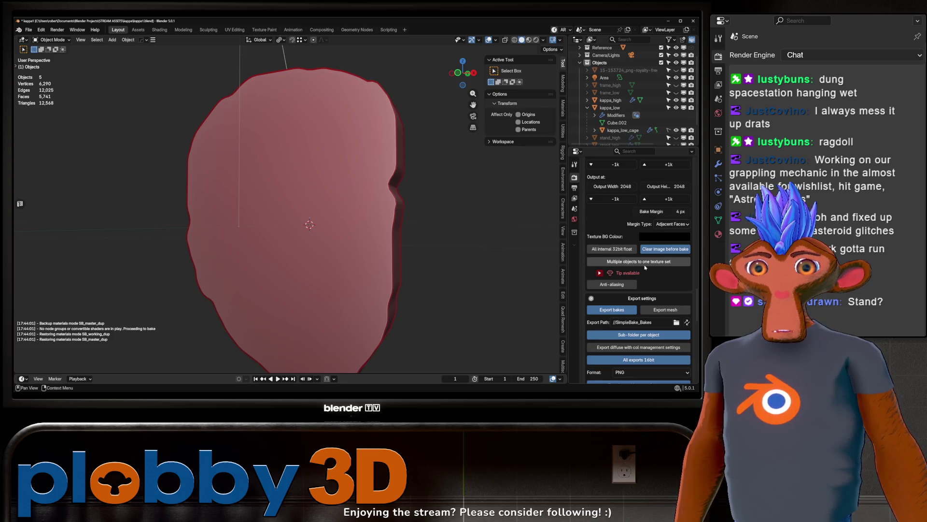
scroll(649, 313, down, 11)
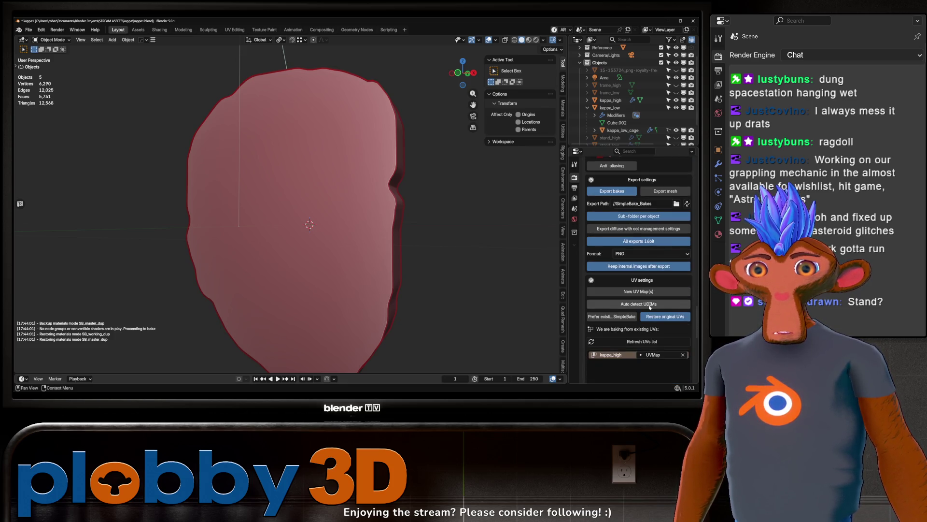
scroll(649, 307, down, 6)
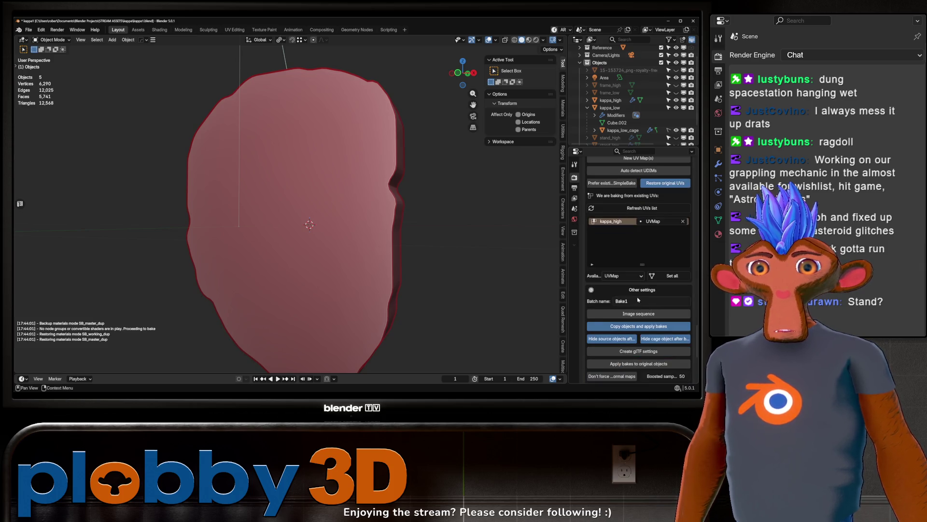
click(638, 300)
text(kappa_regular)
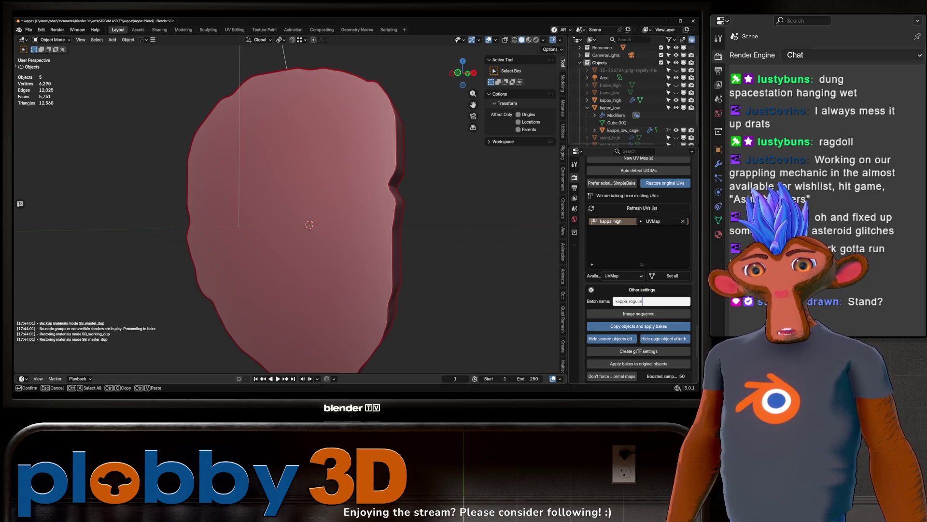
key(Return)
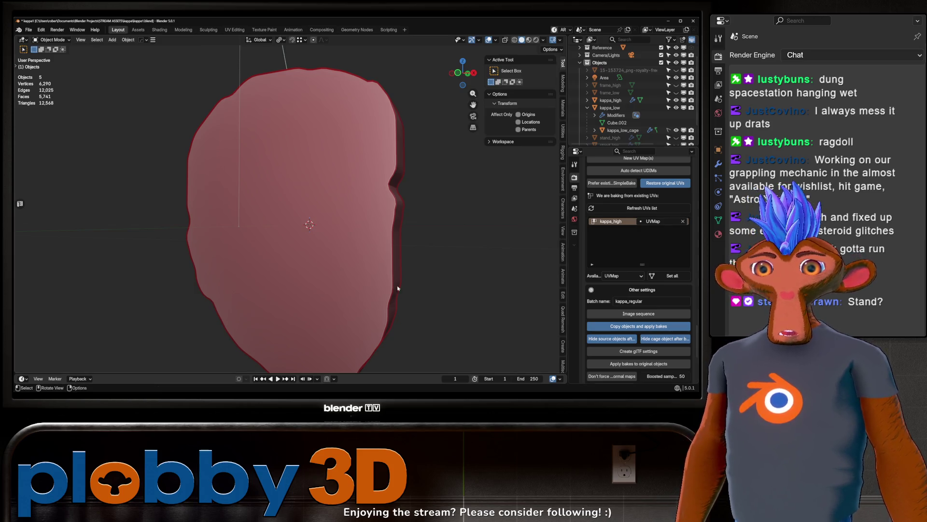
scroll(638, 266, down, 10)
click(641, 296)
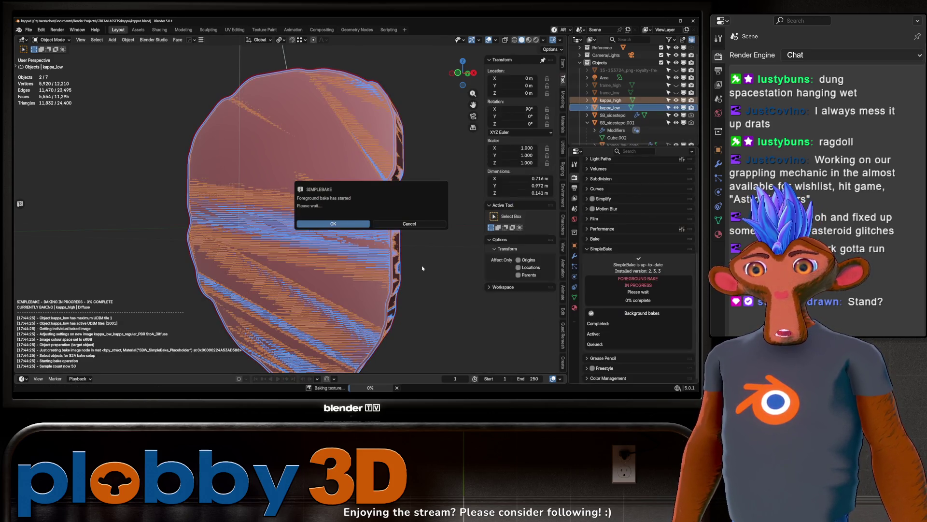
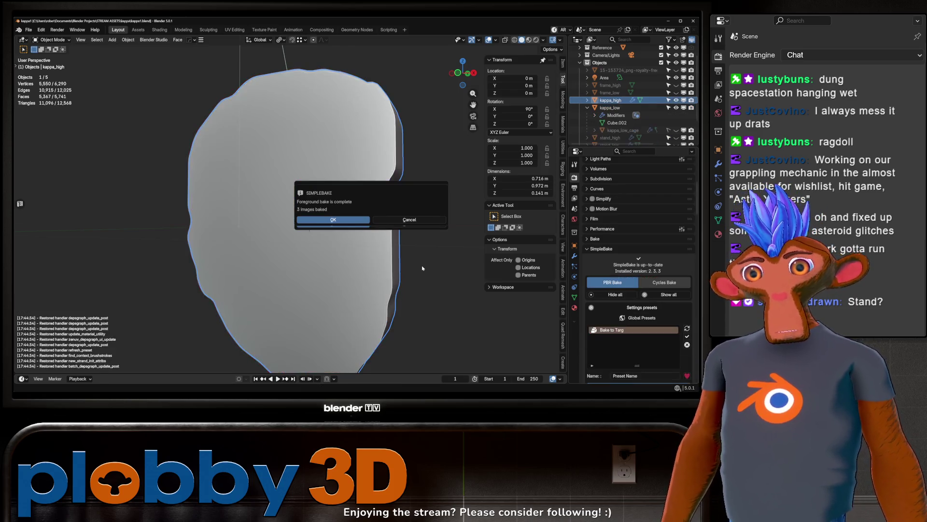
Step: Dismiss the SimpleBake notice and view the baked face texture in Material Preview
click(413, 225)
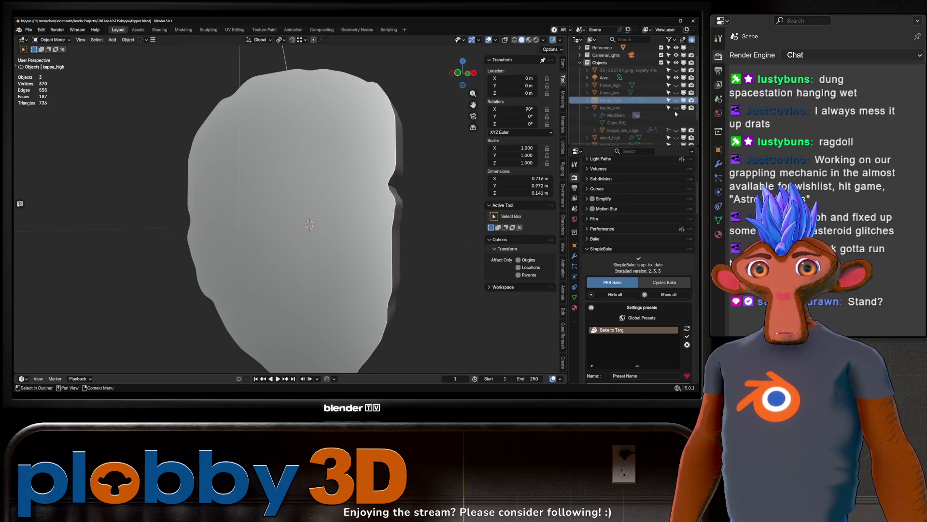
scroll(628, 125, down, 3)
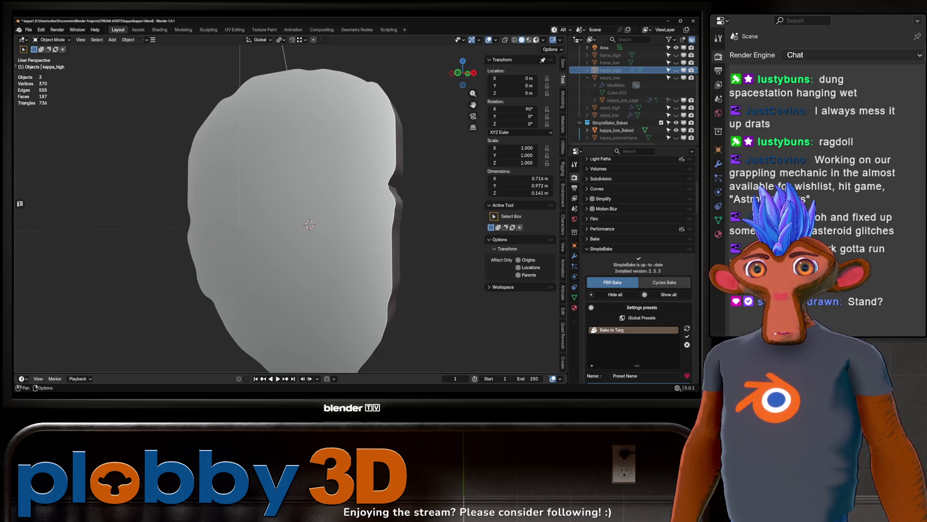
click(529, 40)
mouse_move(337, 140)
middle_down()
mouse_move(316, 100)
mouse_move(296, 198)
mouse_move(332, 196)
mouse_move(299, 151)
mouse_move(476, 172)
mouse_move(202, 173)
mouse_move(307, 217)
mouse_move(319, 197)
mouse_move(307, 227)
mouse_move(316, 222)
mouse_move(318, 167)
mouse_move(330, 177)
mouse_move(323, 162)
mouse_move(309, 192)
mouse_move(311, 178)
middle_up()
Step: Zoom in and out to inspect the baked face, then undo the last change
scroll(476, 172, down, 5)
scroll(254, 194, up, 5)
scroll(306, 216, down, 5)
scroll(309, 213, up, 8)
scroll(306, 227, down, 4)
scroll(311, 247, up, 3)
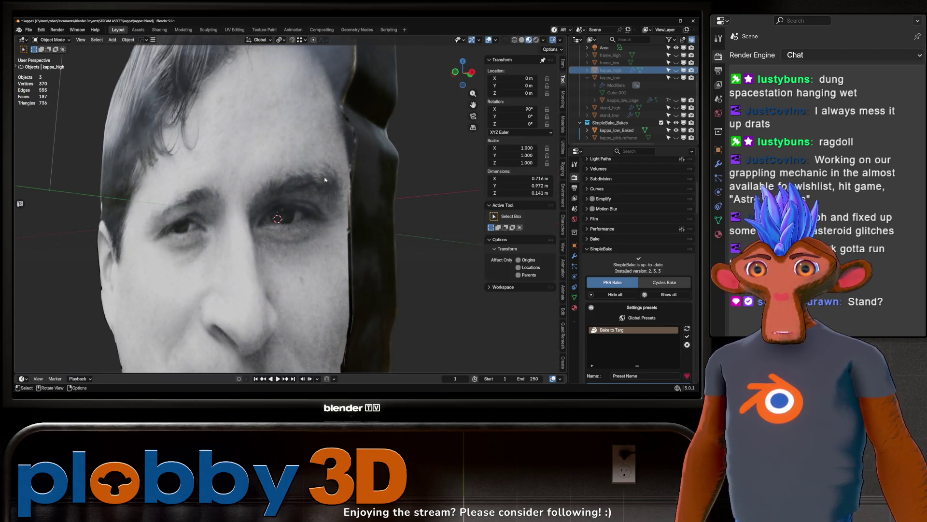
scroll(312, 171, down, 2)
key(ctrl+z)
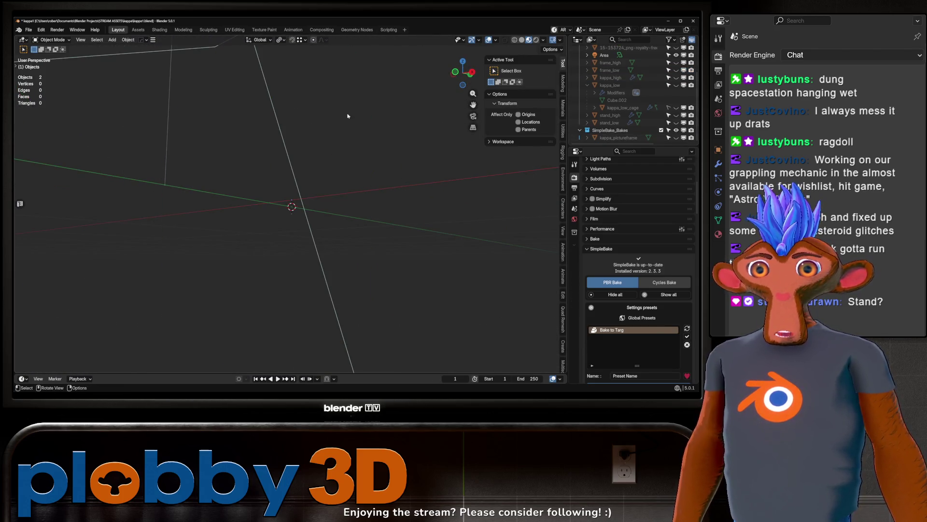
Step: Add a Shrinkwrap to kappa_low targeting kappa_high with Target Normal Project, and apply it
click(610, 86)
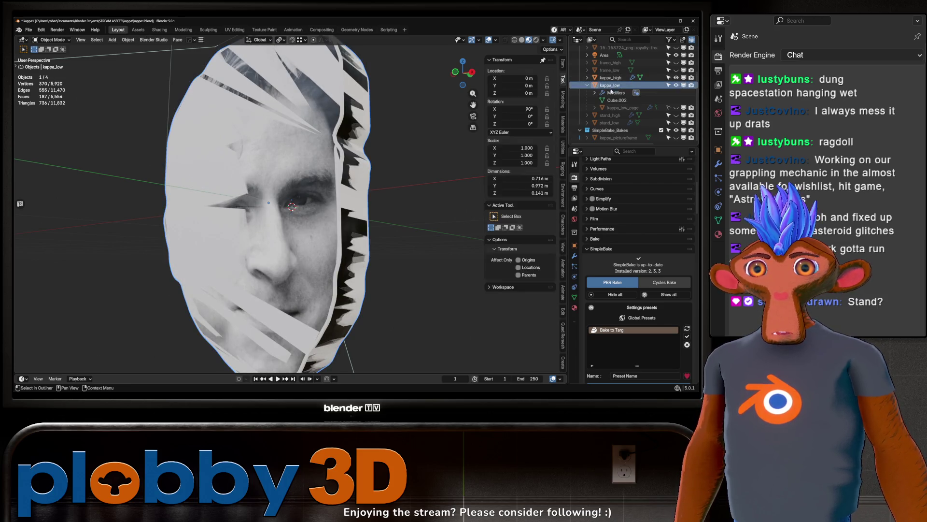
click(575, 256)
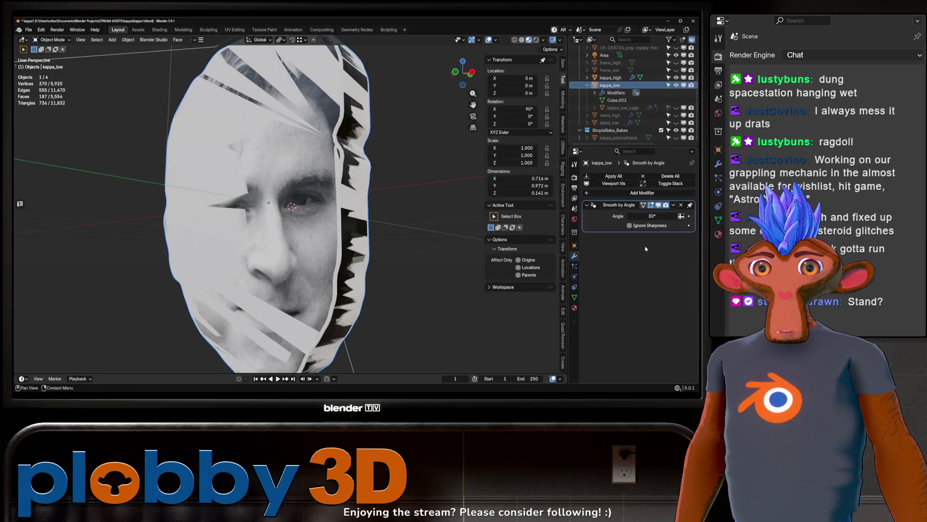
click(598, 194)
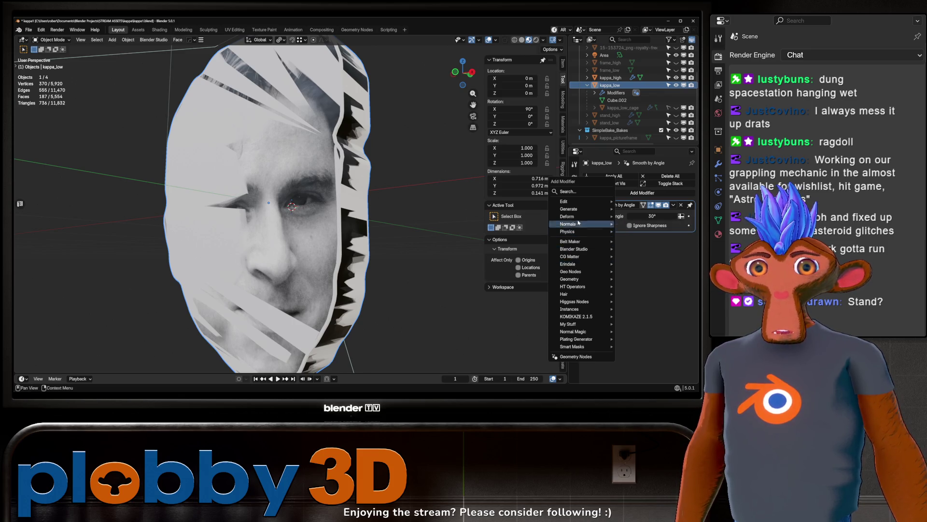
mouse_move(567, 216)
click(645, 285)
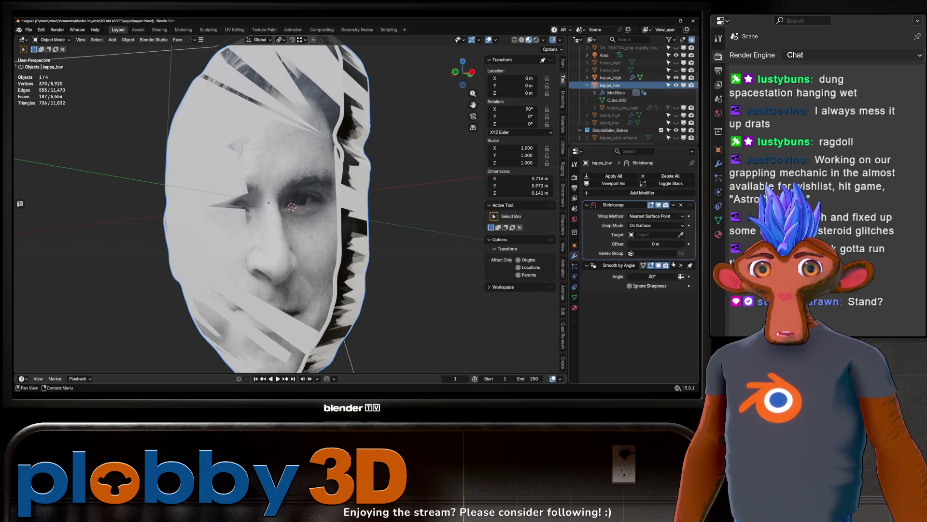
click(626, 77)
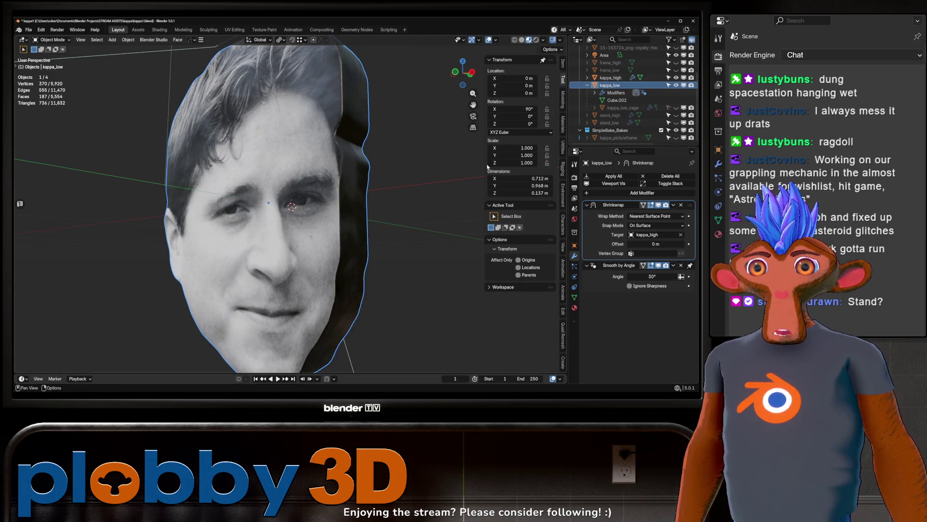
click(653, 216)
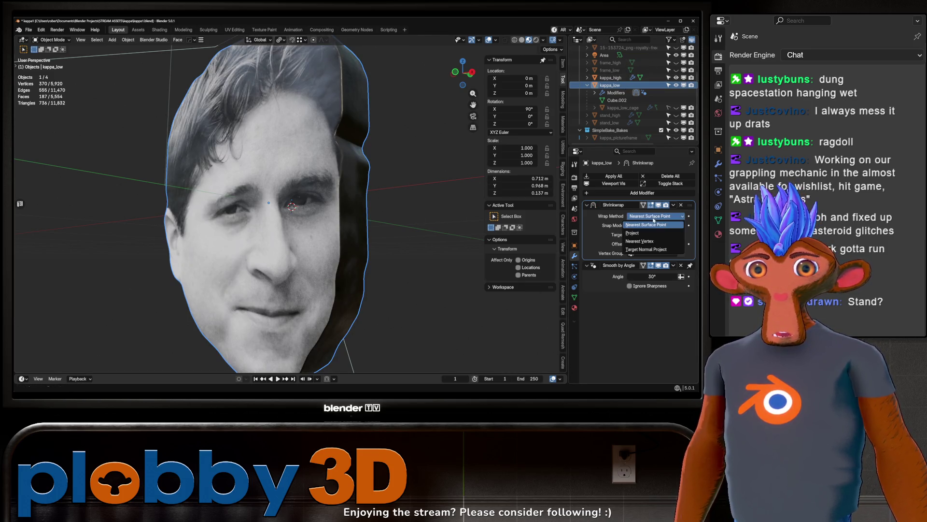
click(639, 251)
key(ctrl+a)
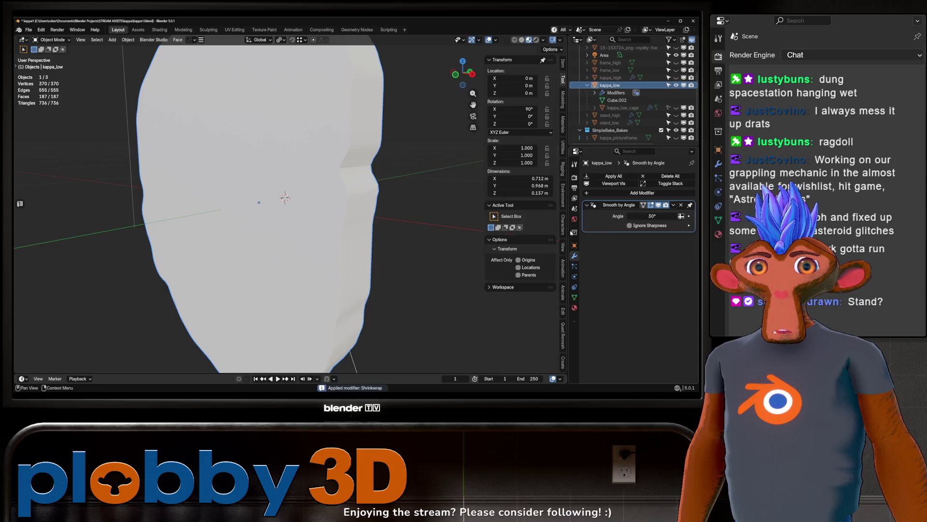
mouse_move(353, 177)
middle_down()
mouse_move(328, 188)
mouse_move(342, 164)
middle_up()
Step: Unhide kappa_high and delete the old kappa_low_cage object
click(682, 78)
click(676, 78)
click(623, 108)
key(Delete)
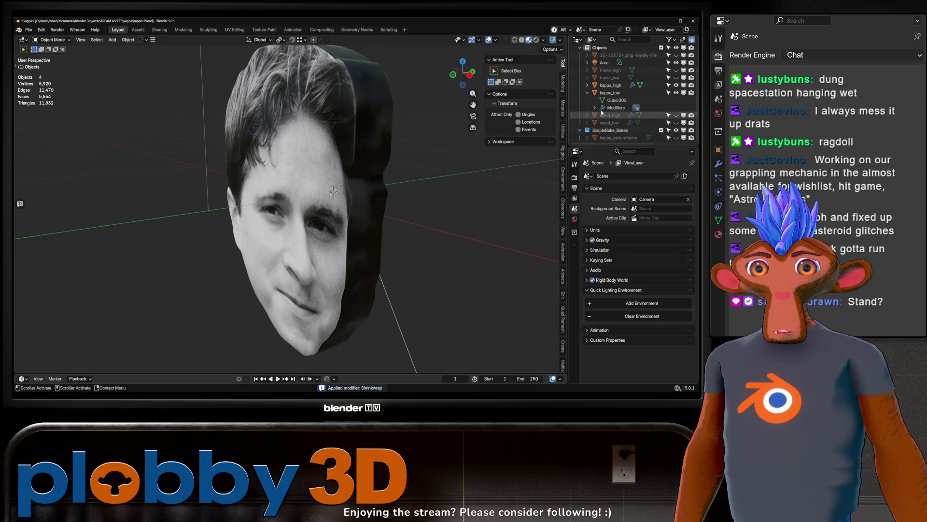
Step: Switch to Solid shading and auto-generate a new SimpleBake cage for kappa_low
click(575, 177)
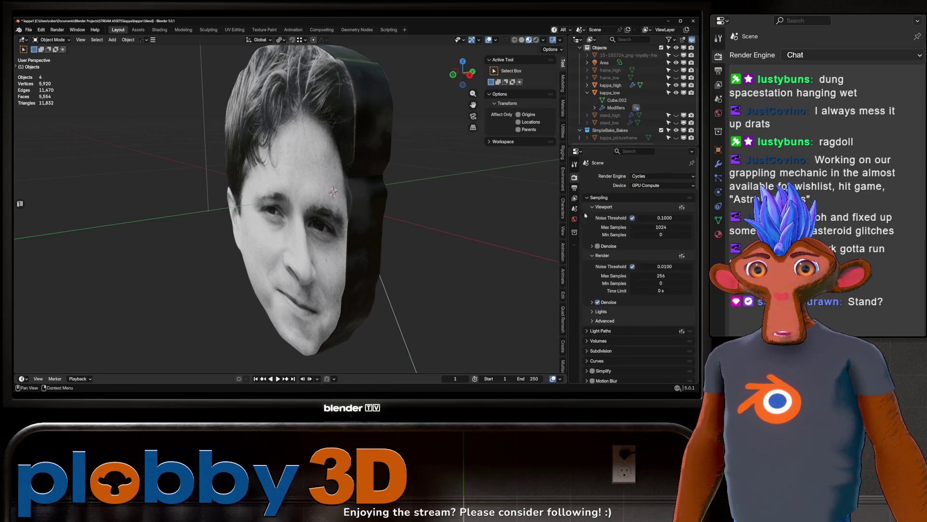
scroll(616, 283, down, 5)
scroll(616, 283, down, 3)
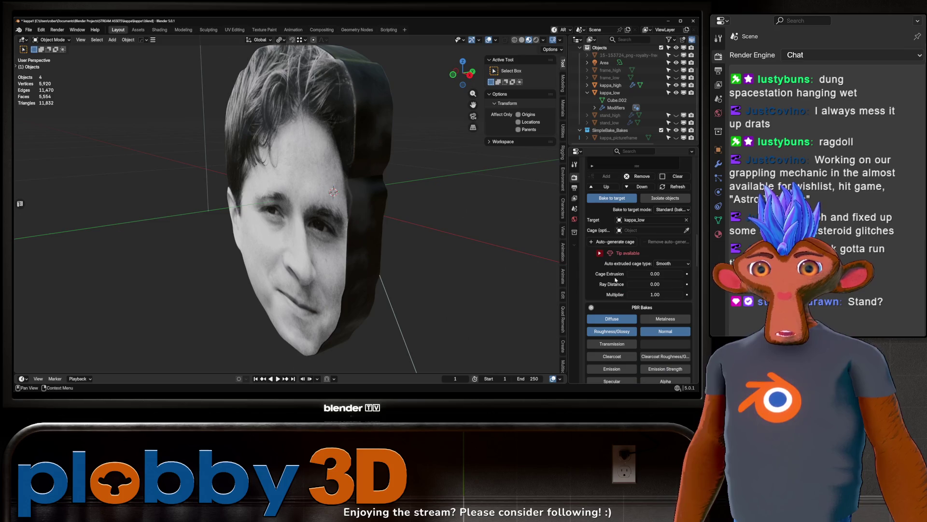
click(522, 40)
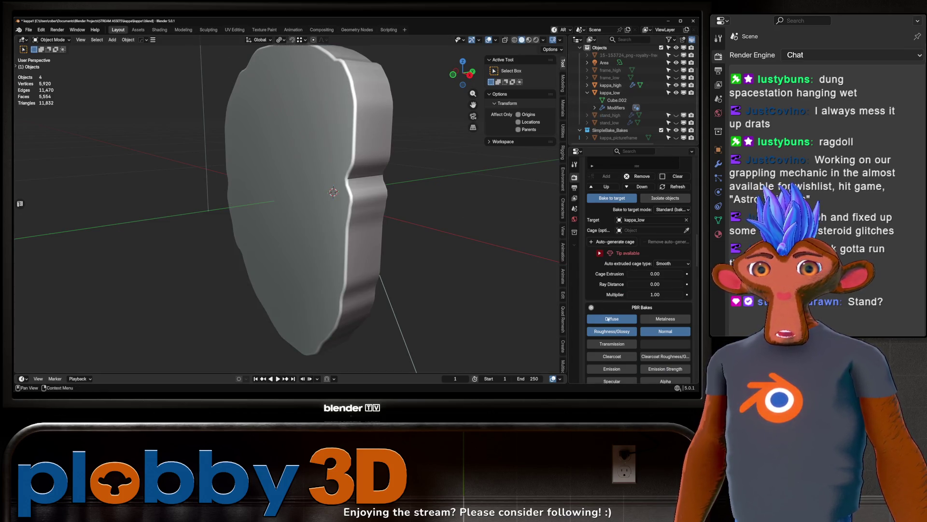
scroll(609, 319, down, 10)
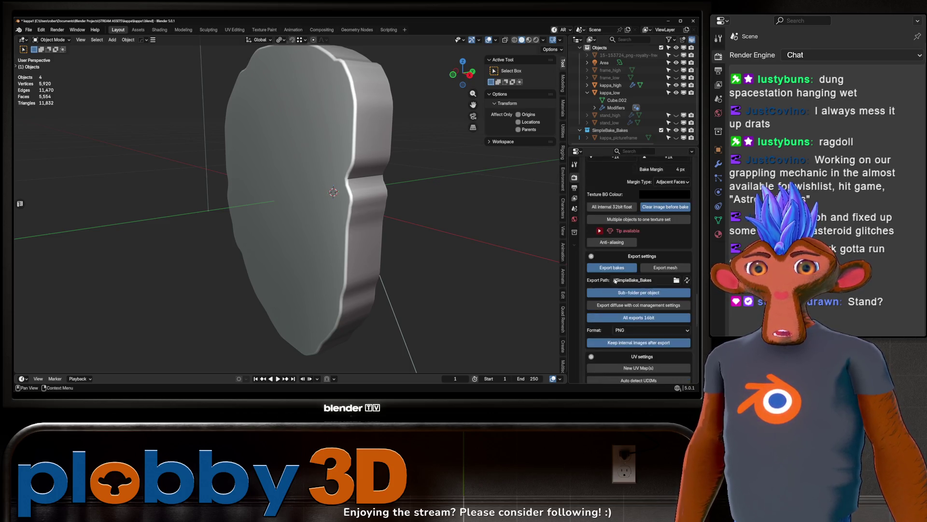
scroll(615, 280, down, 12)
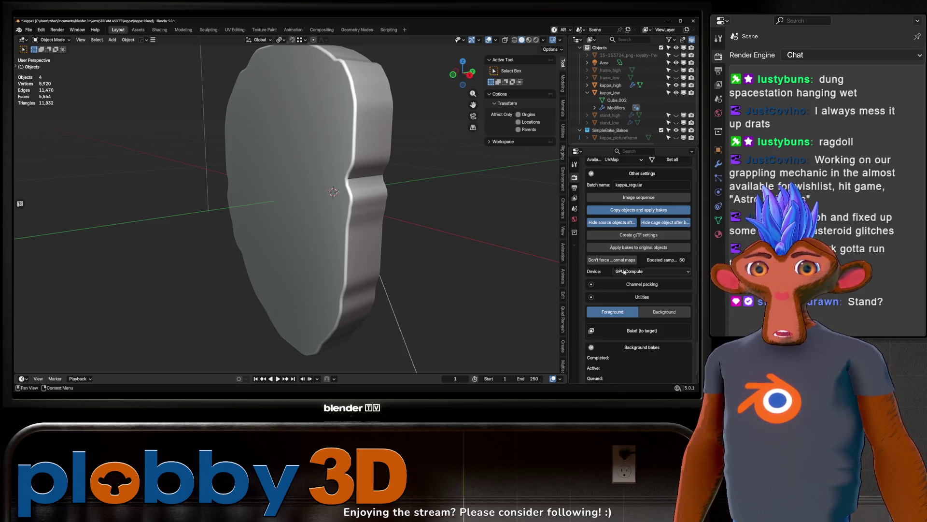
scroll(624, 272, up, 15)
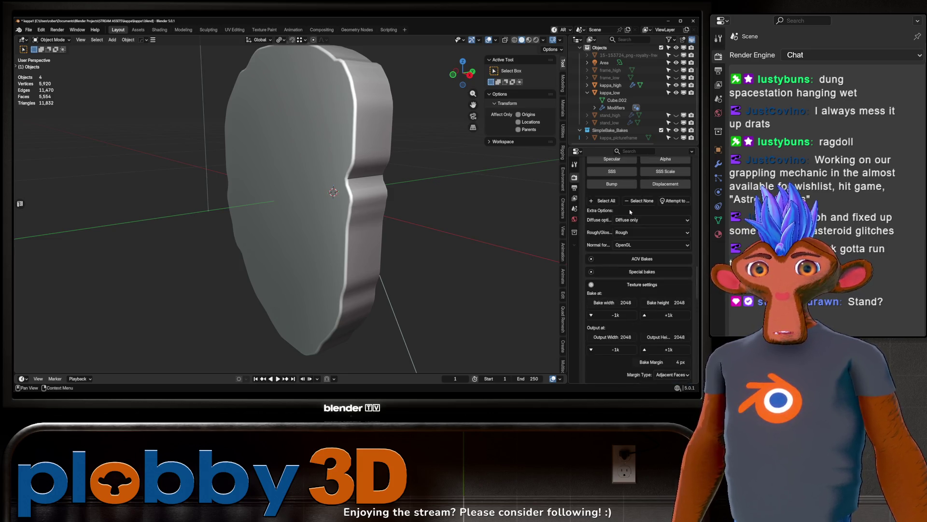
scroll(630, 212, up, 10)
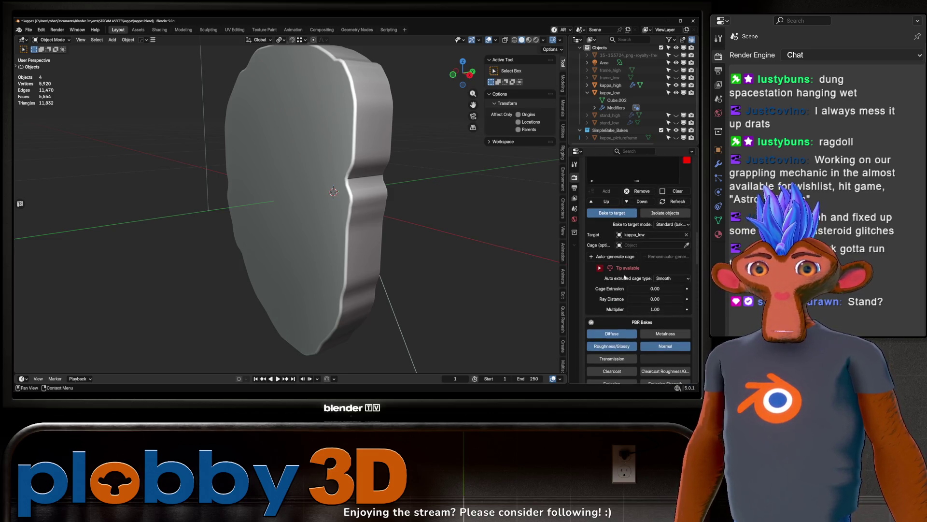
click(613, 257)
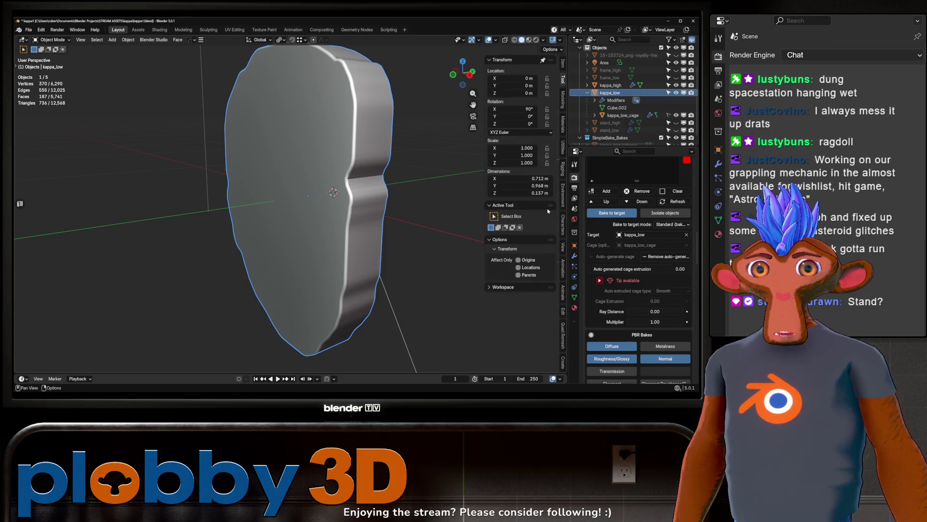
Step: Leave the auto-generated cage extrusion at 0.00
drag(638, 269, 646, 268)
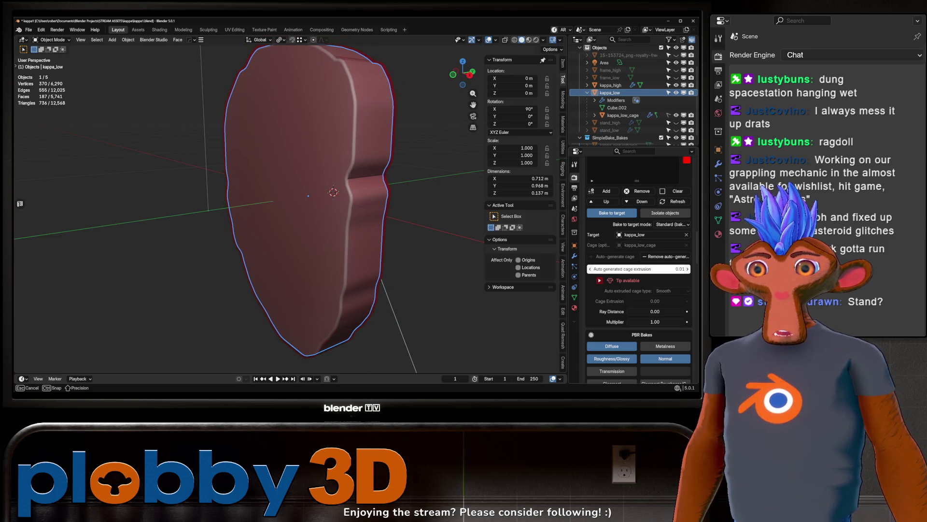
drag(645, 269, 638, 269)
mouse_move(459, 193)
middle_down()
mouse_move(479, 123)
mouse_move(545, 194)
middle_up()
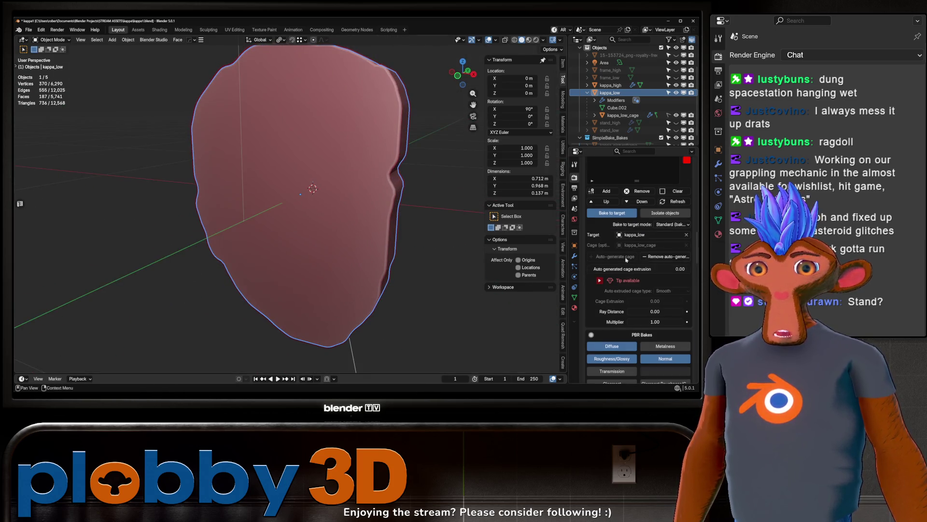
scroll(608, 257, down, 10)
scroll(607, 257, down, 10)
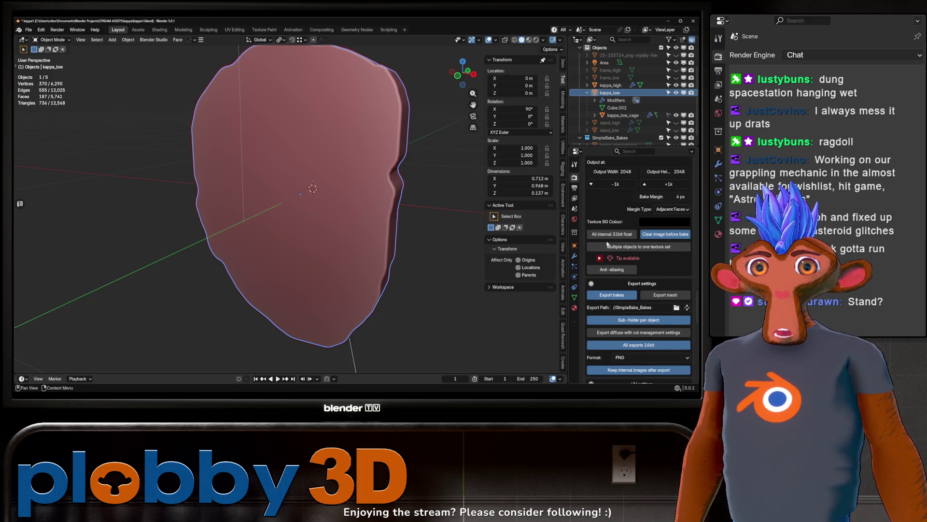
Step: Hide kappa_high and kappa_low_cage, then put kappa_low into Edit Mode
click(676, 85)
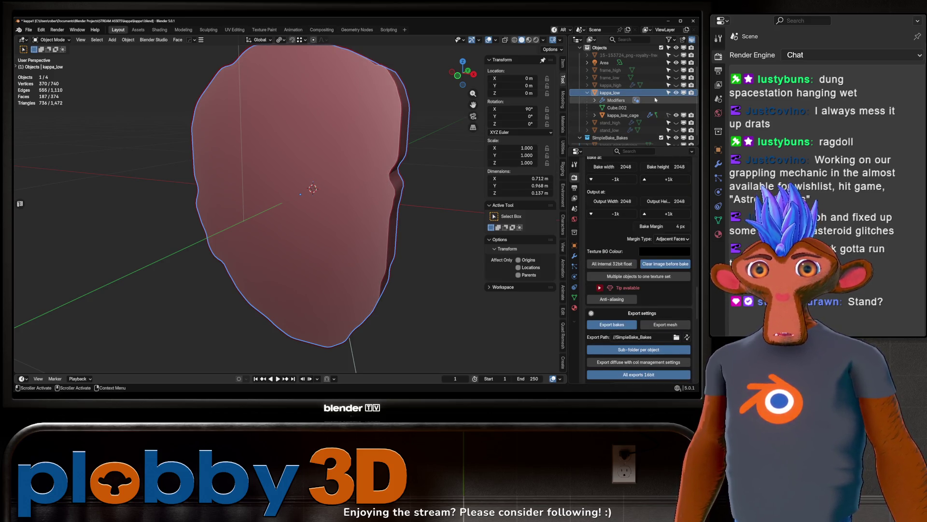
click(676, 115)
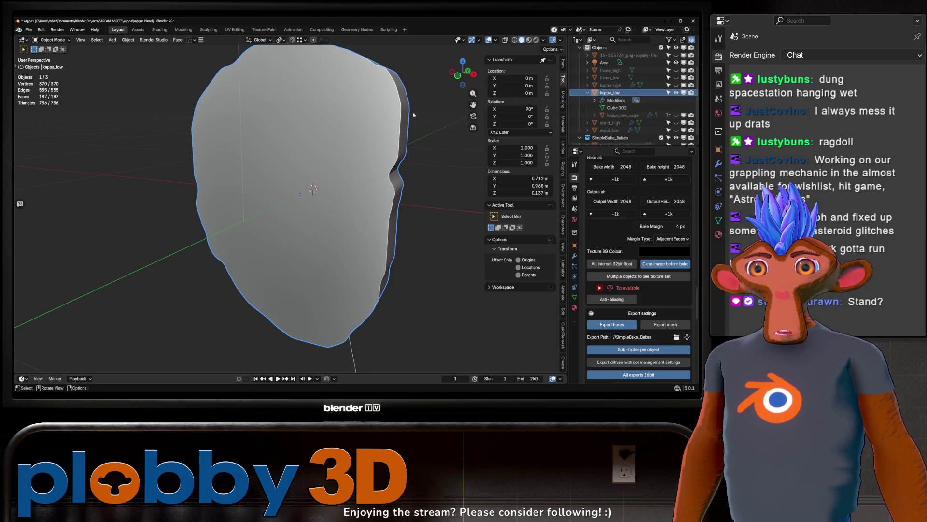
key(Tab)
middle_drag(354, 132, 426, 129)
Step: Unwrap kappa_low conformally in UV Editing and pack its UV islands
middle_drag(375, 147, 338, 126)
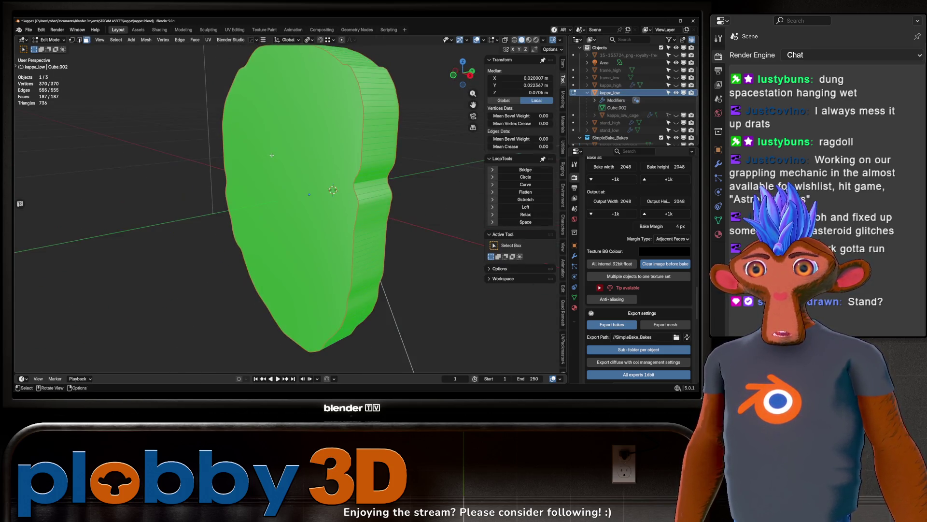
click(235, 29)
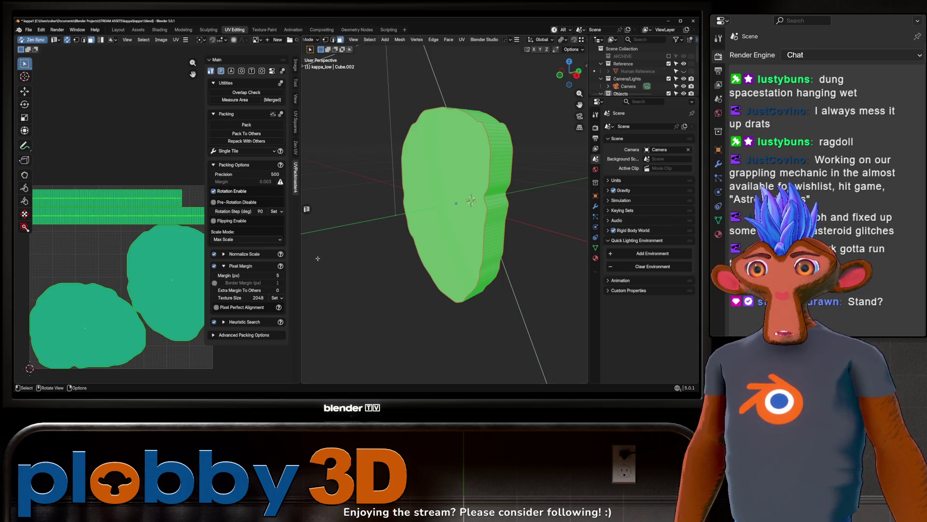
key(u)
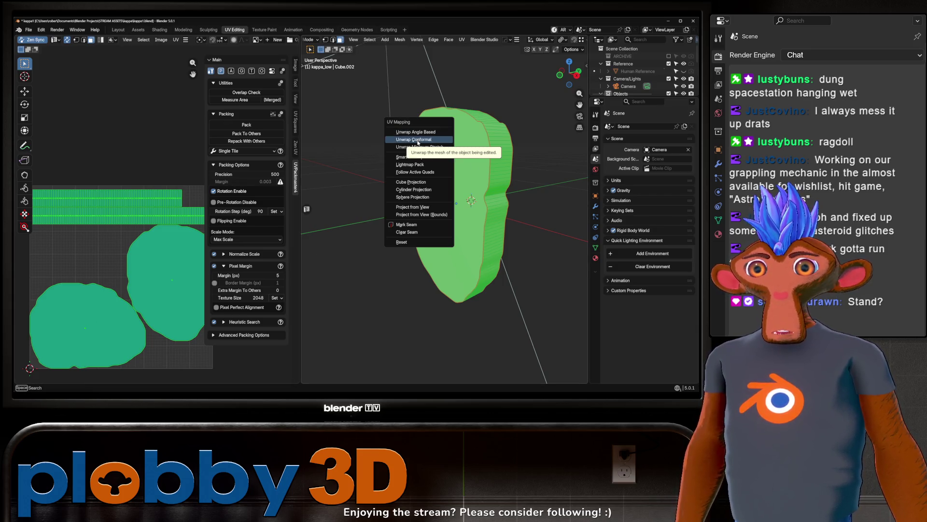
click(418, 140)
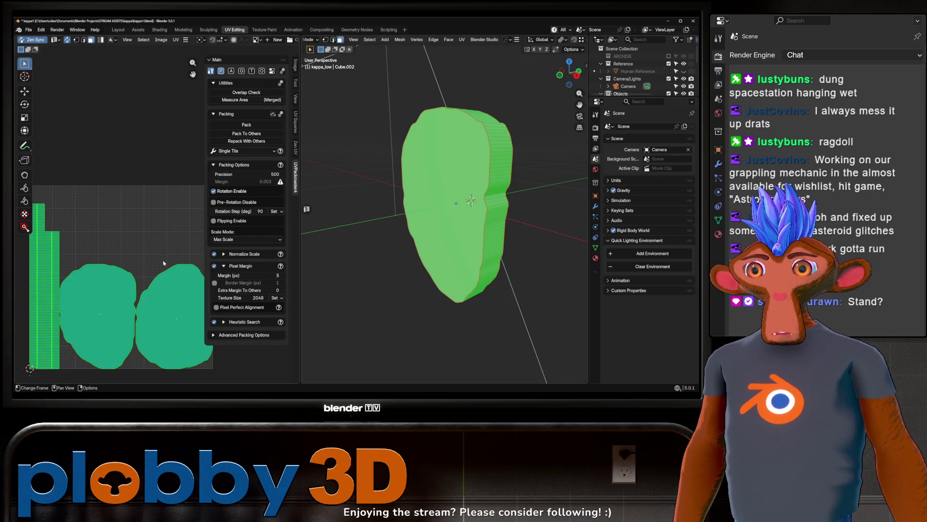
click(242, 125)
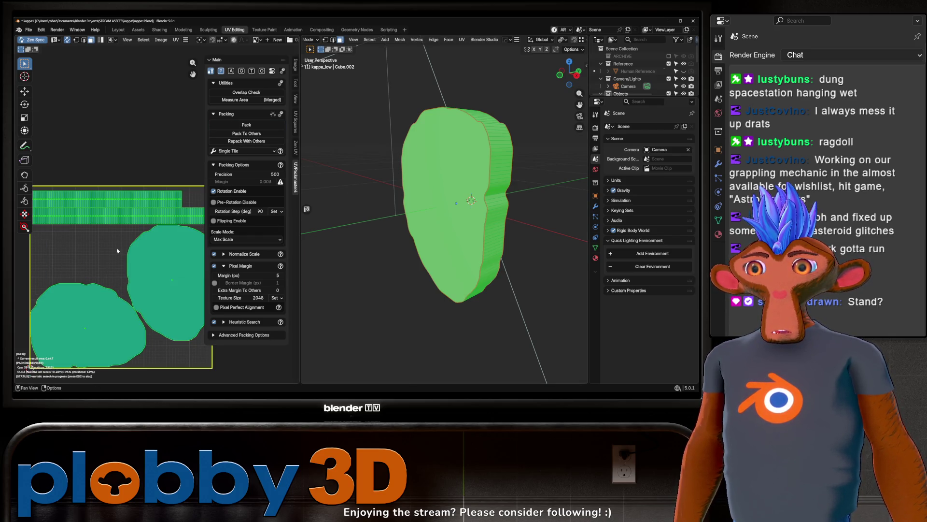
Step: Return kappa_low to Object Mode and go back to the Layout workspace
key(Escape)
key(Tab)
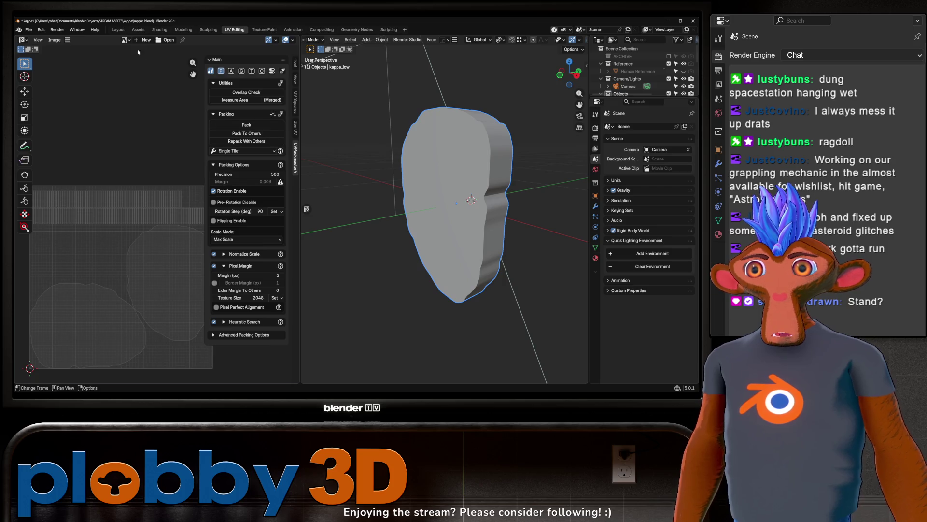
click(117, 29)
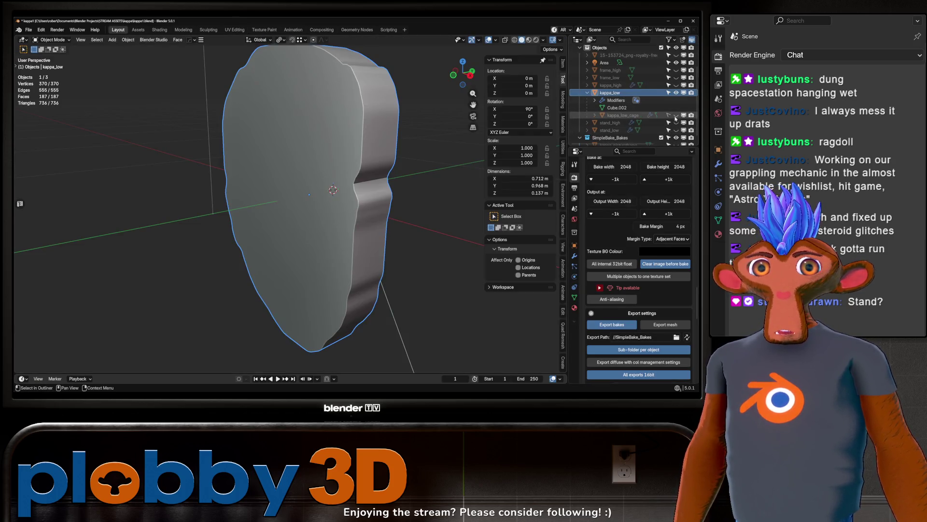
Step: Unhide kappa_low_cage and kappa_high, then run SimpleBake's Bake to target
click(677, 115)
click(676, 85)
scroll(628, 306, down, 15)
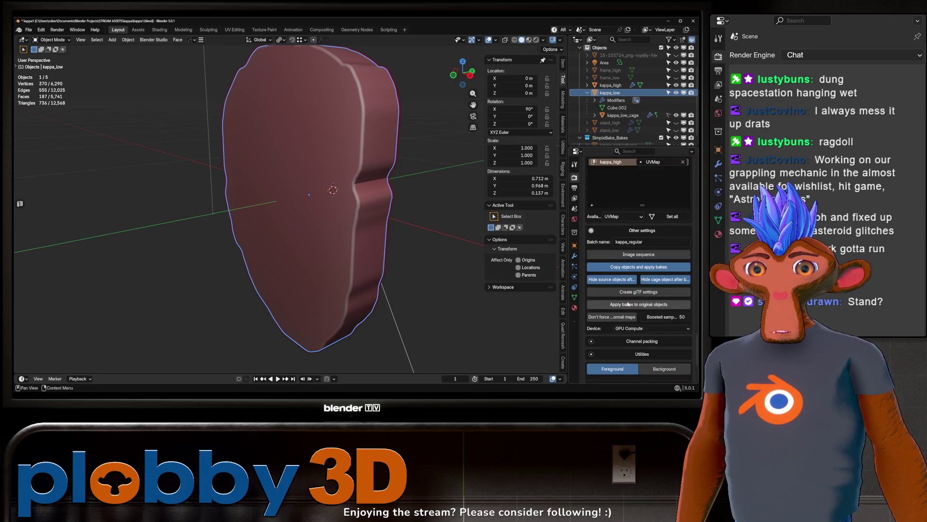
click(637, 297)
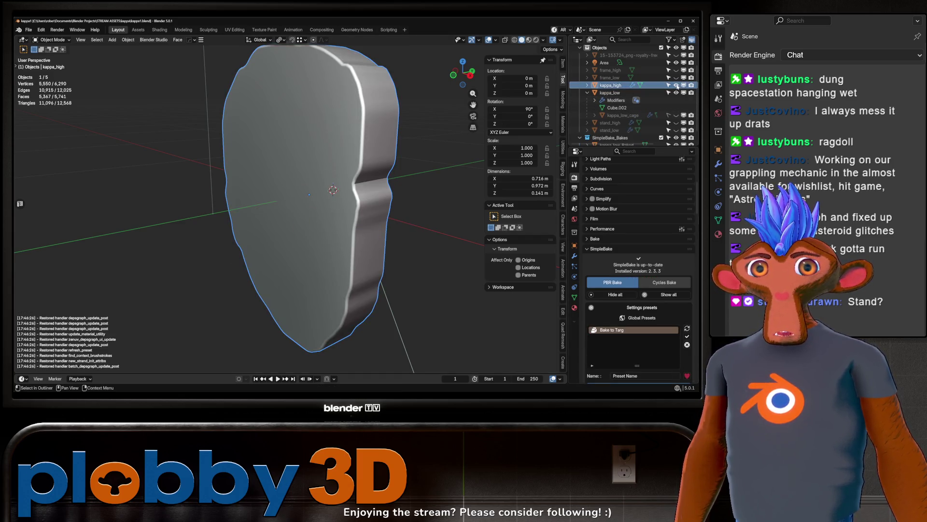
Step: Hide kappa_high and inspect the baked face in Material Preview
key(h)
scroll(638, 125, down, 2)
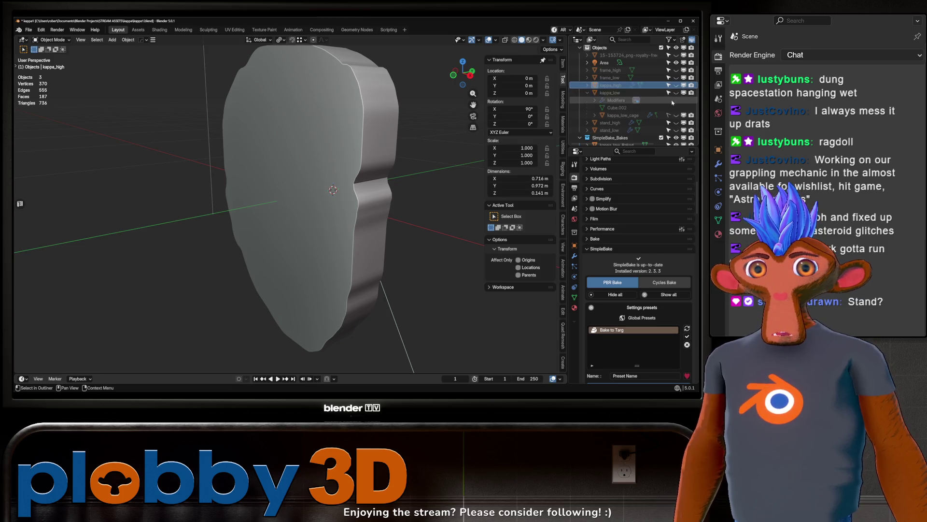
click(529, 40)
mouse_move(462, 72)
mouse_down()
mouse_move(284, 193)
mouse_move(255, 227)
mouse_up()
middle_drag(255, 227, 338, 206)
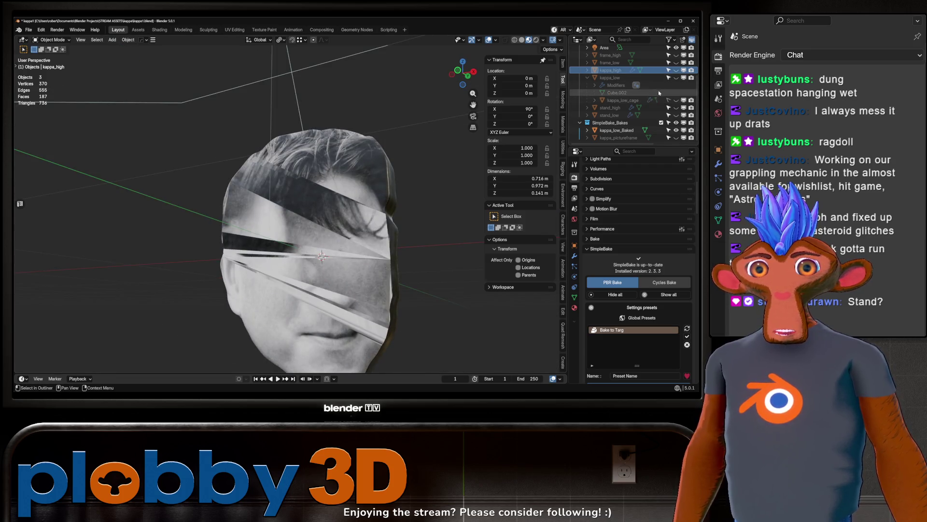
Step: Delete the baked object and show kappa_high, kappa_low and kappa_low_cage in X-ray solid view
key(x)
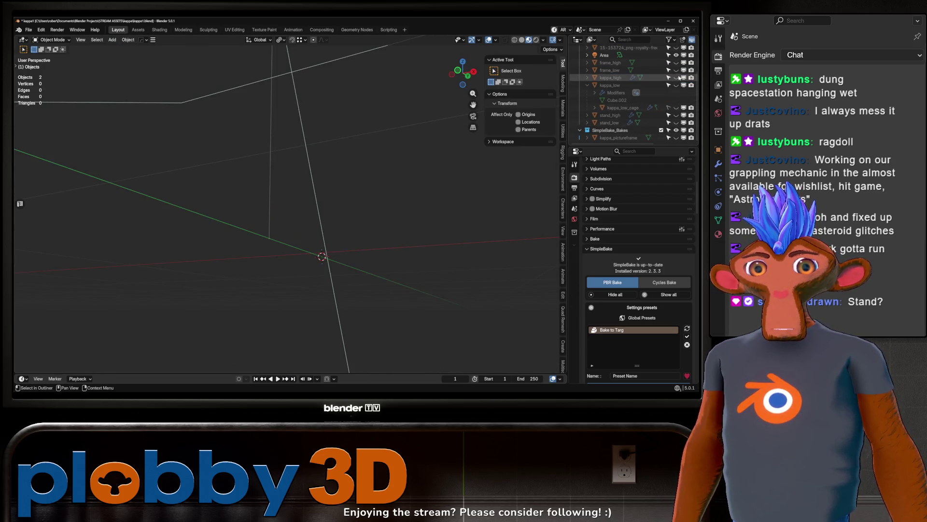
click(678, 77)
click(678, 78)
click(678, 77)
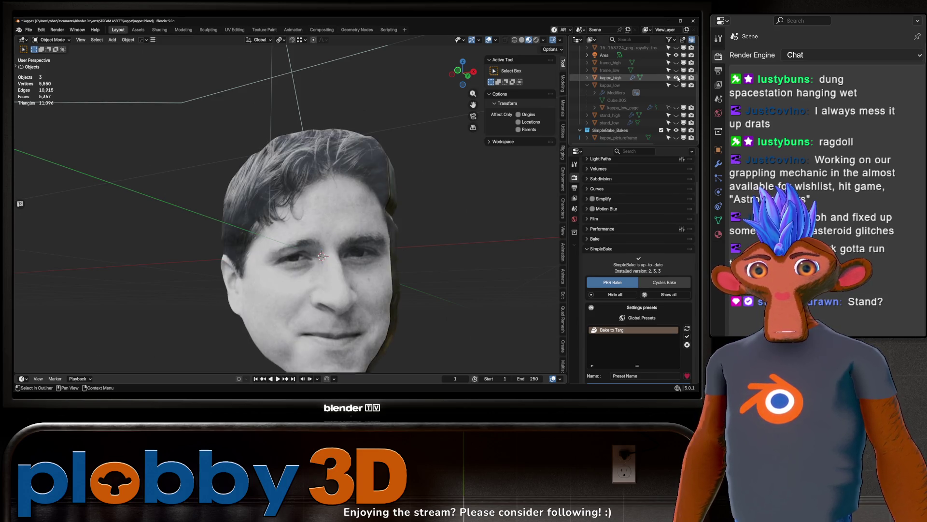
click(676, 85)
click(676, 108)
key(alt+z)
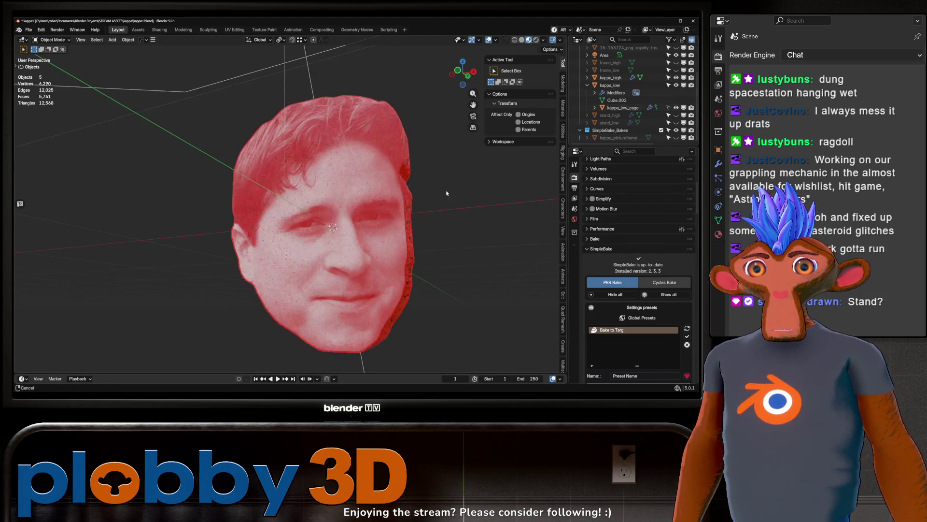
click(521, 40)
Step: Set SimpleBake's auto-generated cage extrusion to 0.005
scroll(636, 265, down, 10)
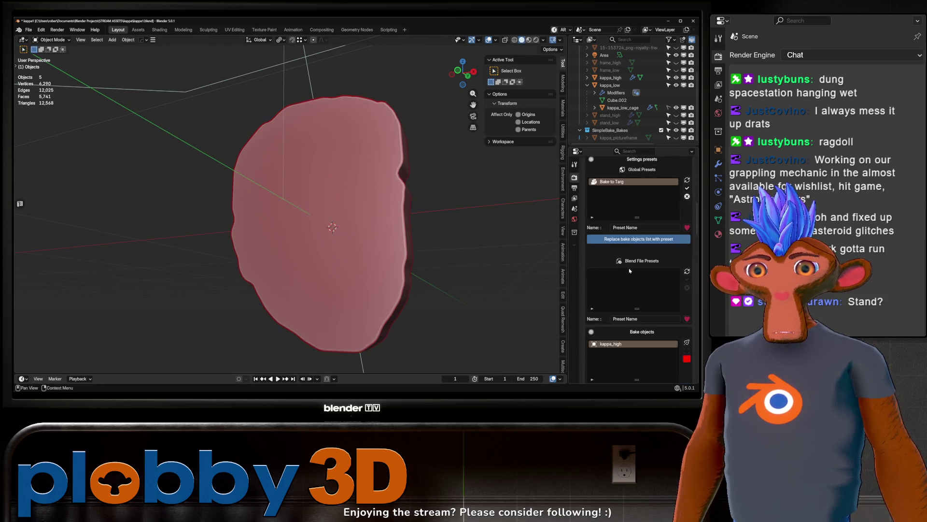
click(638, 245)
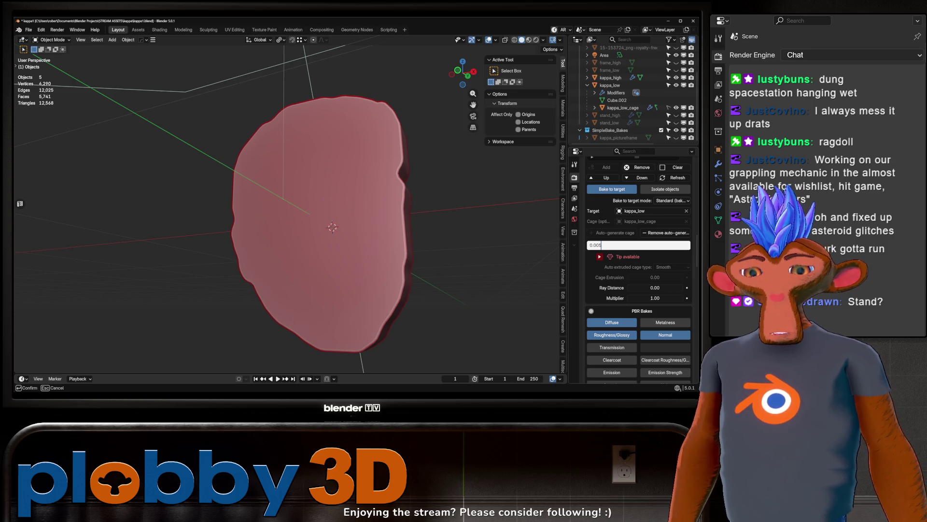
text(5)
key(Return)
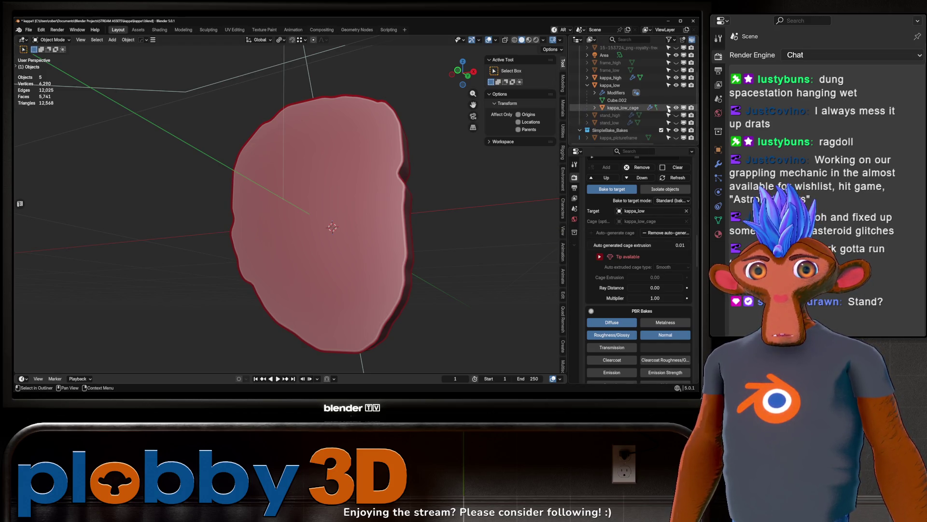
scroll(652, 279, down, 8)
scroll(653, 279, down, 15)
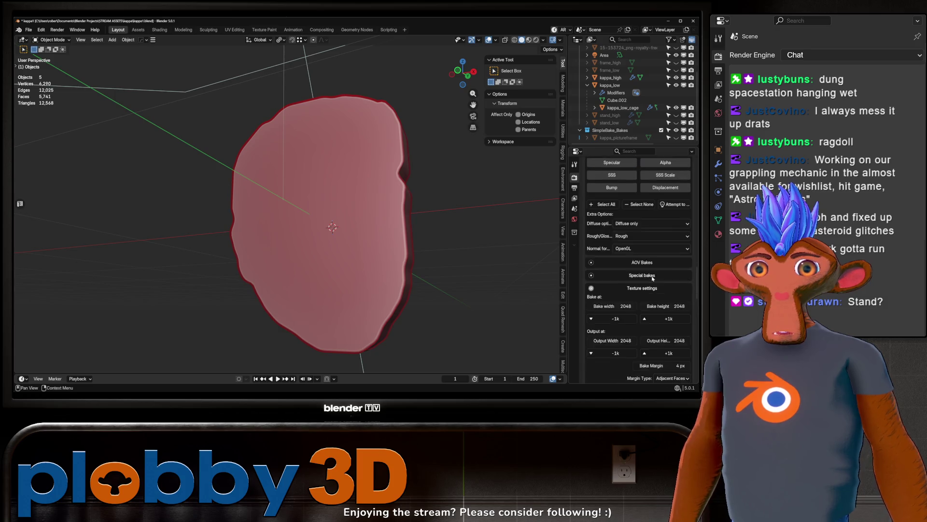
scroll(652, 282, down, 2)
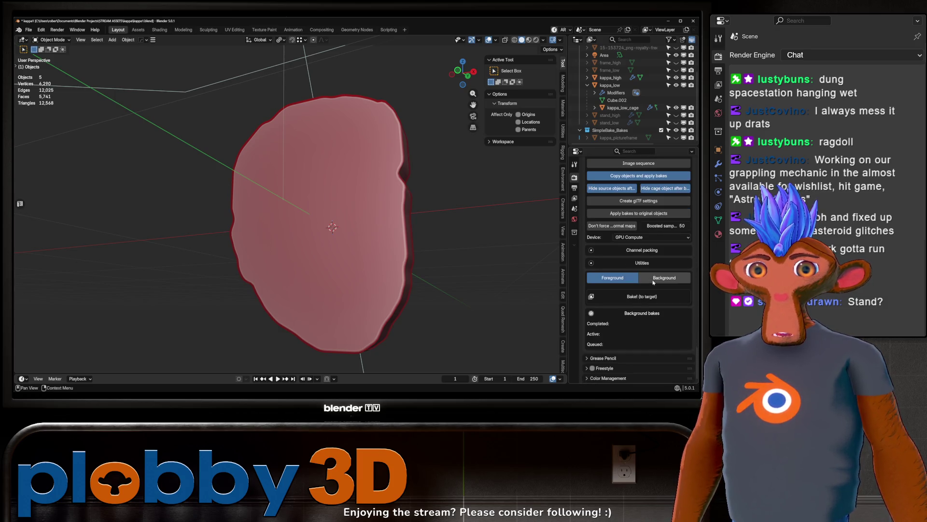
Step: Rebake to target with the new cage, then hide kappa_high and kappa_low
click(612, 351)
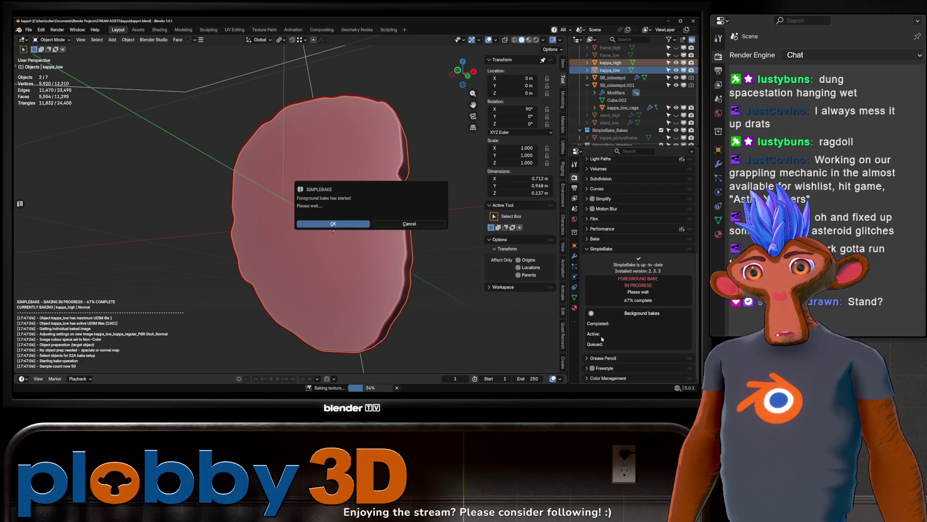
click(410, 219)
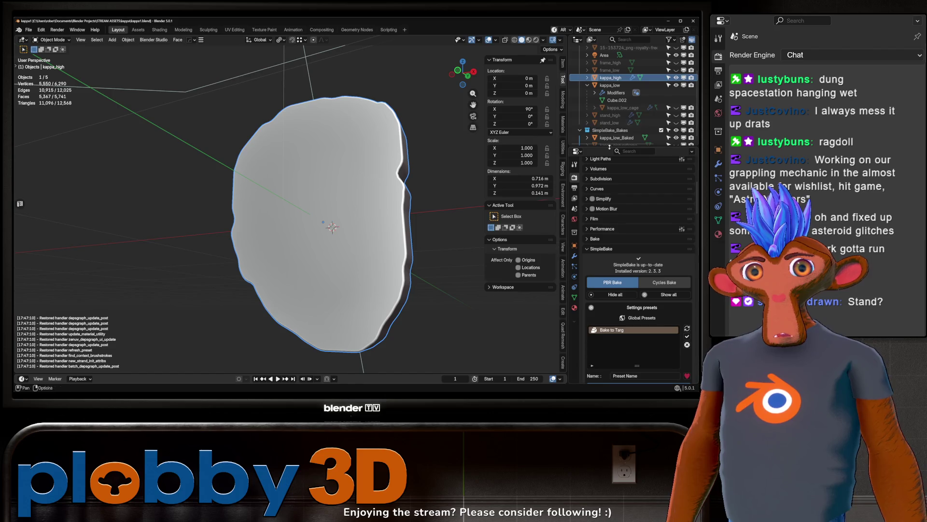
click(676, 78)
click(677, 84)
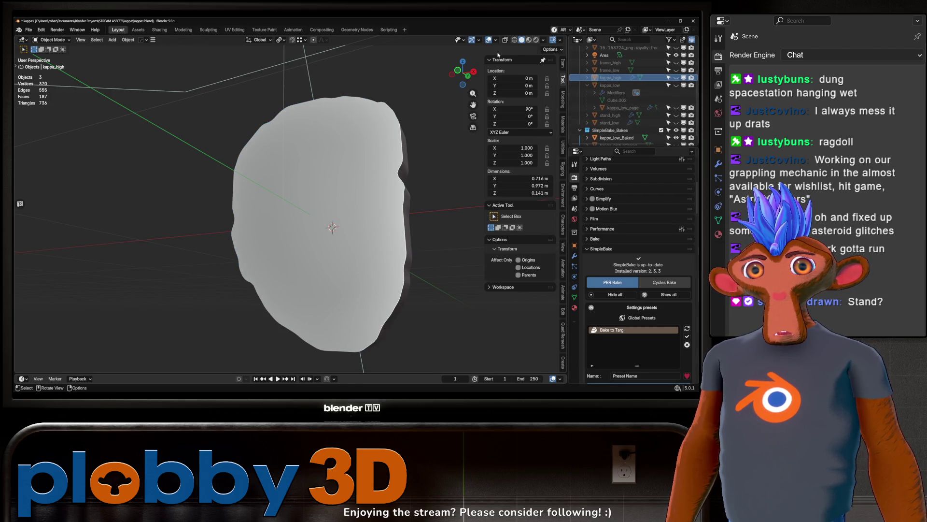
Step: Inspect the streaky baked face in Material Preview from several angles
click(529, 41)
middle_drag(425, 181, 494, 231)
scroll(416, 227, down, 4)
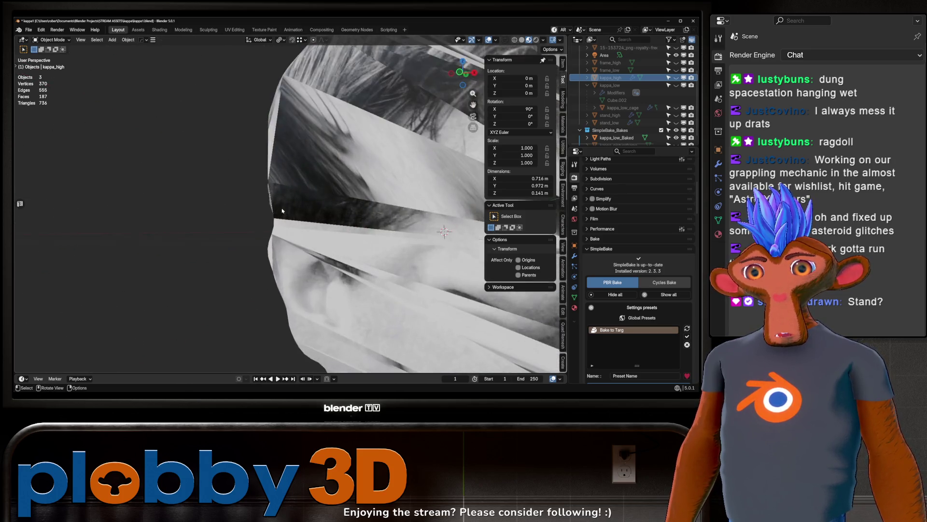
mouse_move(400, 220)
middle_down()
mouse_move(340, 202)
mouse_move(400, 186)
mouse_move(386, 181)
middle_up()
scroll(669, 138, down, 1)
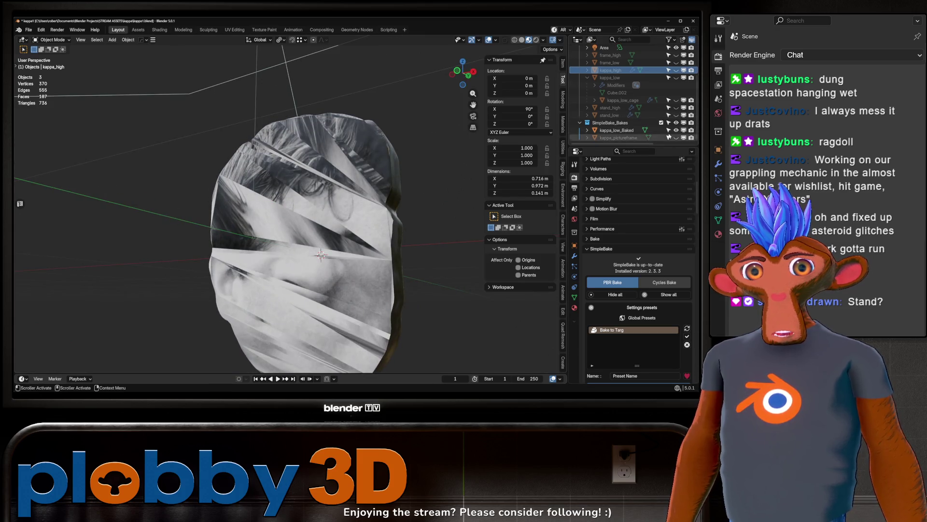
Step: Delete kappa_low_Baked and leave only the plain kappa_low visible
click(620, 130)
key(x)
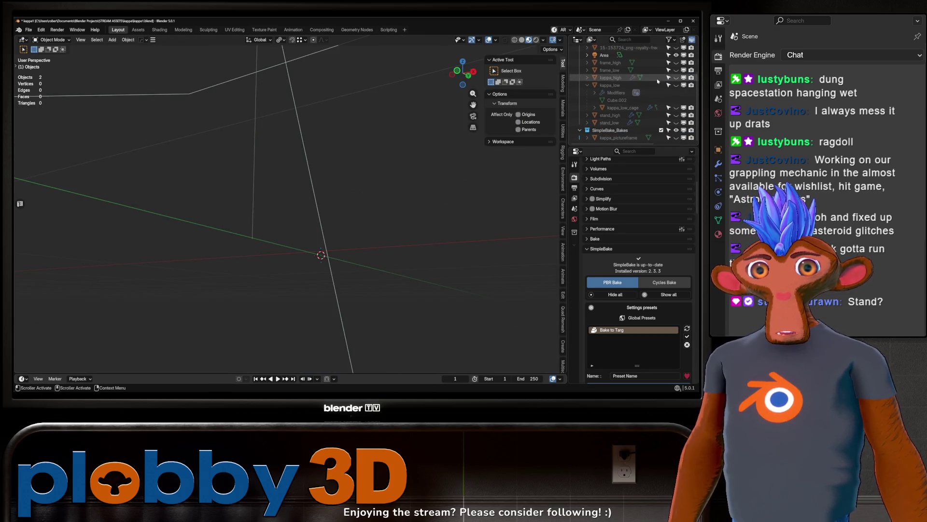
click(676, 78)
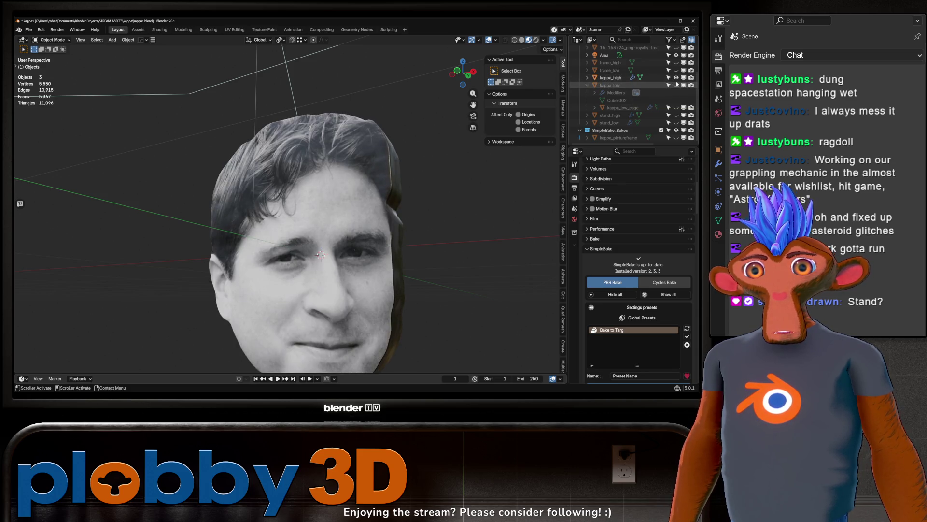
click(676, 78)
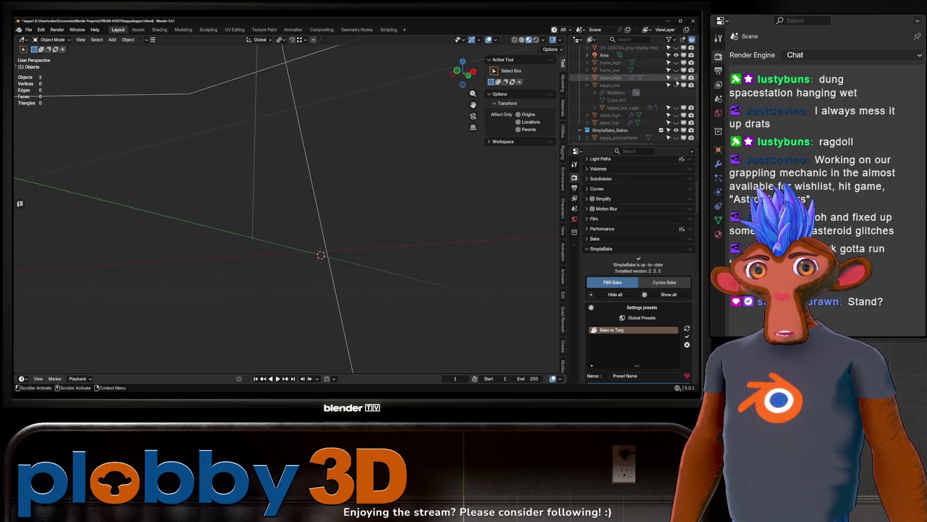
click(677, 85)
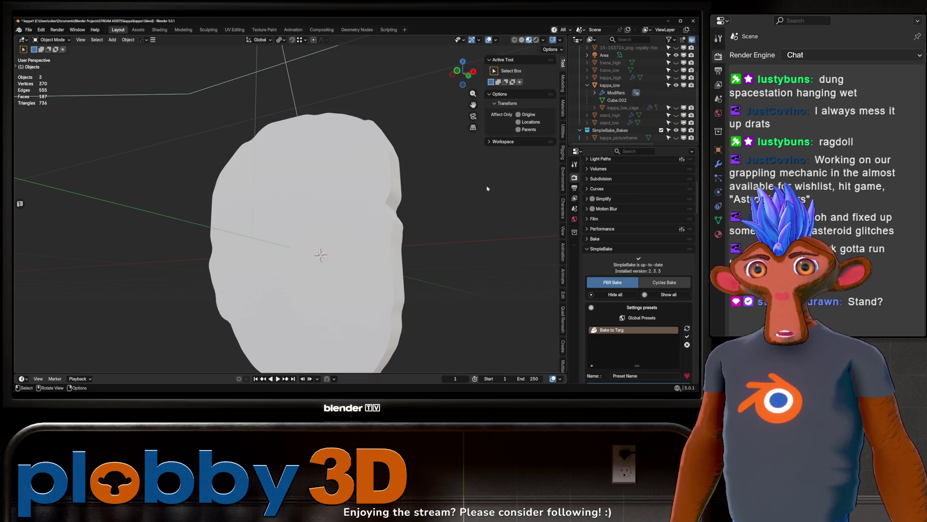
Step: Select and frame kappa_low, then apply its rotation and scale
click(563, 80)
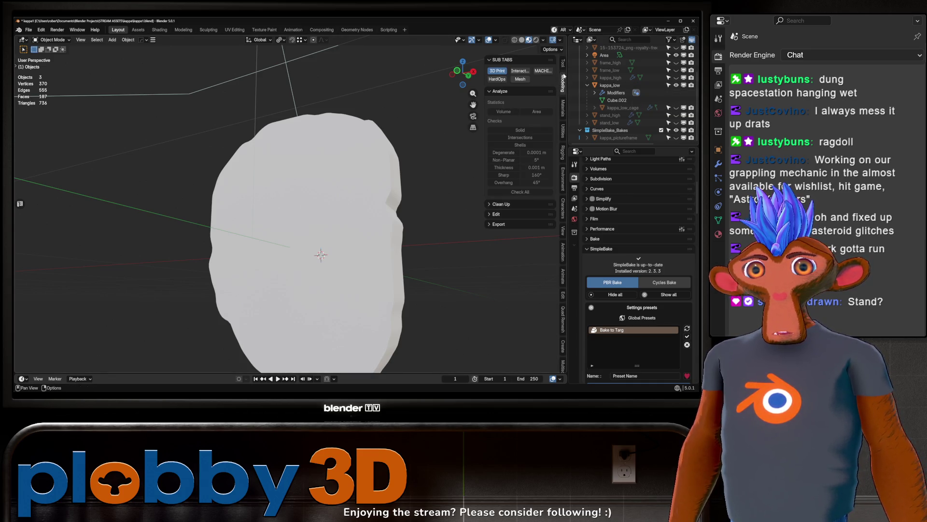
click(563, 104)
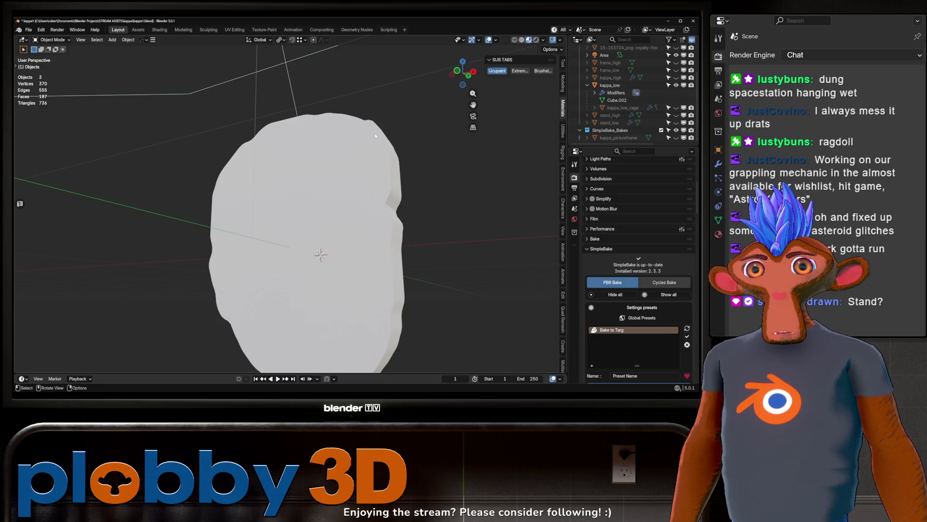
click(563, 63)
click(232, 159)
key(KP_Decimal)
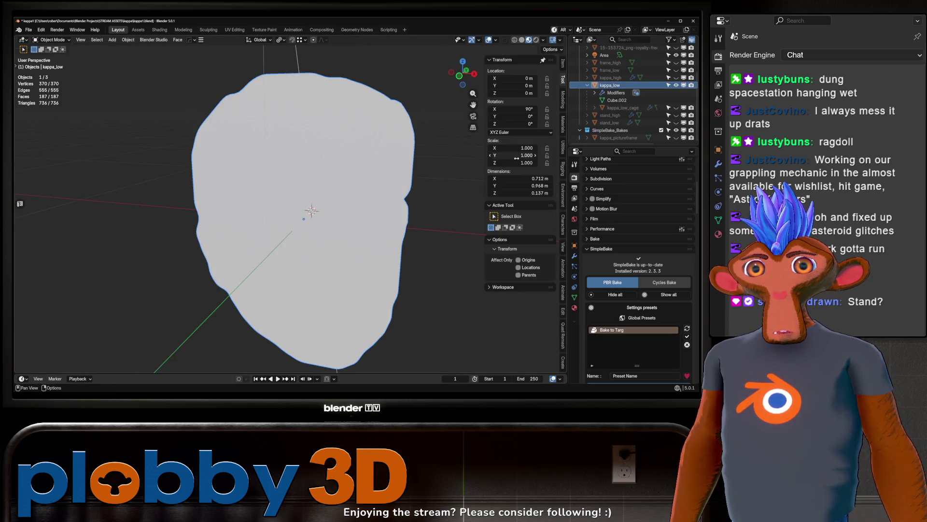
key(ctrl+a)
click(350, 186)
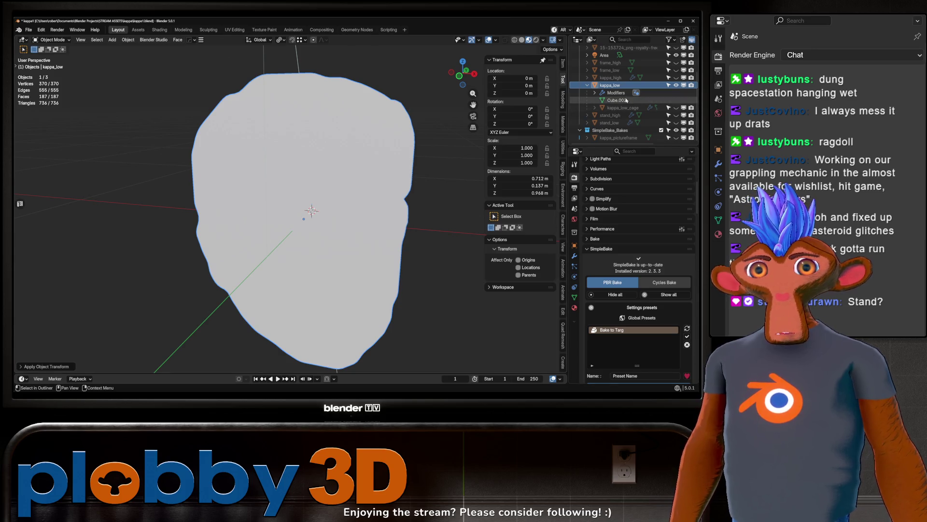
Step: Apply rotation and scale to kappa_high as well
click(611, 77)
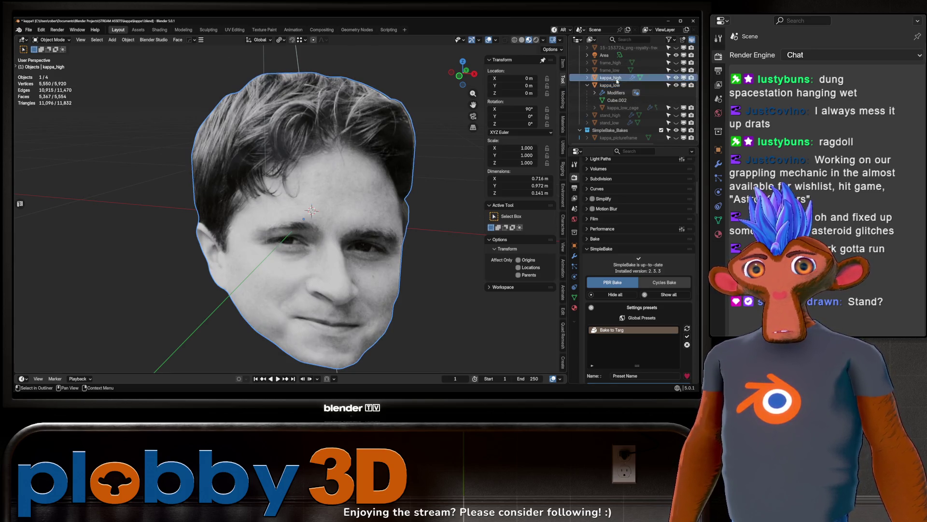
key(ctrl+a)
click(402, 147)
middle_drag(402, 148, 370, 157)
key(ctrl+z)
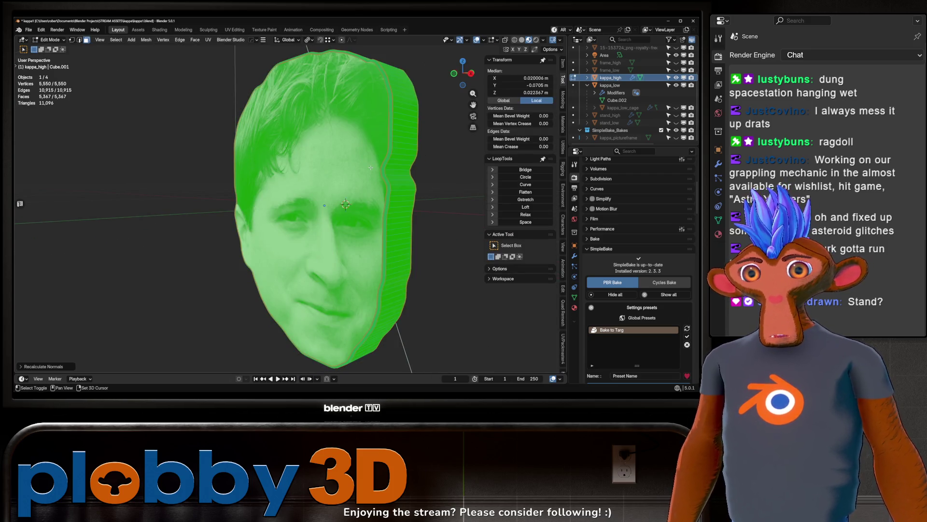
key(ctrl+shift+z)
Step: Make all kappa_low faces planar in isolated Edit Mode, factor 1.000 and 200 iterations
click(371, 170)
key(Tab)
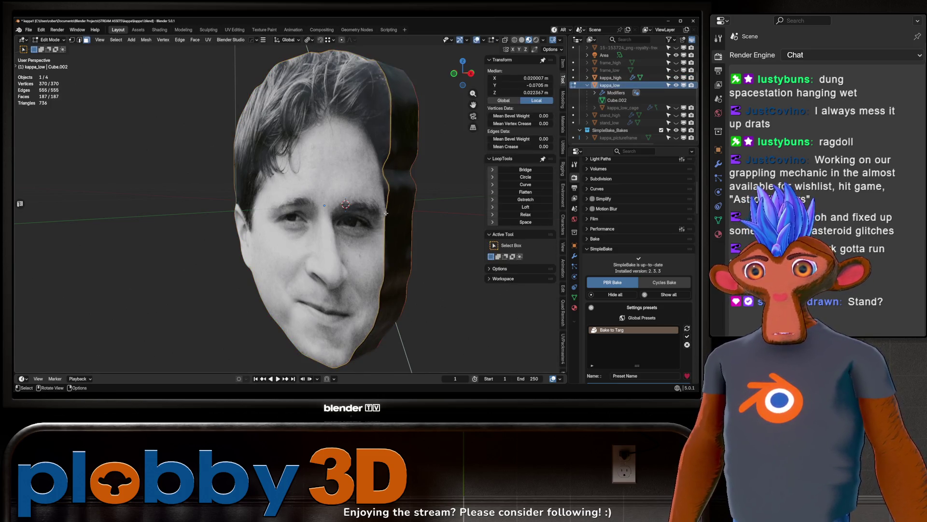
key(q)
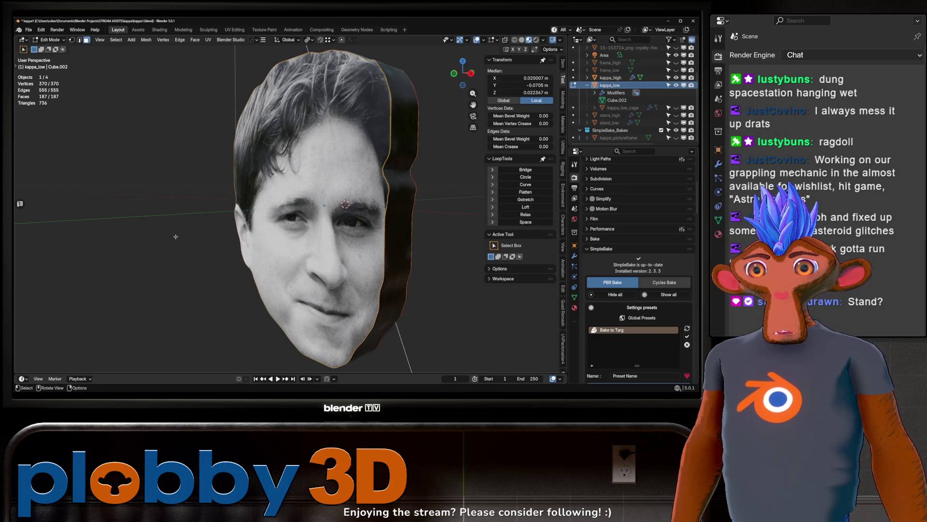
key(a)
key(KP_Divide)
key(q)
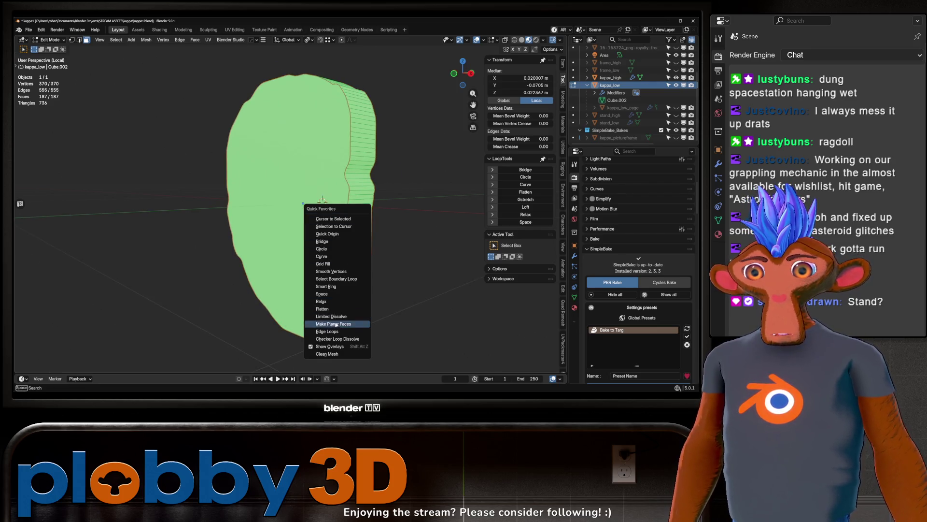
click(345, 326)
click(34, 367)
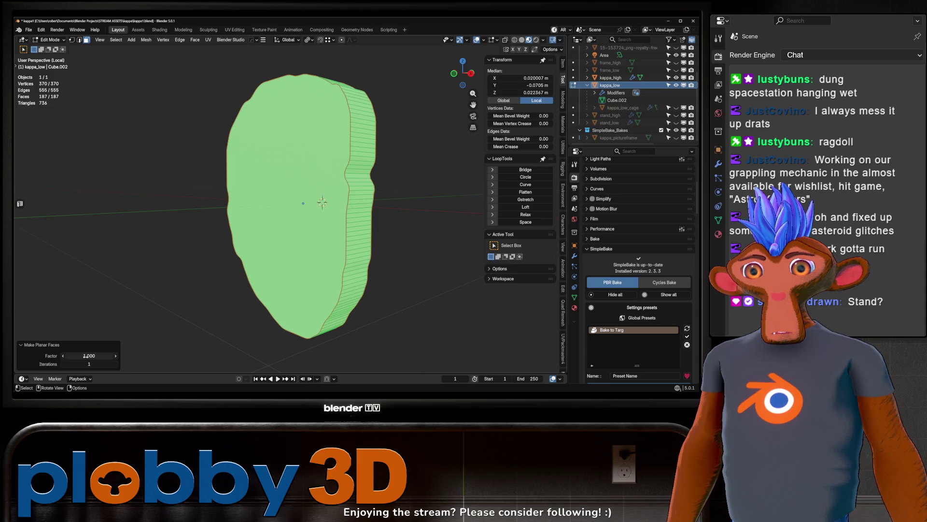
drag(88, 356, 89, 355)
drag(89, 363, 116, 364)
Step: Leave Edit Mode and exit local view to show the rest of the scene
key(Tab)
middle_drag(280, 222, 294, 222)
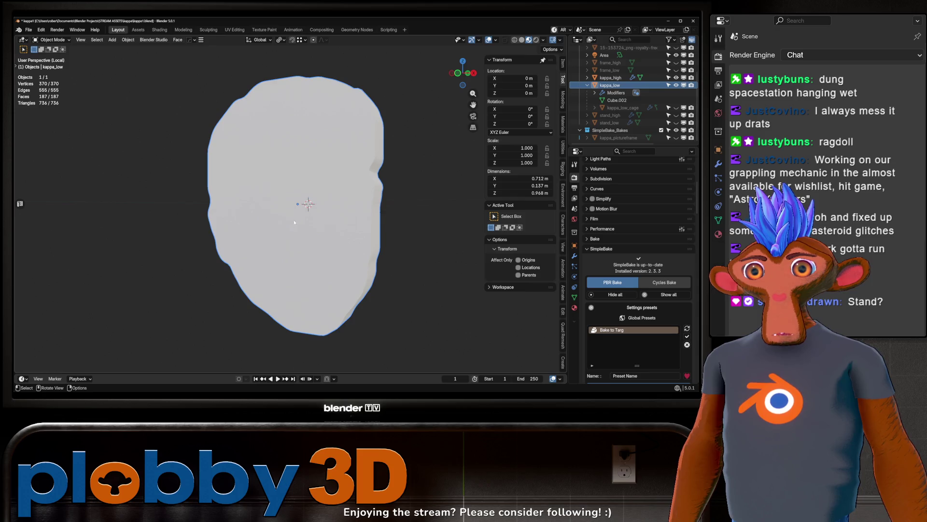
key(KP_Divide)
middle_drag(453, 230, 488, 232)
scroll(638, 290, down, 8)
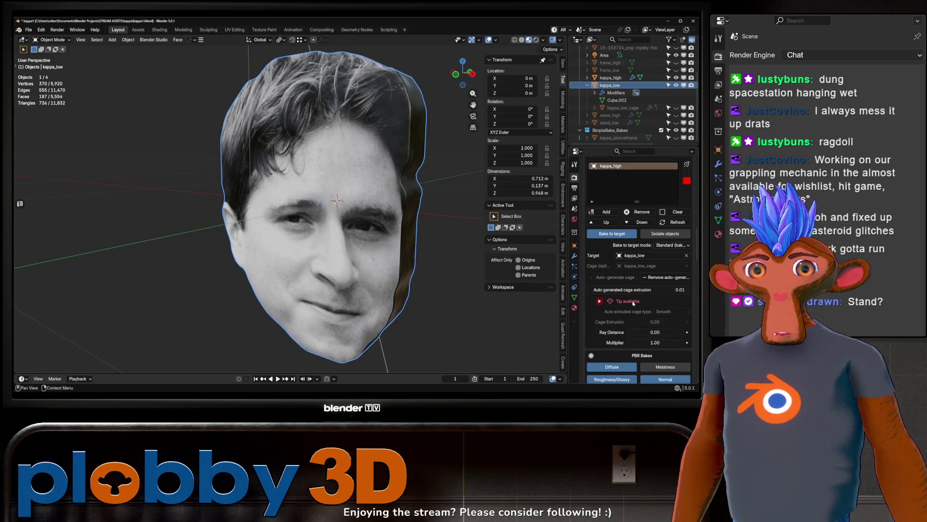
Step: Check kappa_low's UV layout in UV Editing, then return to Layout
key(Tab)
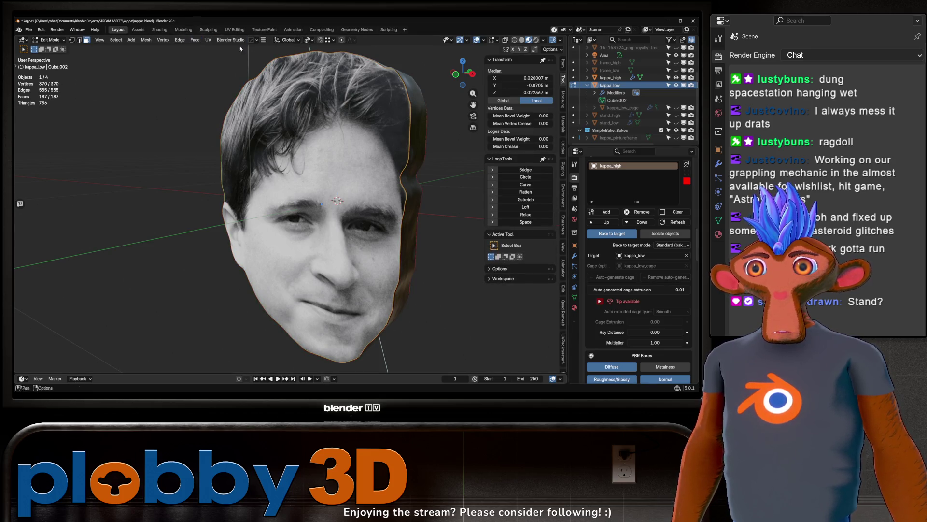
click(227, 30)
middle_drag(118, 238, 108, 231)
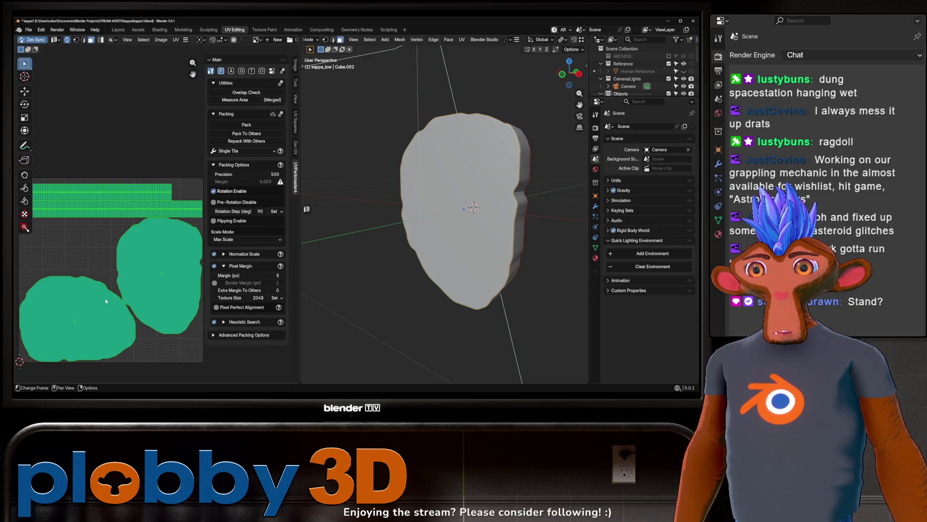
key(Tab)
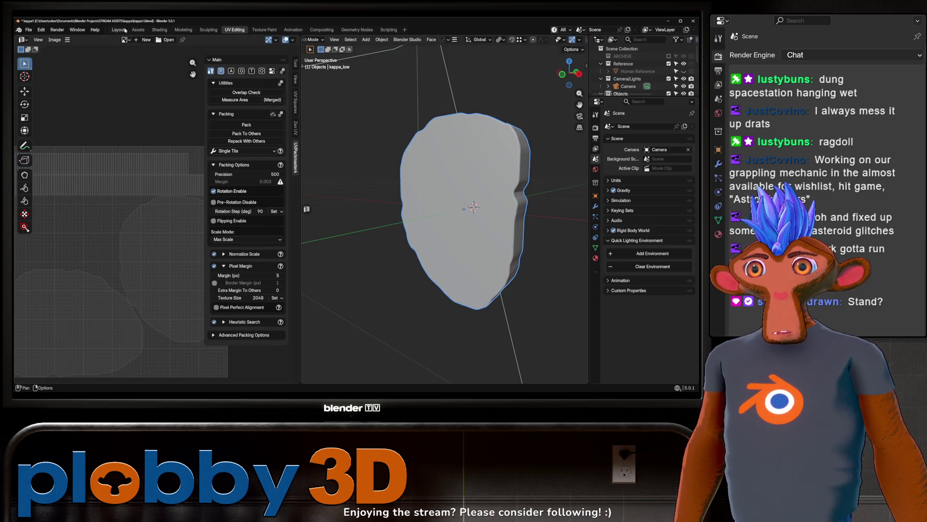
click(125, 30)
Step: Replace the bake cage with a new auto-generated one at 0.01 extrusion and save
scroll(607, 275, down, 10)
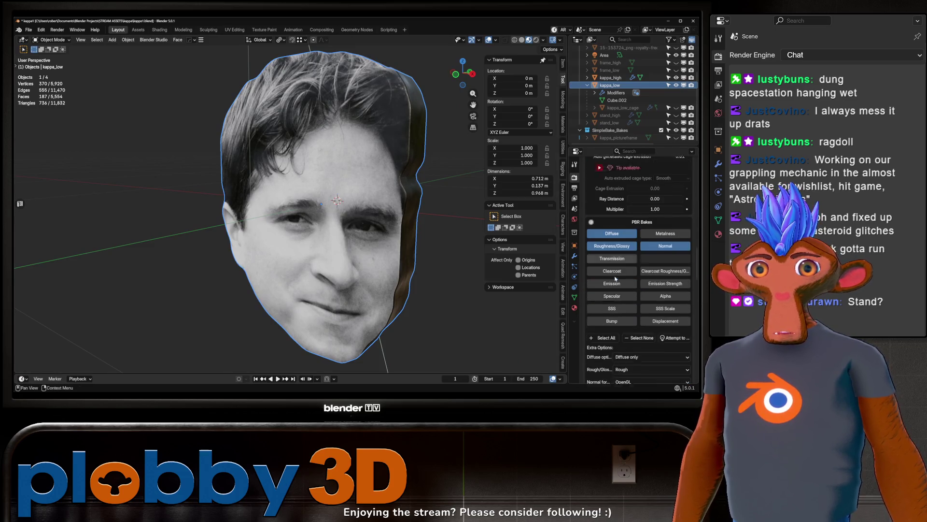
scroll(618, 270, up, 10)
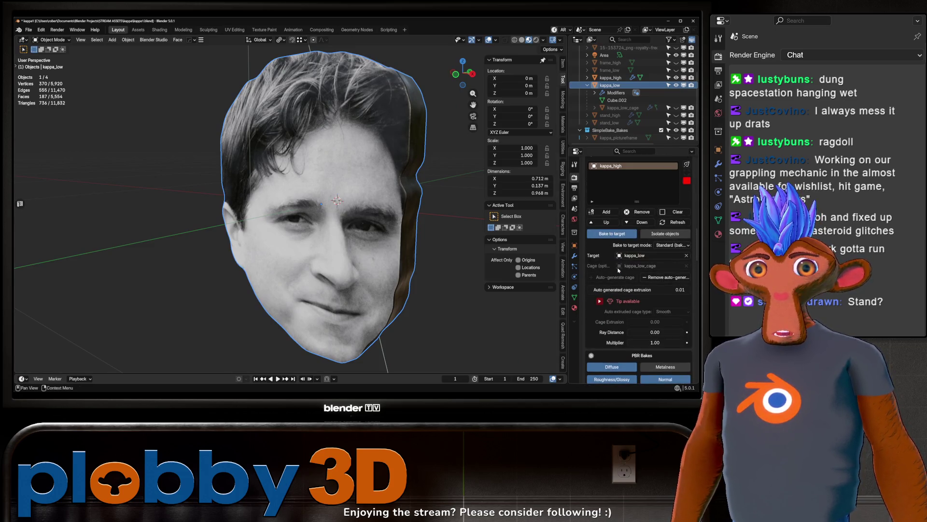
click(669, 279)
click(637, 277)
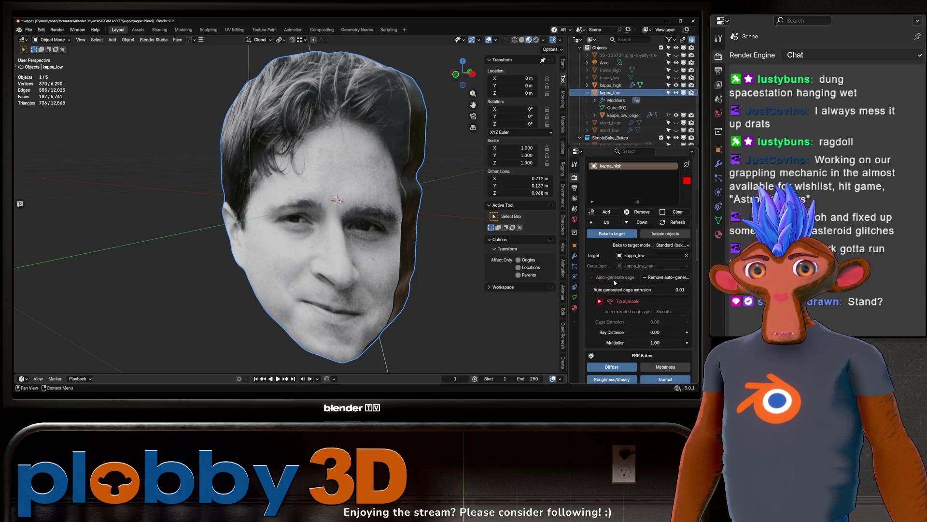
mouse_move(637, 289)
mouse_down()
mouse_move(652, 290)
mouse_move(637, 289)
mouse_up()
mouse_move(319, 189)
middle_down()
mouse_move(342, 187)
mouse_move(357, 208)
mouse_move(376, 202)
middle_up()
click(521, 40)
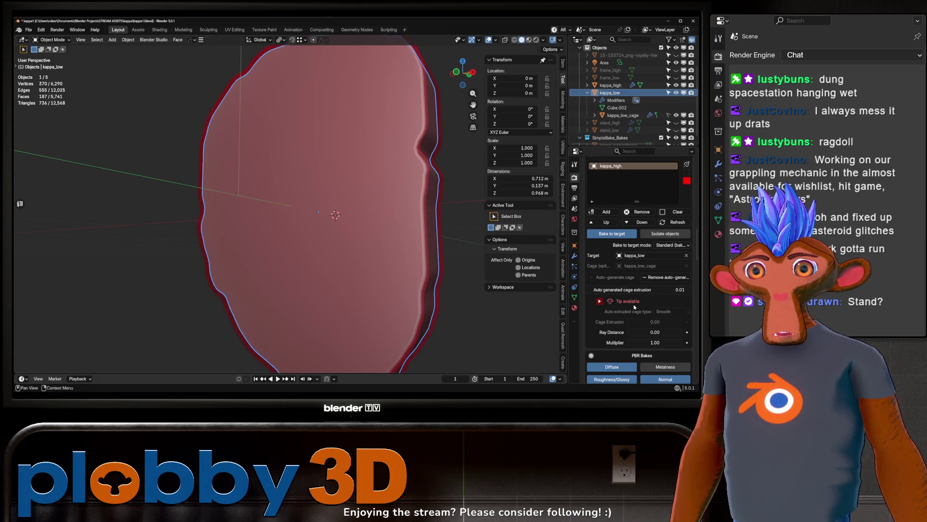
key(ctrl+s)
Step: Set the bake export folder, save kappa1.blend, and start the bake to target
scroll(653, 313, down, 10)
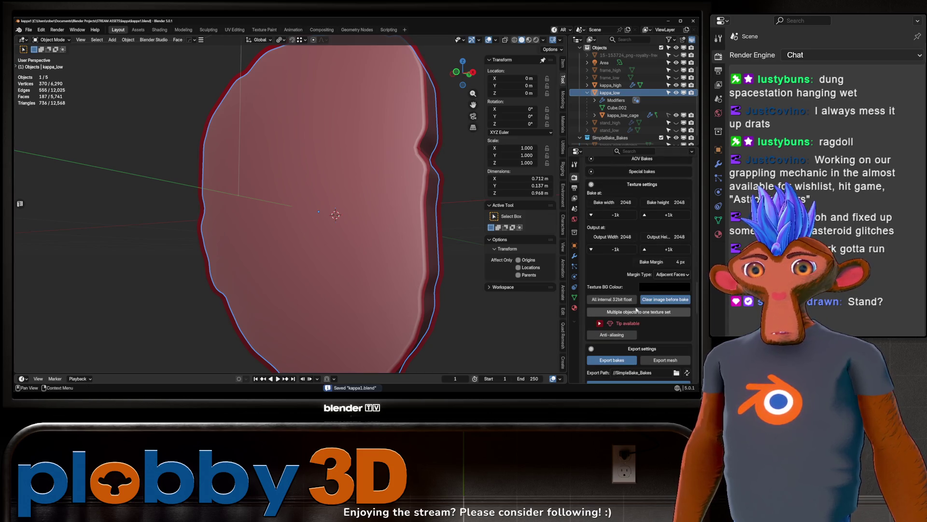
click(677, 313)
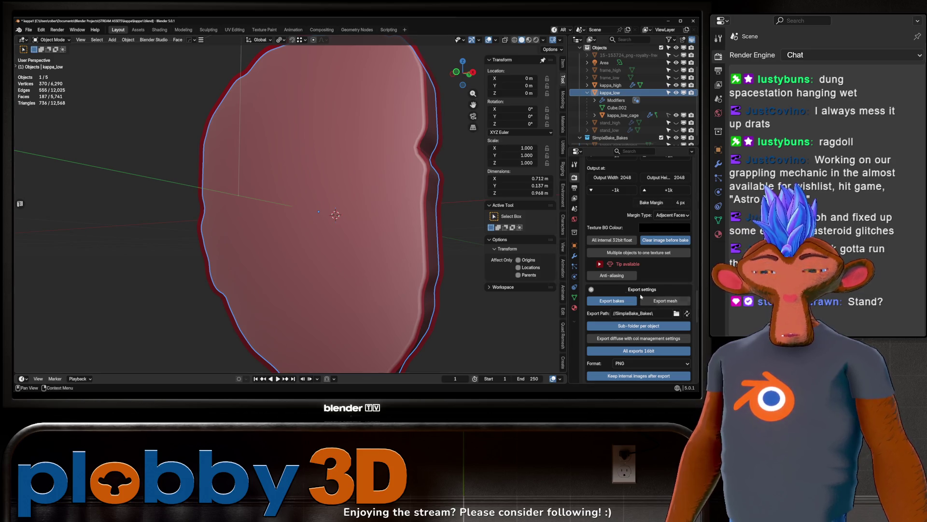
scroll(666, 302, down, 5)
key(ctrl+s)
scroll(667, 302, down, 10)
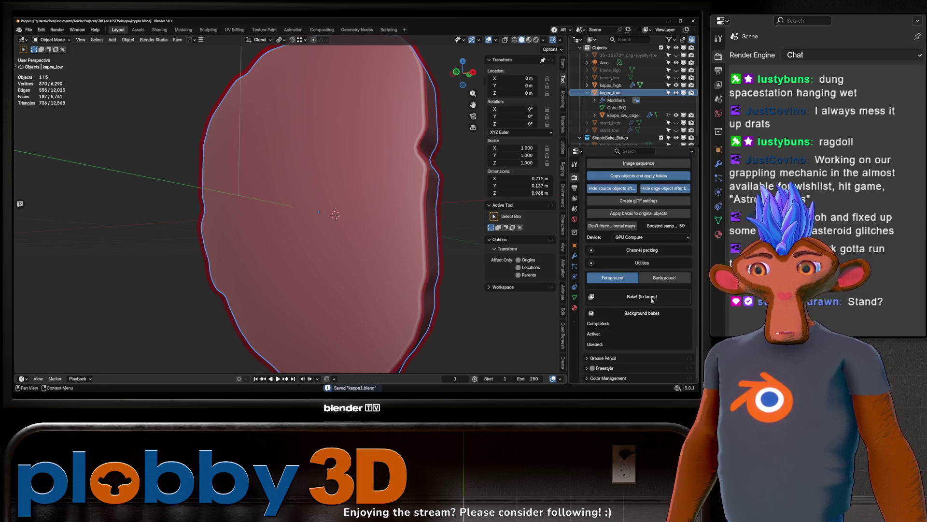
click(652, 296)
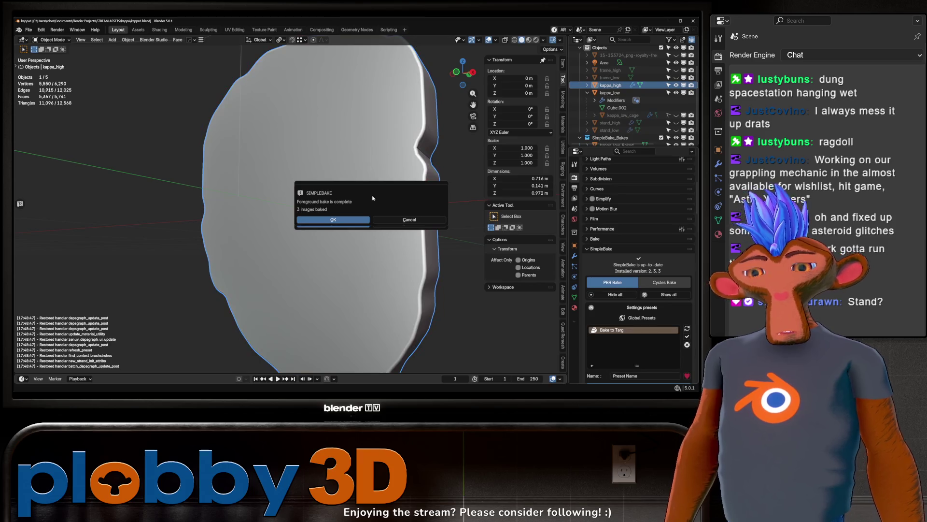
Step: Inspect the smeared baked face texture in Material Preview, then select kappa_low_Baked
click(411, 221)
drag(676, 92, 677, 86)
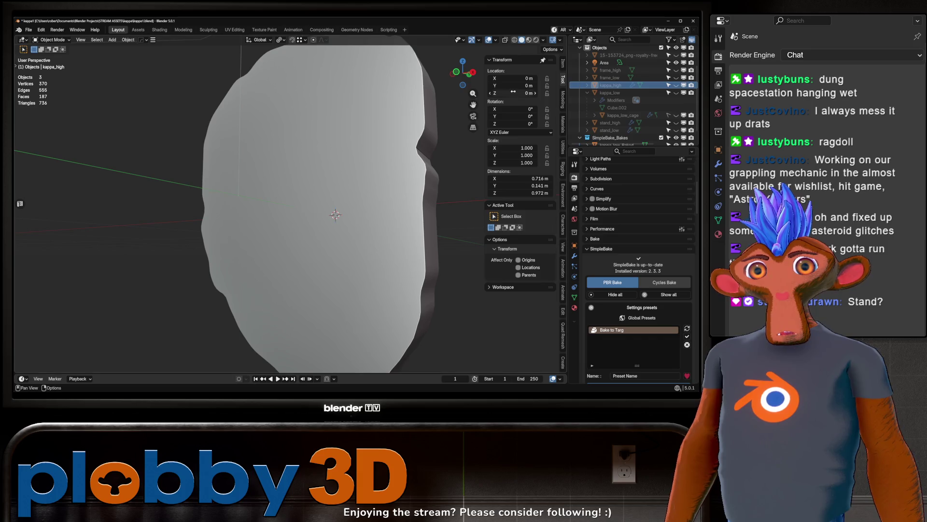
click(529, 39)
mouse_move(404, 161)
middle_down()
mouse_move(341, 190)
mouse_move(378, 188)
middle_up()
mouse_move(312, 174)
middle_down()
mouse_move(302, 99)
mouse_move(381, 165)
mouse_move(292, 116)
mouse_move(264, 164)
middle_up()
scroll(294, 88, up, 5)
scroll(265, 164, up, 3)
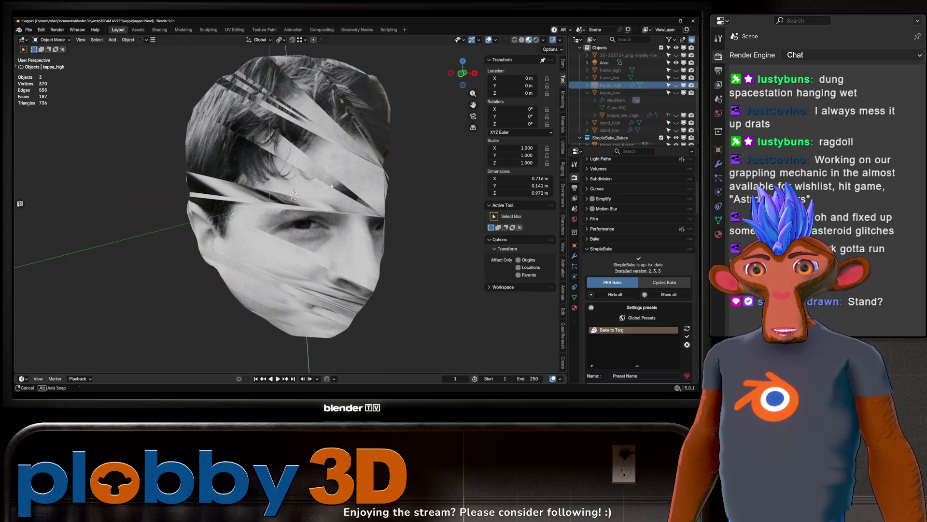
mouse_move(272, 197)
middle_down()
mouse_move(283, 165)
mouse_move(336, 167)
mouse_move(355, 190)
mouse_move(210, 171)
mouse_move(373, 188)
middle_up()
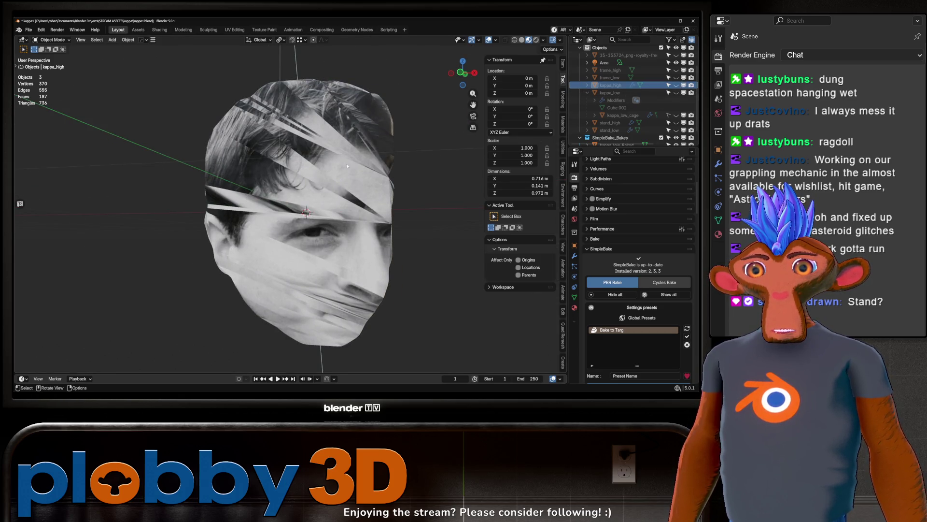
scroll(615, 130, down, 2)
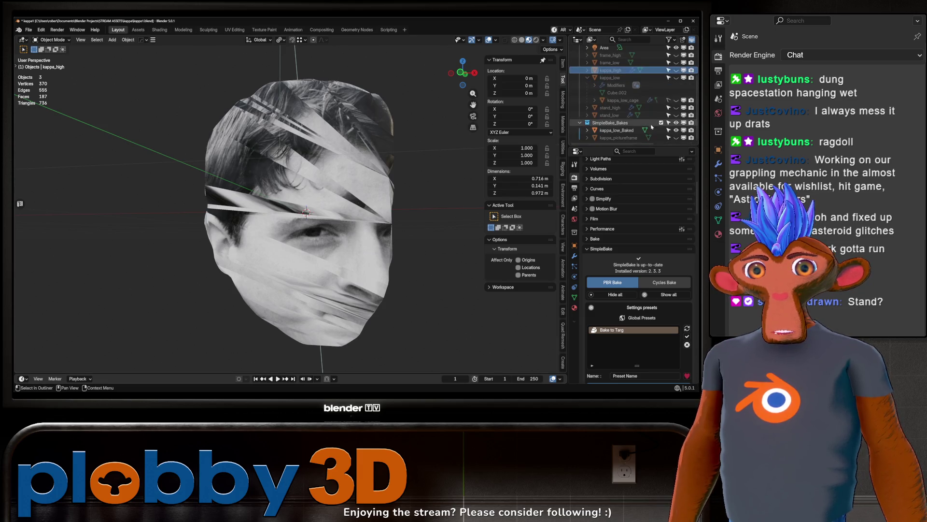
click(615, 130)
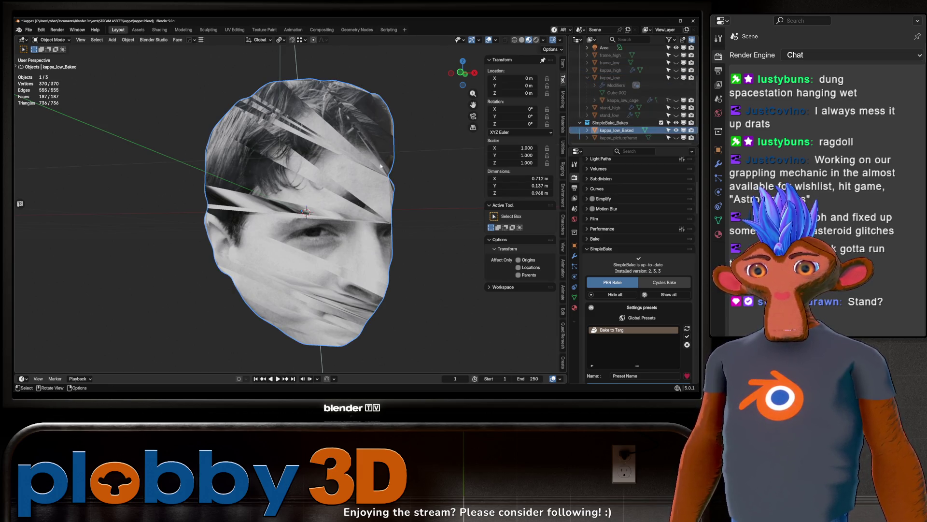
Step: Delete kappa_low_Baked, restore kappa_high's visibility and select kappa_low with the photo texture shown
key(Delete)
click(676, 107)
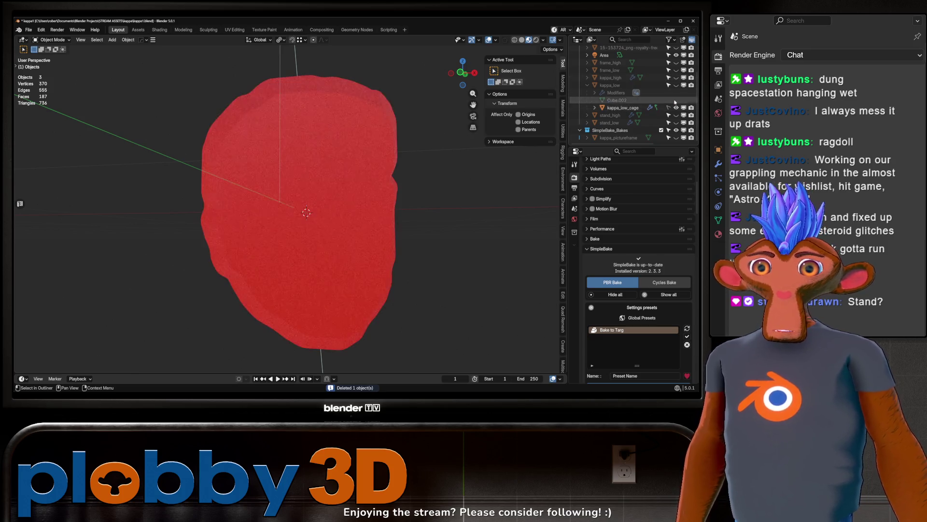
mouse_move(338, 140)
middle_down()
mouse_move(366, 132)
mouse_move(366, 150)
middle_up()
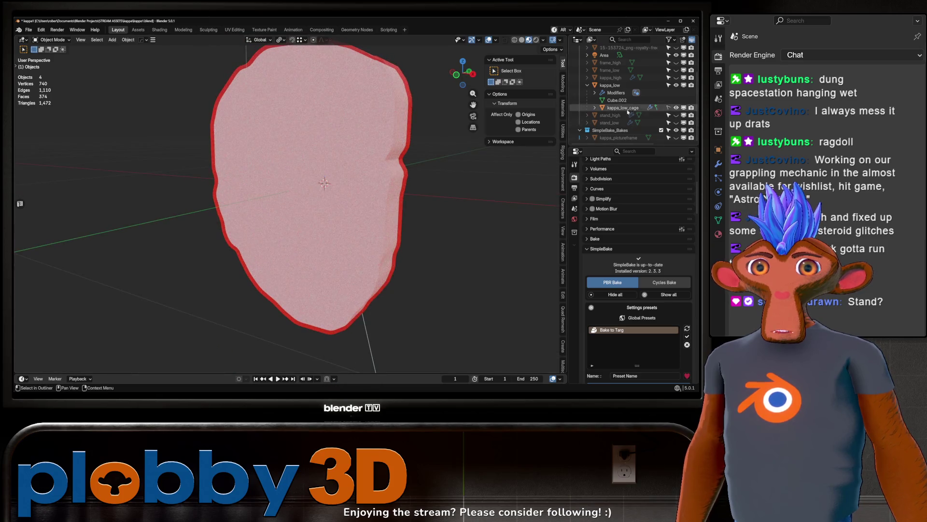
click(676, 86)
scroll(678, 85, up, 1)
click(676, 85)
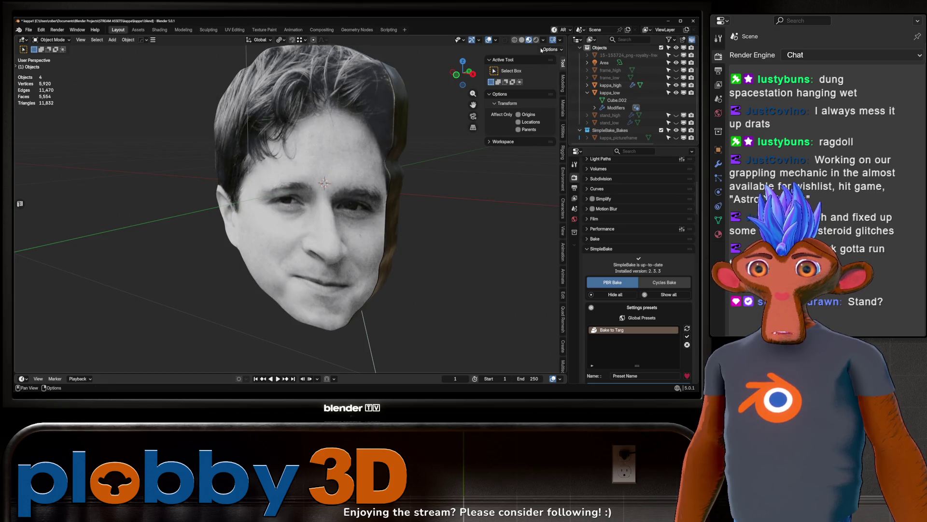
click(521, 40)
click(610, 93)
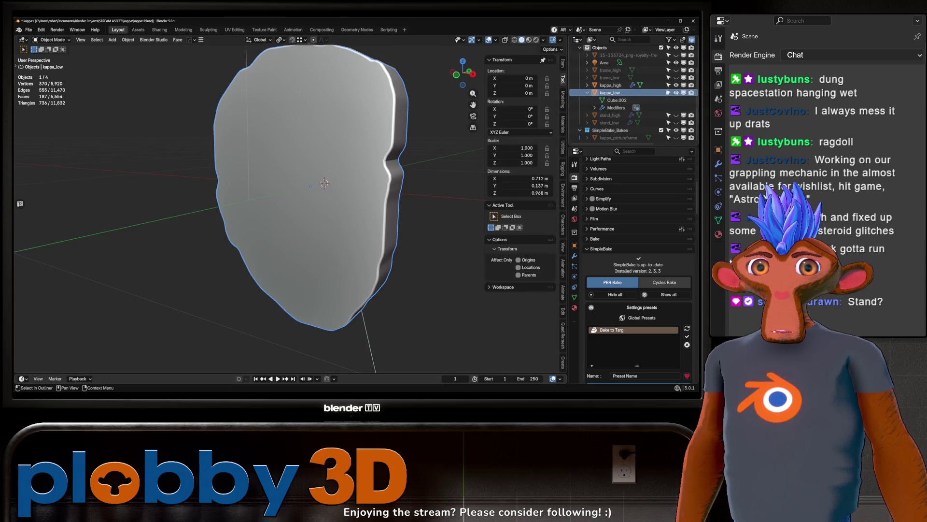
click(529, 40)
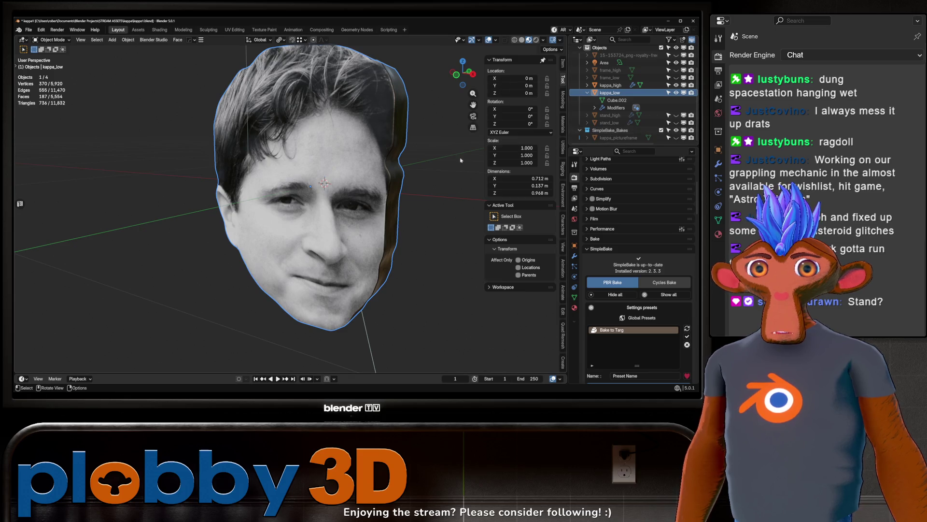
Step: Fatten the whole kappa_low mesh slightly outward along its normals with Shrink/Fatten
key(Tab)
key(alt+s)
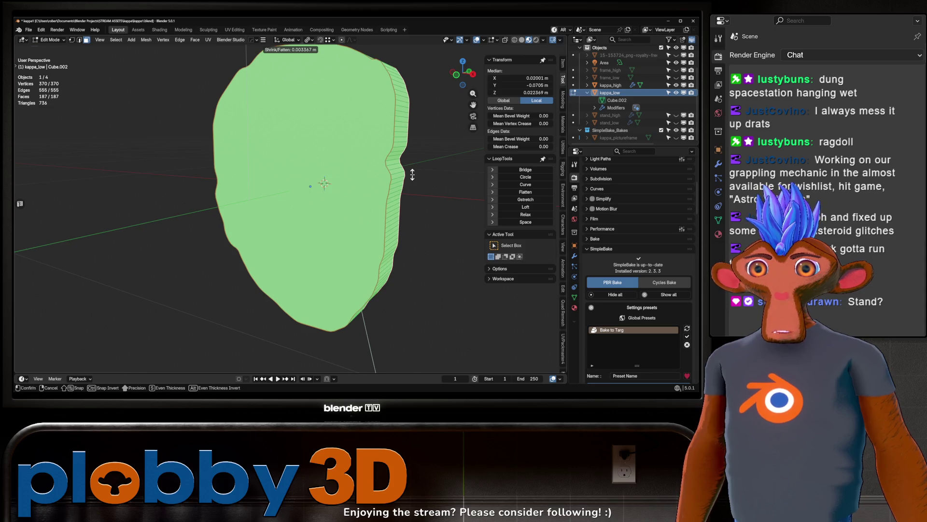
click(412, 175)
key(Tab)
mouse_move(406, 172)
middle_down()
mouse_move(384, 167)
mouse_move(374, 176)
middle_up()
Step: Unwrap the kappa_low mesh using conformal UV unwrapping
key(Tab)
key(Tab)
key(Tab)
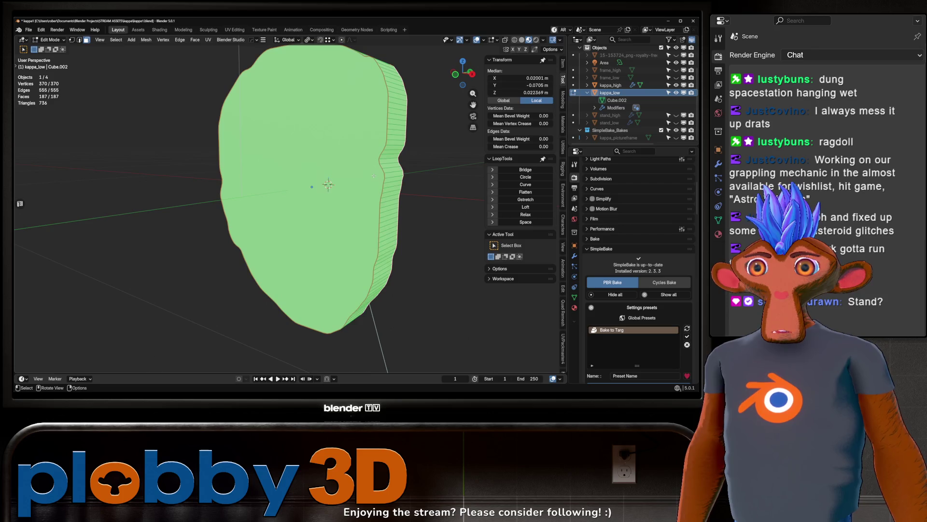
key(u)
click(375, 177)
Step: Pack the UV islands in UV Editing, then return to Layout with kappa_low in Object Mode
key(Tab)
click(235, 30)
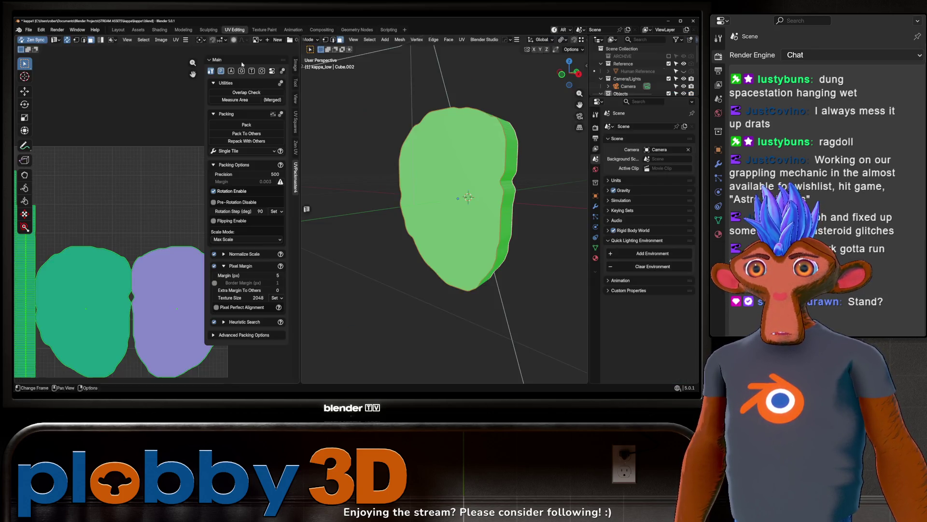
key(Tab)
key(Tab)
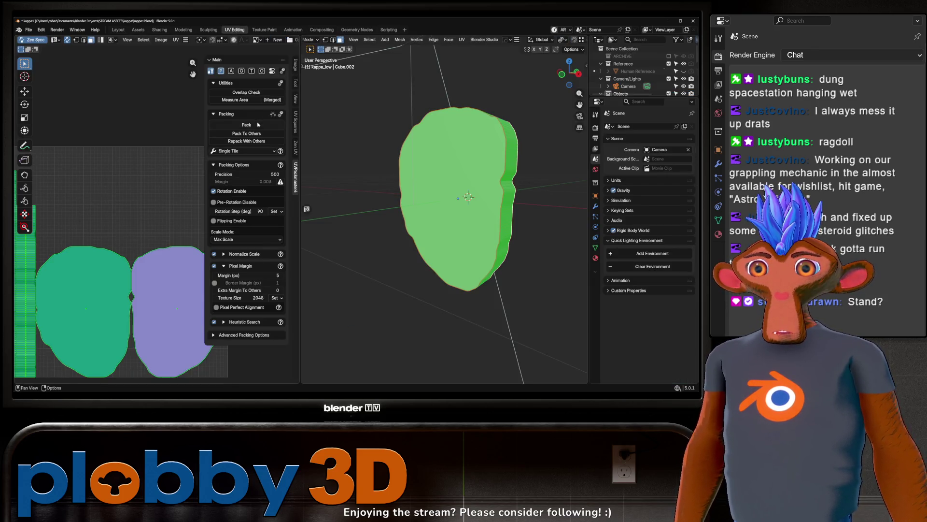
click(259, 125)
key(Tab)
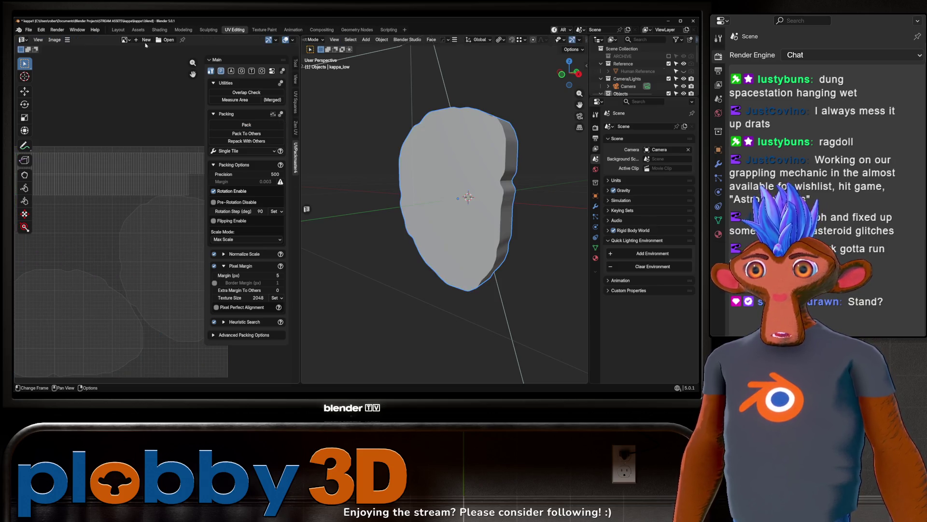
click(118, 29)
shift+middle_drag(348, 177, 391, 179)
scroll(639, 297, down, 7)
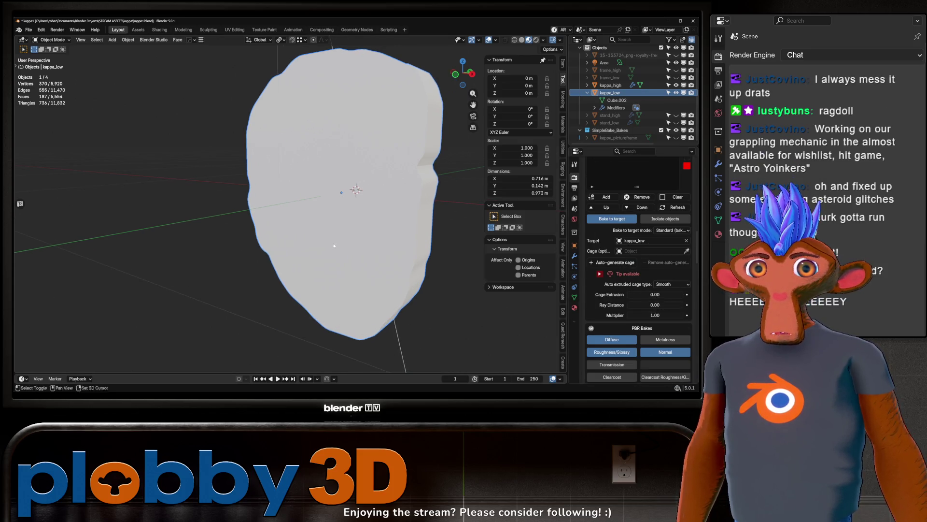
Step: Auto-generate a kappa_low cage with 0.002 extrusion and bake kappa_high onto kappa_low
shift+middle_drag(550, 216, 536, 219)
scroll(628, 255, up, 1)
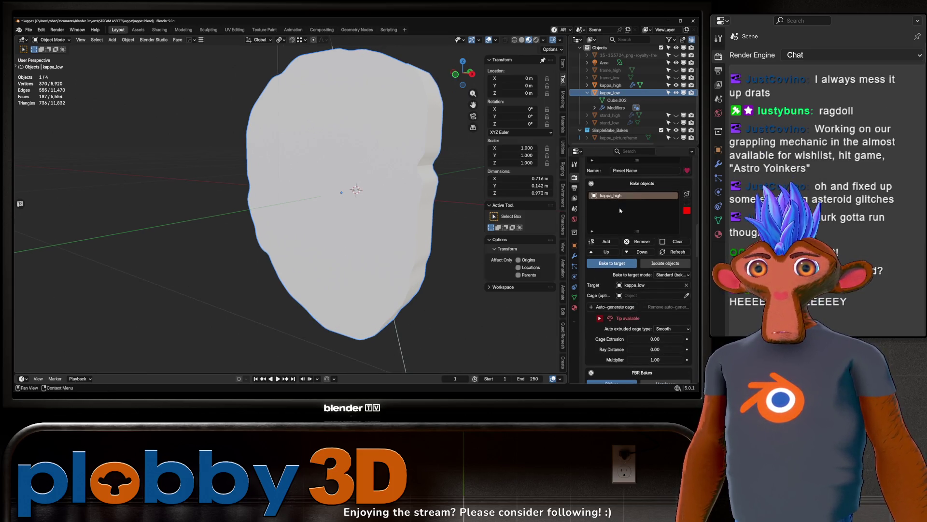
click(610, 277)
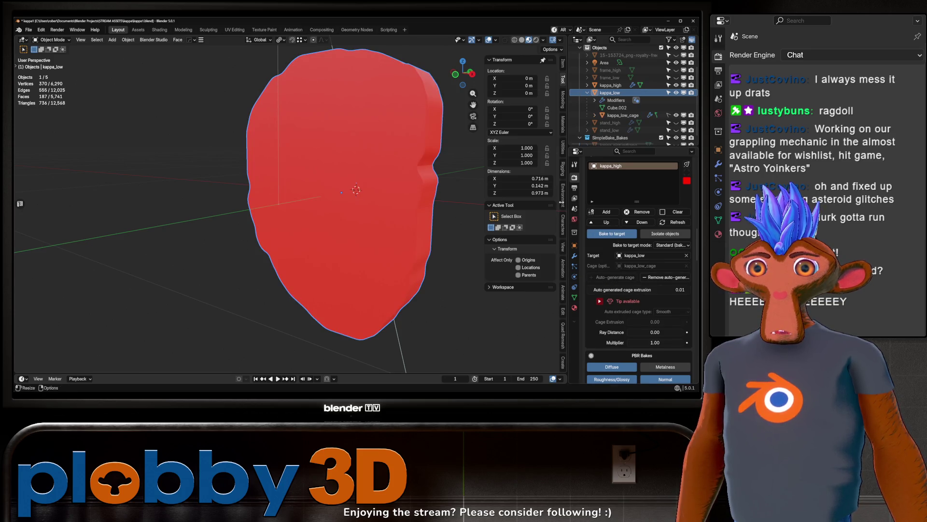
click(647, 290)
text(.002)
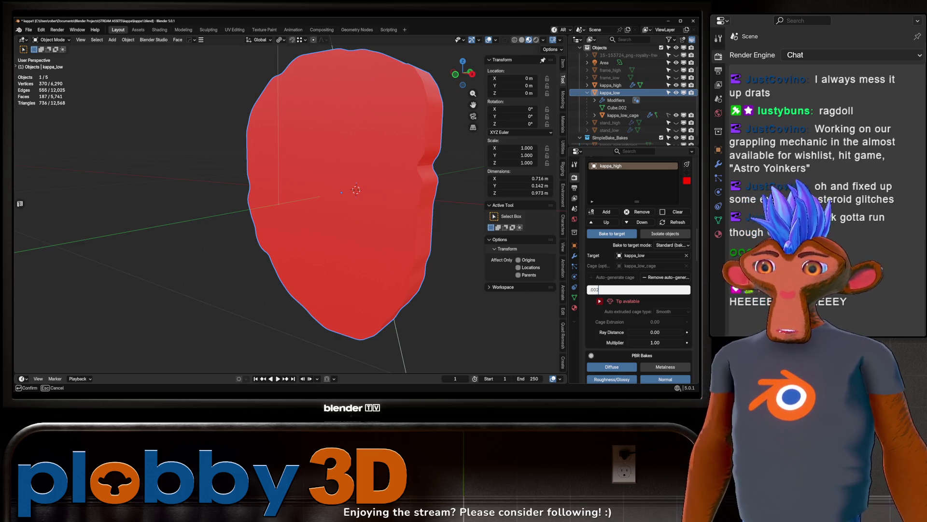
key(Return)
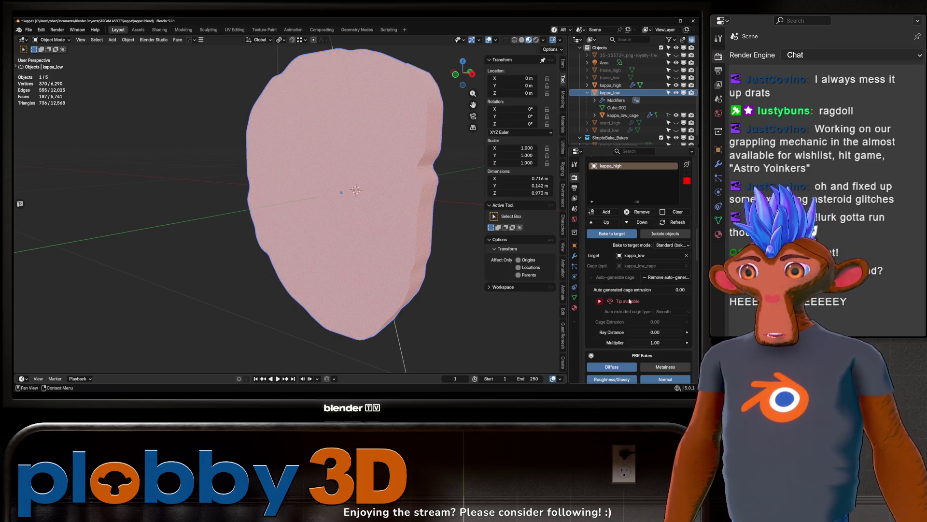
scroll(656, 265, down, 15)
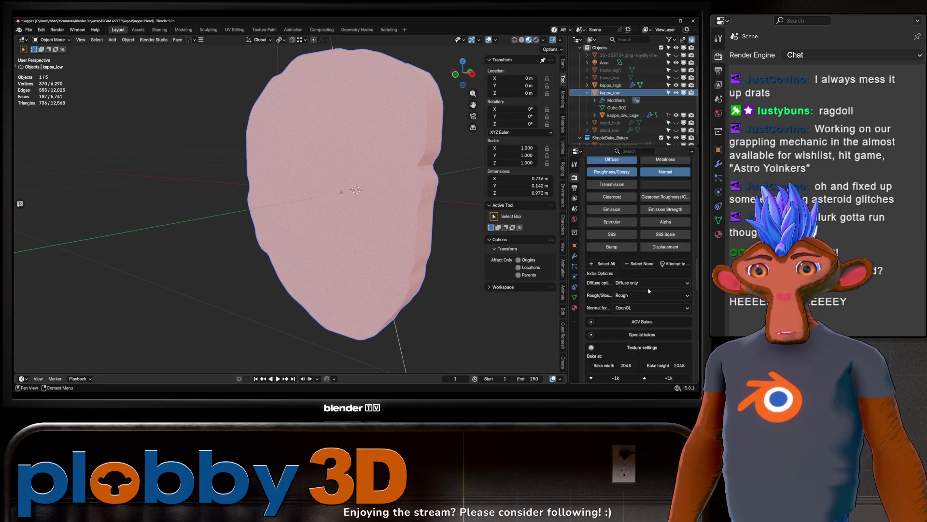
scroll(636, 282, down, 8)
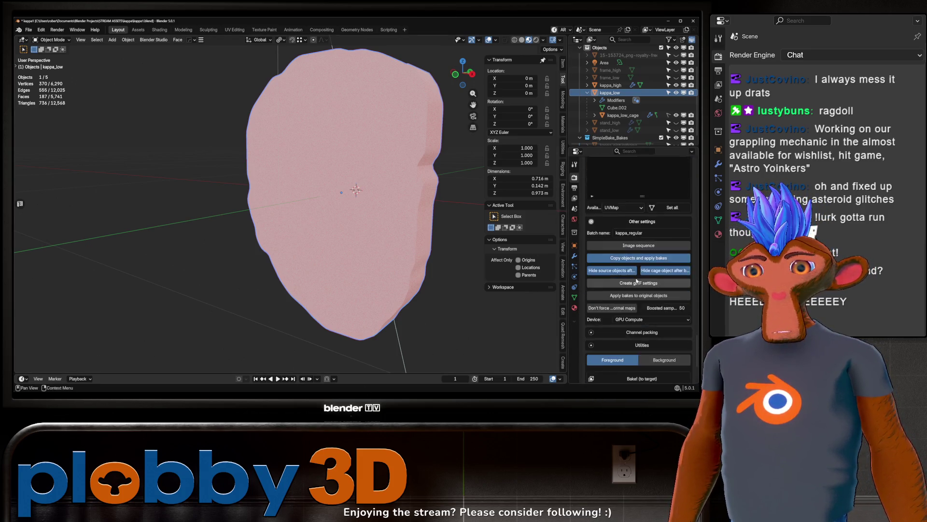
click(637, 297)
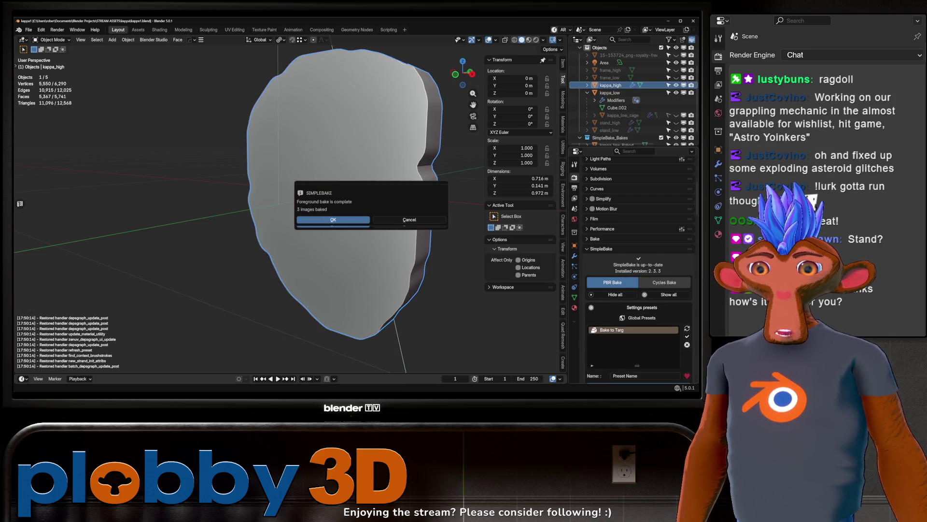
Step: Hide kappa_high, show the kappa_low_Baked head in Material Preview, and delete the leftover object
click(333, 219)
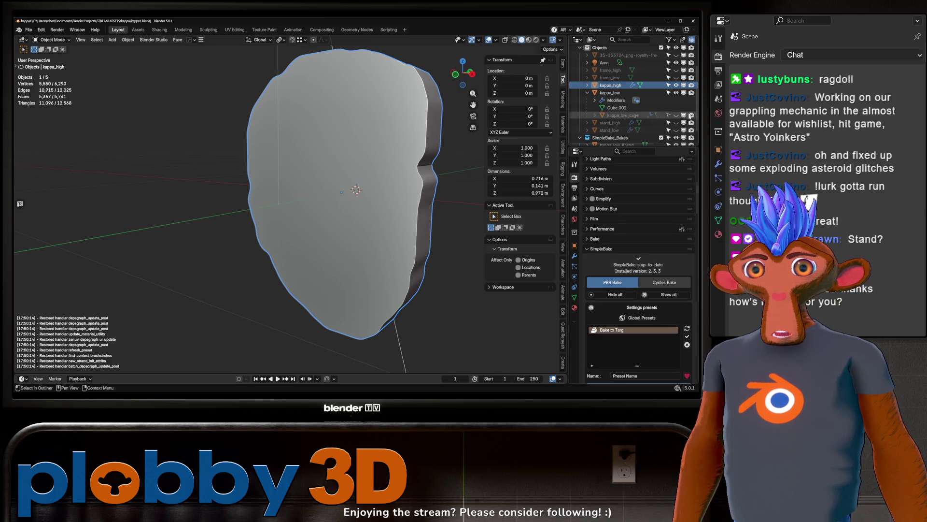
click(677, 85)
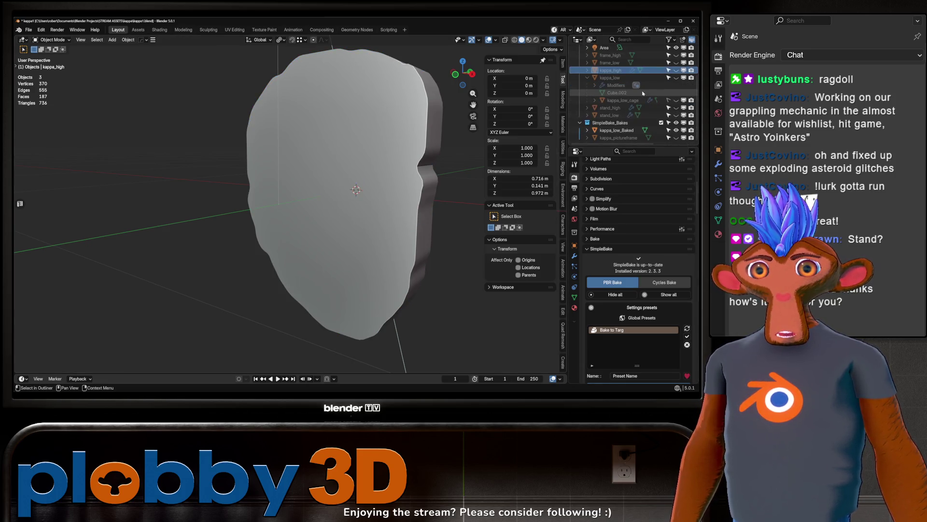
scroll(672, 107, down, 1)
click(675, 131)
click(576, 131)
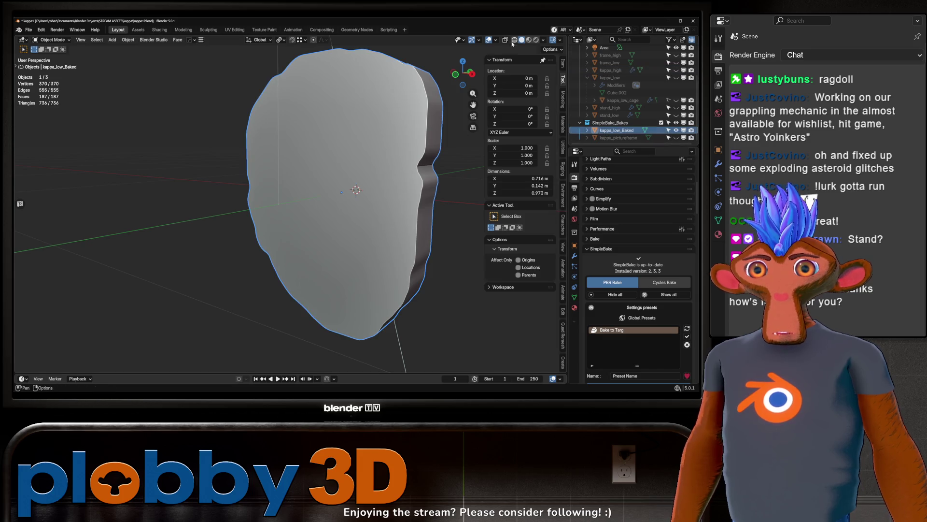
click(528, 40)
mouse_move(385, 152)
middle_down()
mouse_move(333, 147)
mouse_move(239, 83)
mouse_move(325, 124)
mouse_move(292, 175)
mouse_move(328, 170)
mouse_move(297, 192)
mouse_move(304, 216)
mouse_move(348, 227)
middle_up()
scroll(289, 169, down, 5)
key(Delete)
scroll(329, 234, up, 5)
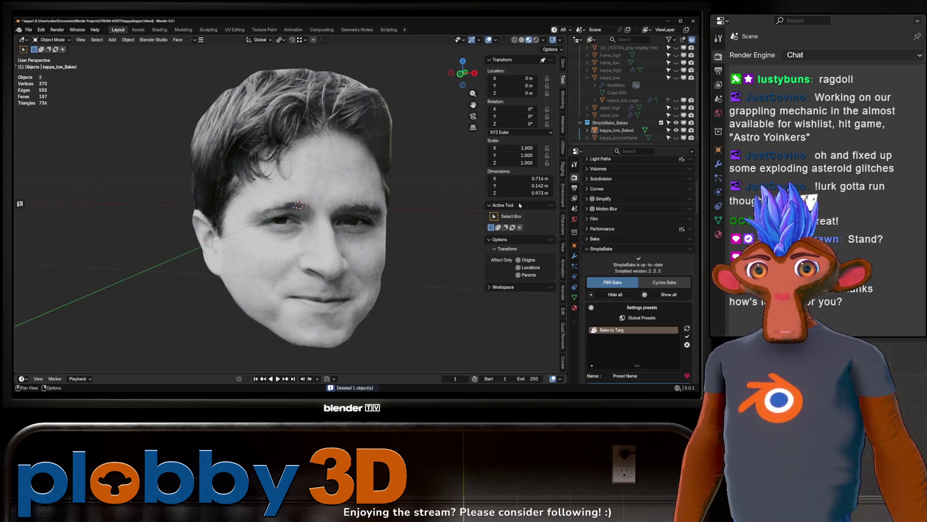
Step: Unhide the picture frame and Human Reference, then scale the baked head and frame to 0.398
click(676, 137)
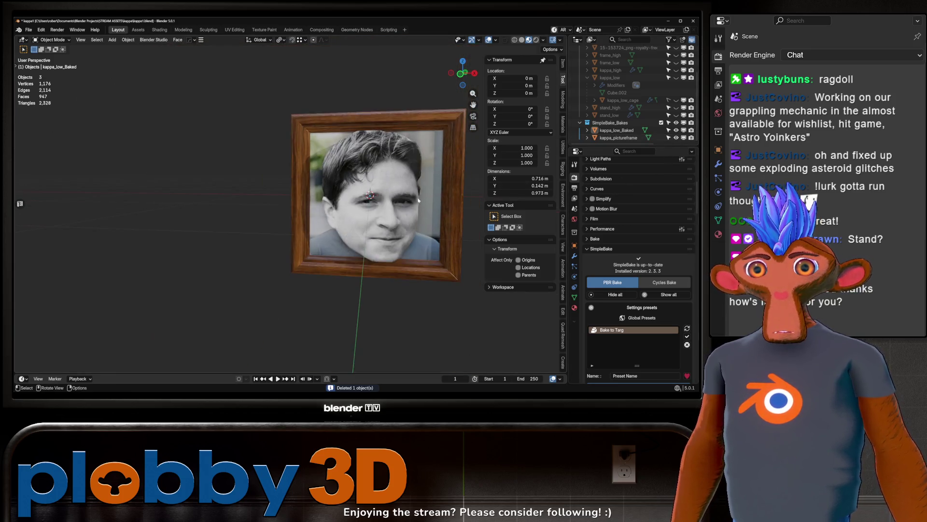
scroll(611, 139, up, 5)
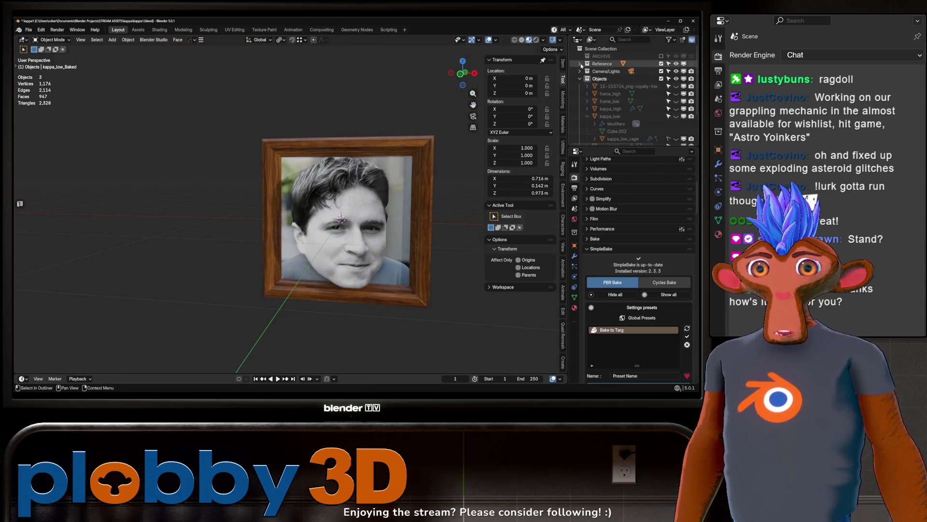
click(661, 72)
scroll(376, 226, down, 2)
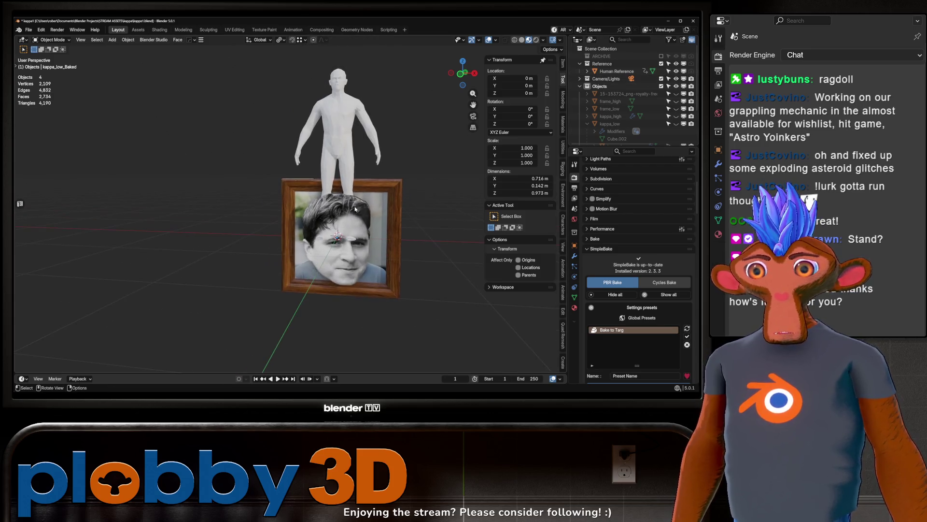
click(377, 226)
shift+click(377, 226)
key(s)
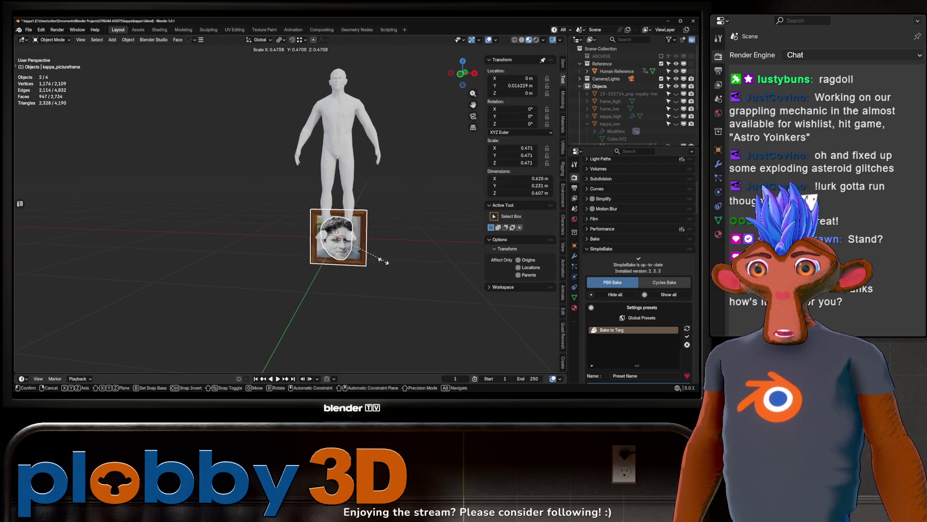
click(372, 265)
Step: Apply rotation and scale to head and frame, hide Human Reference, and reselect both
mouse_move(372, 265)
middle_down()
mouse_move(389, 290)
mouse_move(417, 284)
middle_up()
key(ctrl+a)
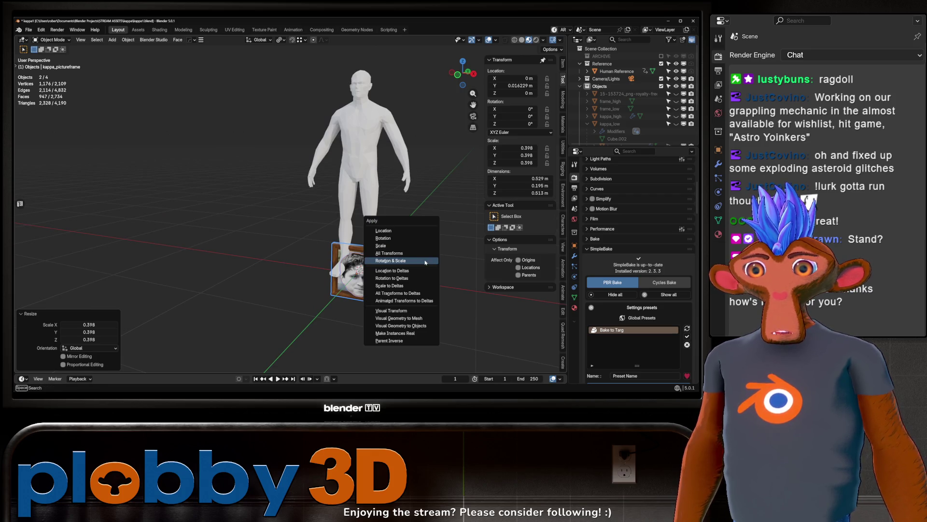
click(425, 262)
scroll(360, 246, up, 5)
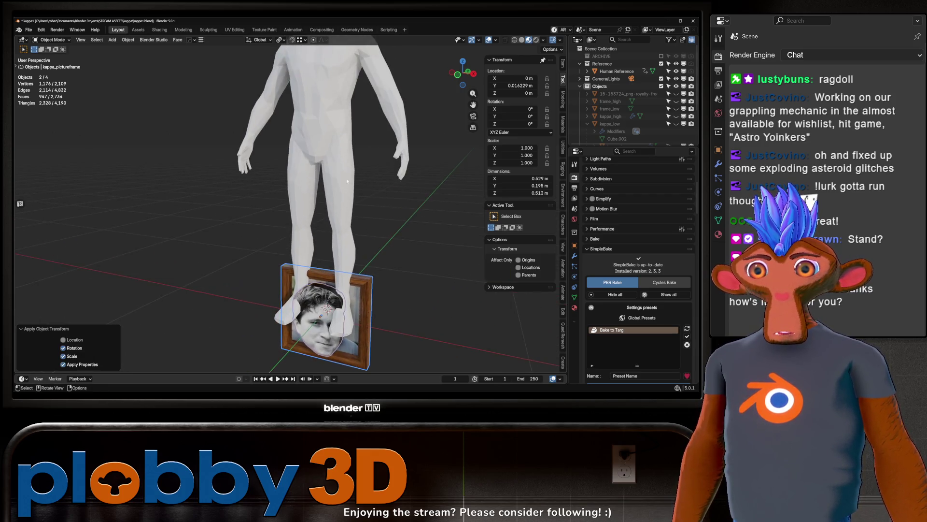
click(676, 71)
mouse_move(367, 237)
middle_down()
mouse_move(289, 238)
mouse_move(338, 227)
mouse_move(309, 222)
mouse_move(322, 214)
mouse_move(276, 208)
mouse_move(326, 251)
mouse_move(336, 244)
middle_up()
click(288, 239)
click(323, 234)
Step: Set the origins of the picture frame and baked head to their geometry
key(q)
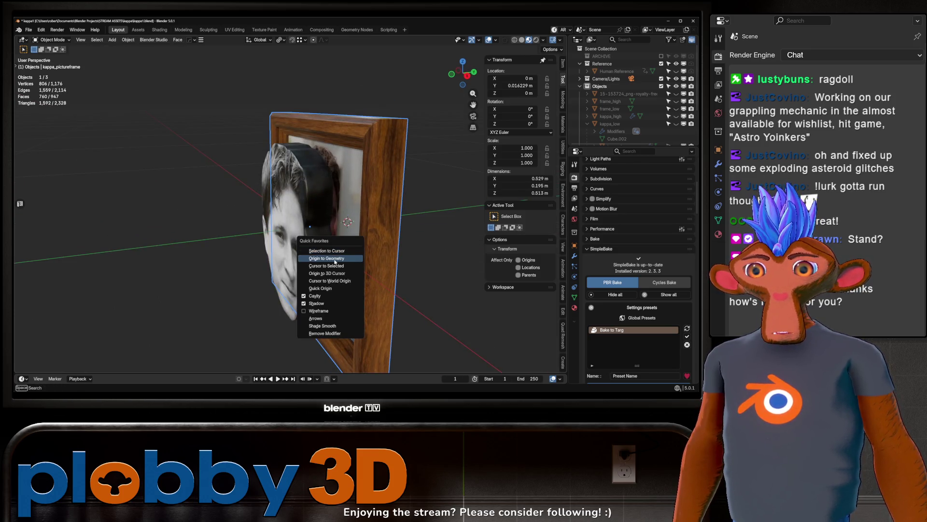
click(336, 259)
click(310, 250)
key(q)
click(310, 250)
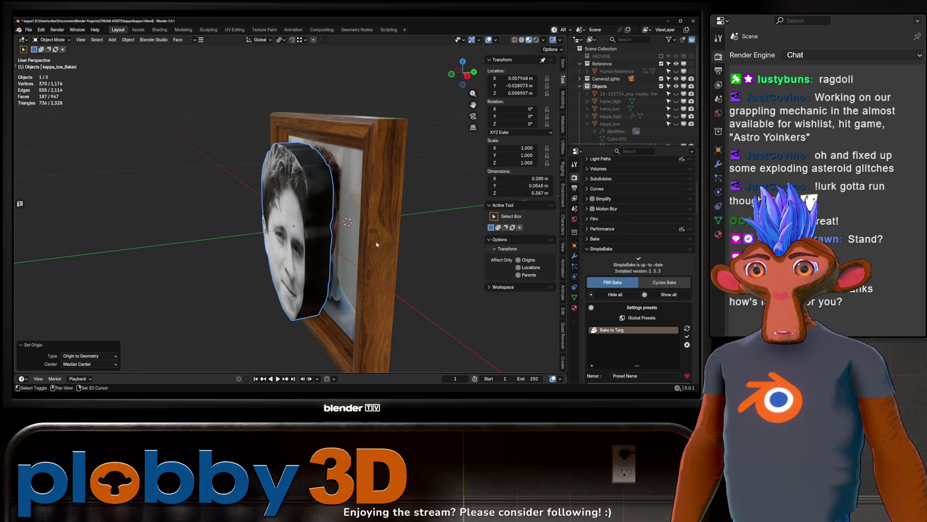
Step: Move head and frame to 0, 0, 0 using Cursor to Selected and Selection to Cursor
shift+click(386, 203)
key(q)
click(454, 194)
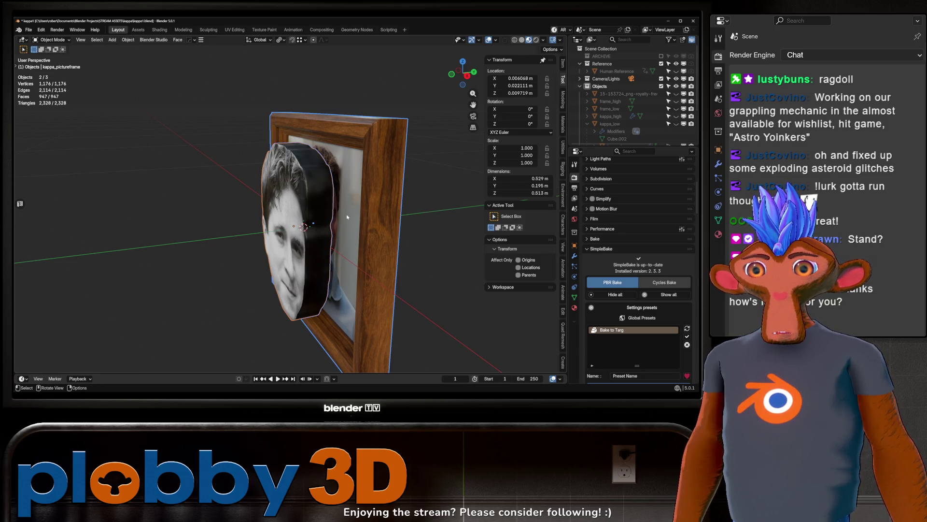
key(q)
click(397, 187)
middle_drag(397, 187, 315, 158)
Step: Deselect all, exclude the Objects collection from the scene, and select the baked head
click(351, 98)
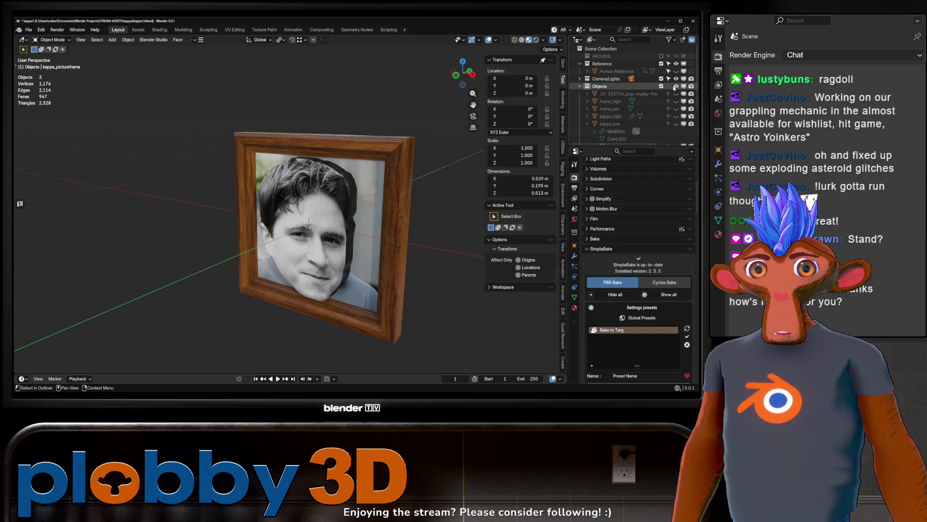
click(661, 86)
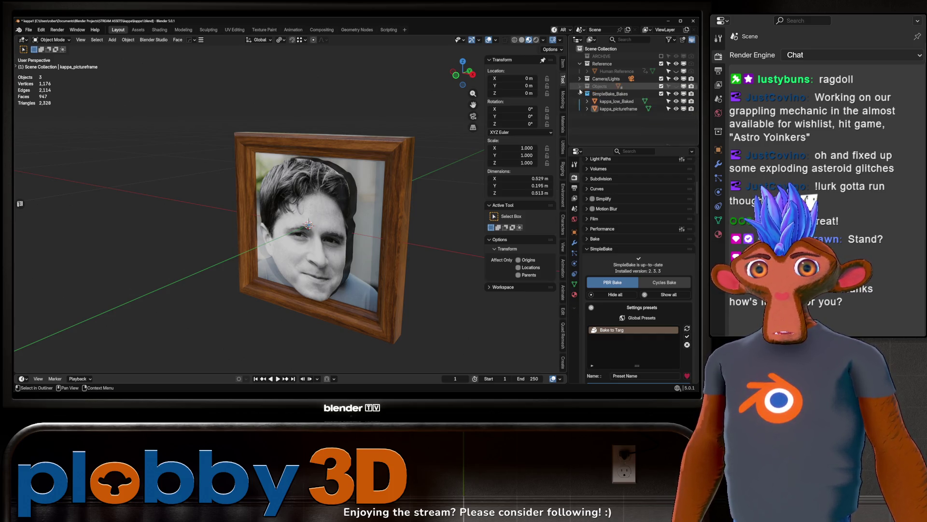
click(622, 102)
middle_drag(367, 174, 315, 172)
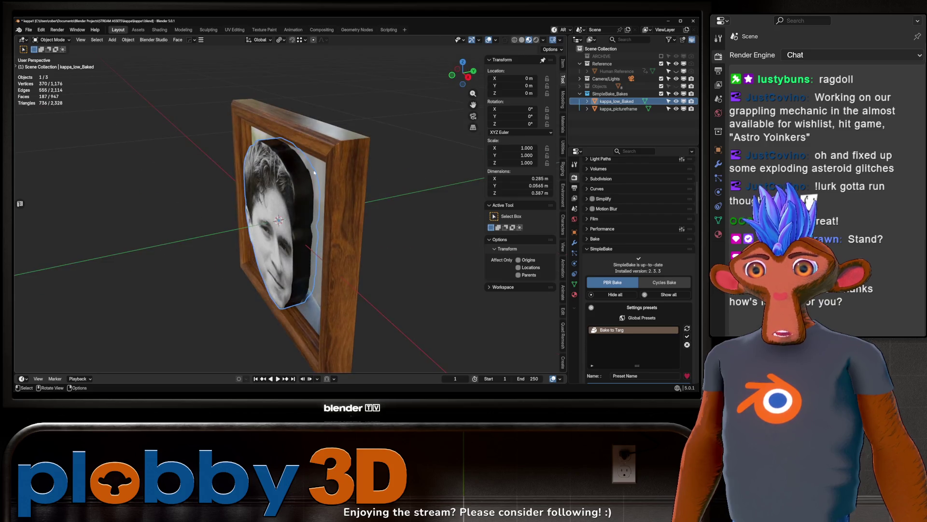
click(29, 30)
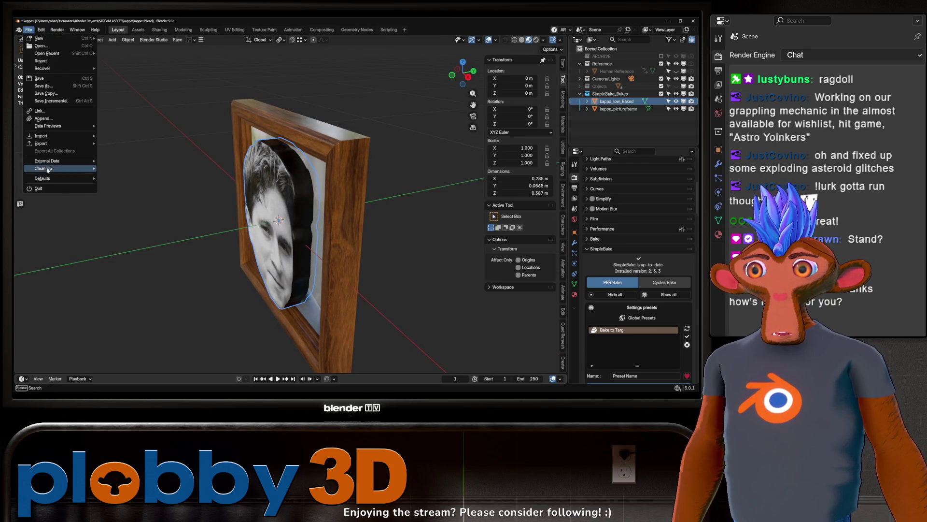
mouse_move(42, 166)
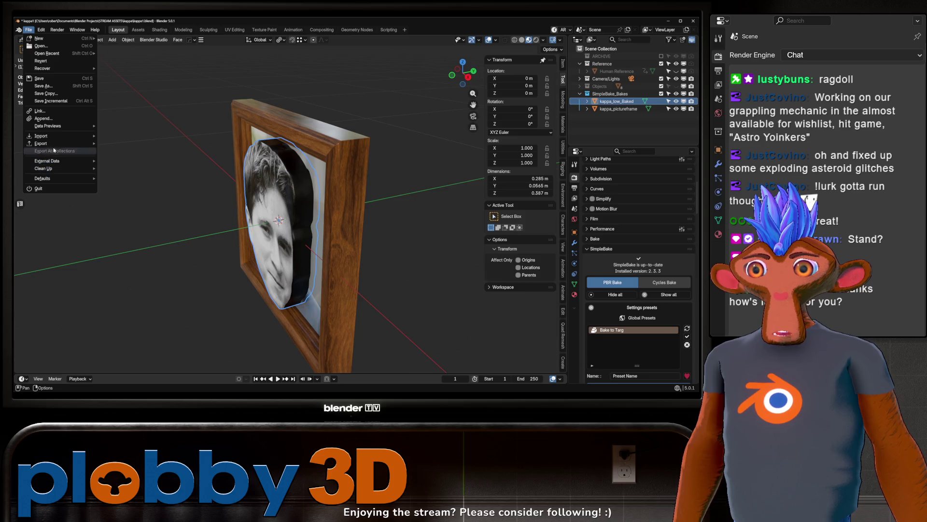
mouse_move(62, 144)
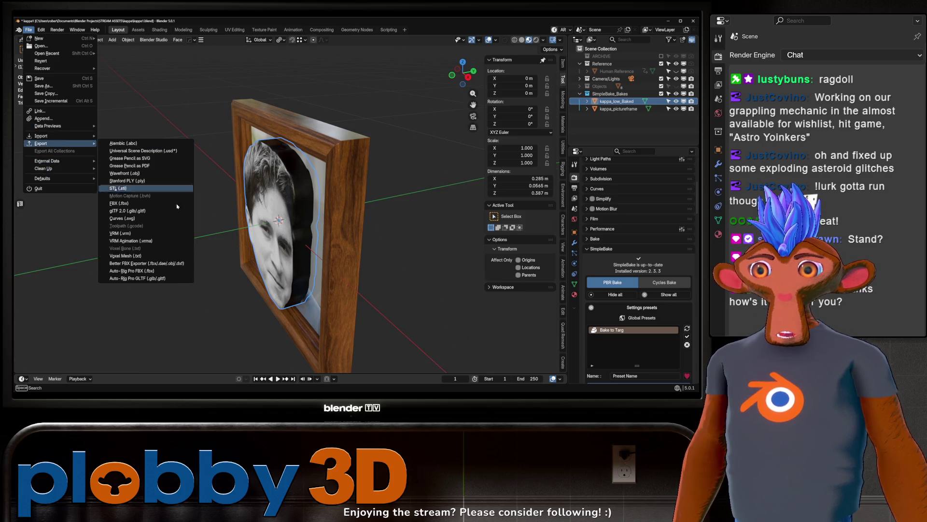
click(144, 263)
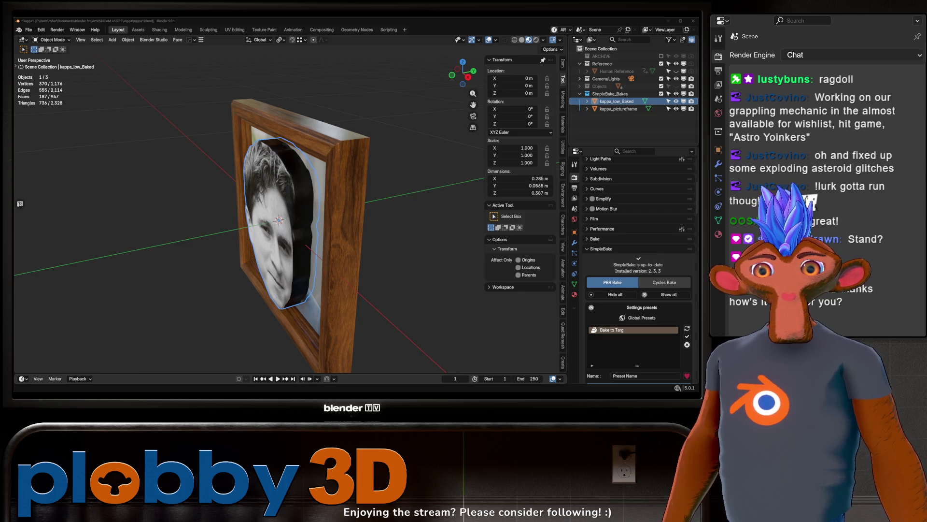
Step: Hide kappa_low_Baked and select kappa_pictureframe, viewed from the front
middle_drag(303, 268, 367, 266)
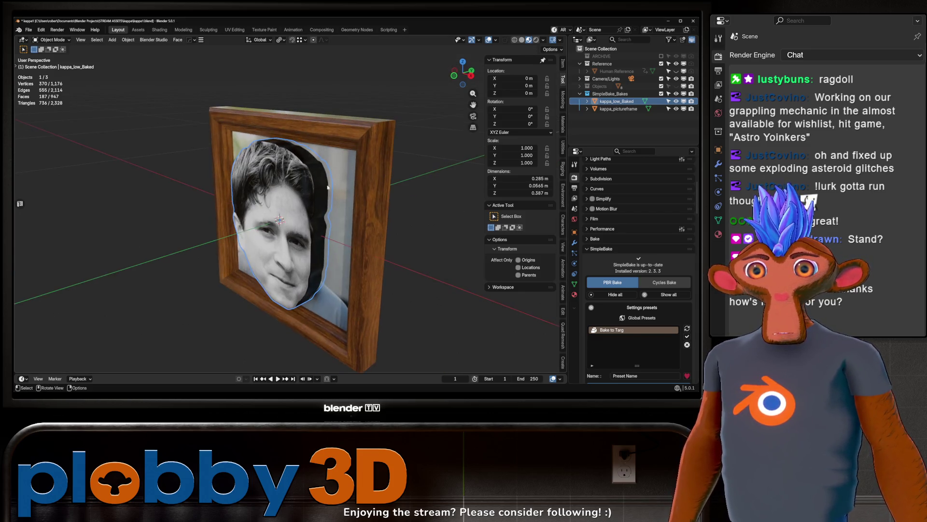
click(676, 101)
click(619, 108)
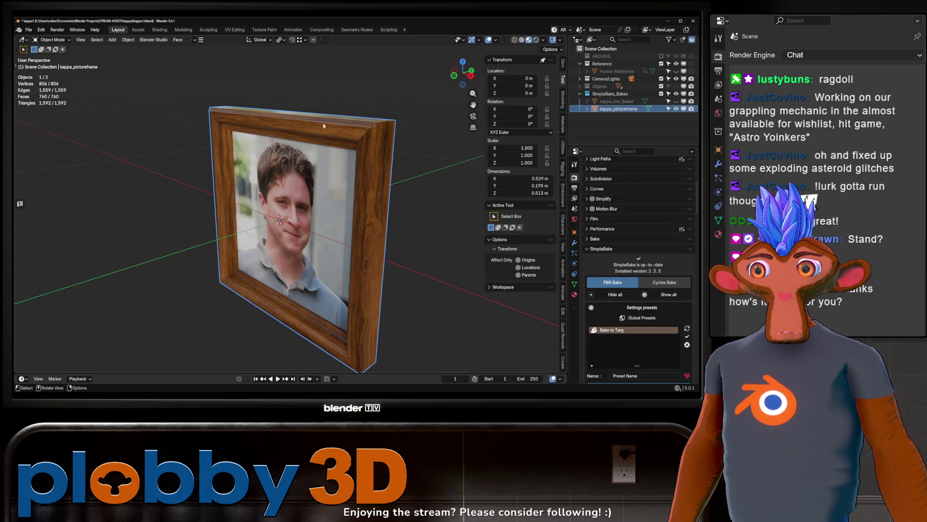
Step: Browse the File menu for export options while inspecting the frame, then open the app search launcher
click(28, 29)
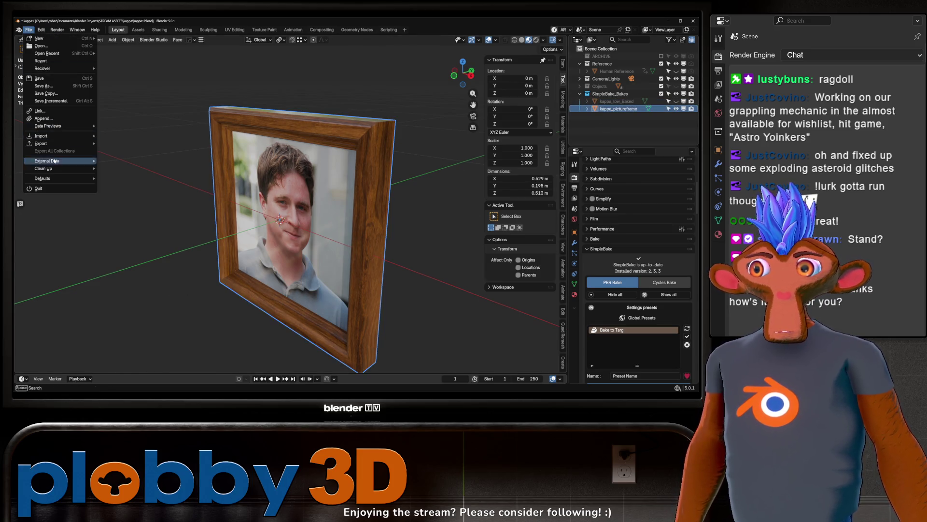
mouse_move(53, 174)
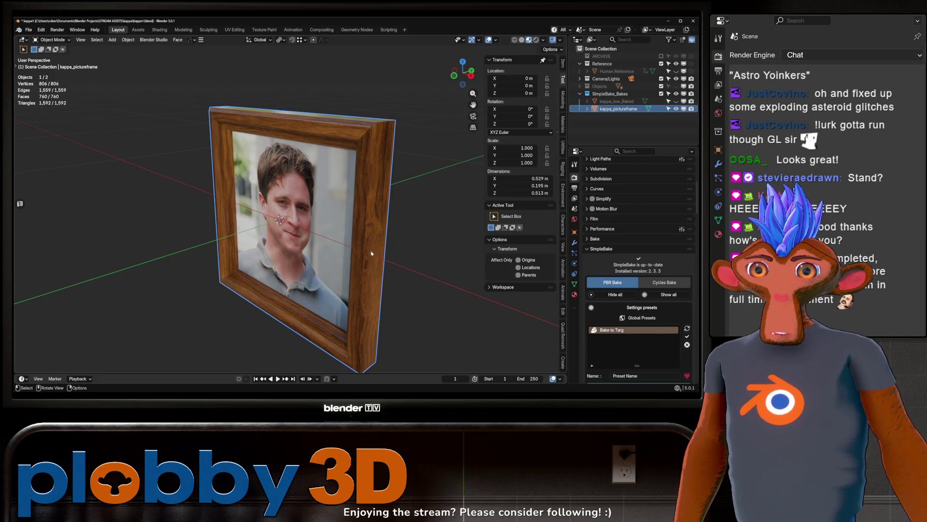
mouse_move(372, 251)
middle_down()
mouse_move(291, 224)
mouse_move(312, 254)
middle_up()
mouse_move(277, 247)
middle_down()
mouse_move(292, 224)
mouse_move(377, 220)
mouse_move(342, 219)
middle_up()
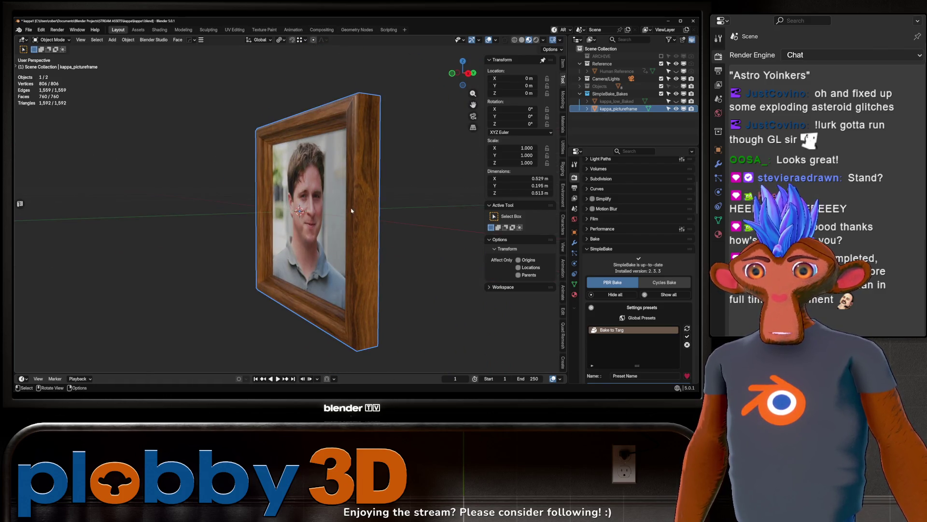
mouse_move(315, 174)
middle_down()
mouse_move(373, 243)
mouse_move(381, 234)
middle_up()
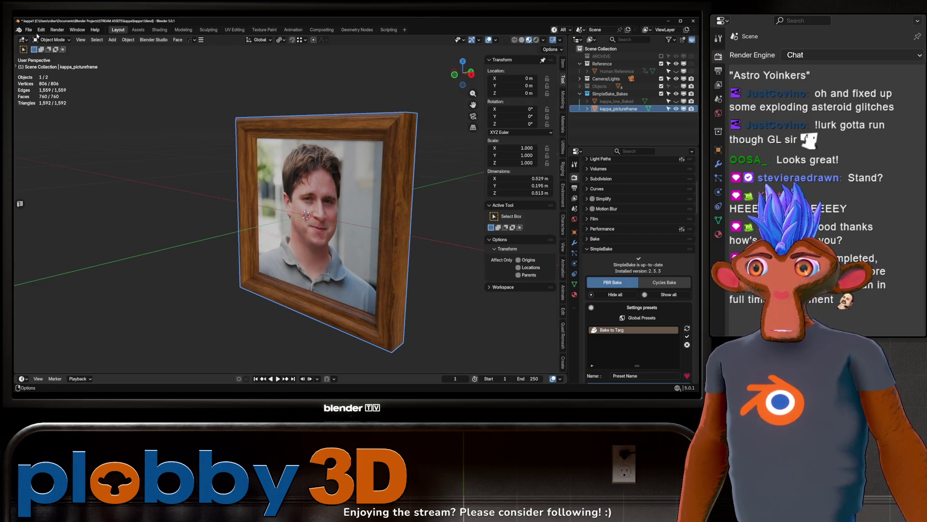
click(29, 29)
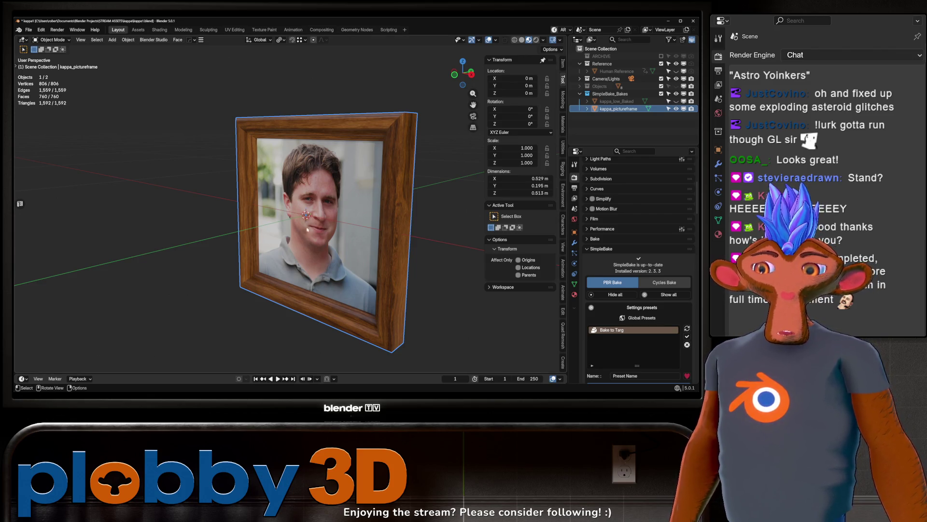
key(alt+space)
text(unity)
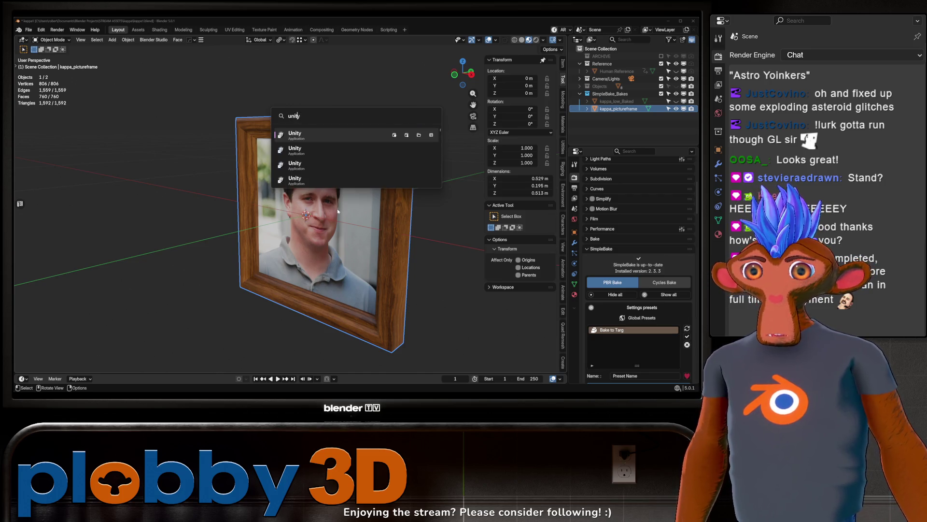
Step: Launch Unity Hub from the search and open the Testing project
key(Escape)
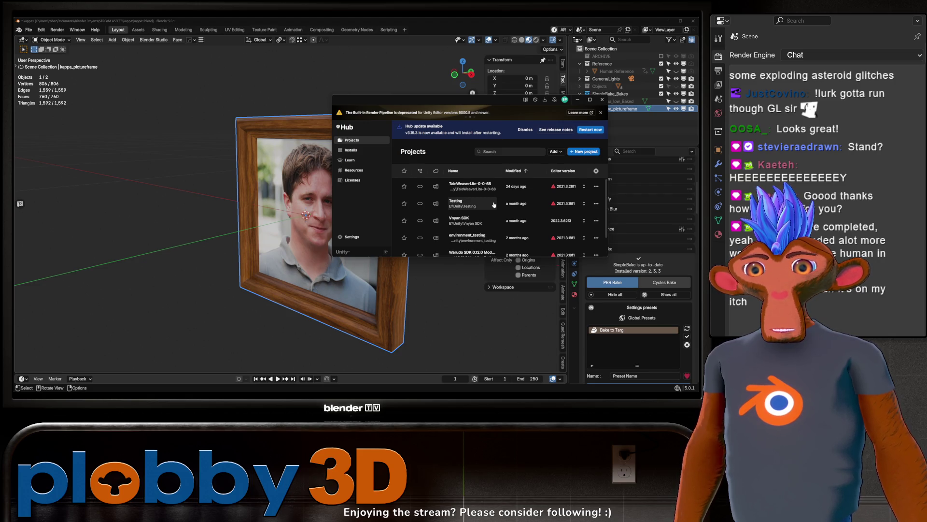
click(494, 204)
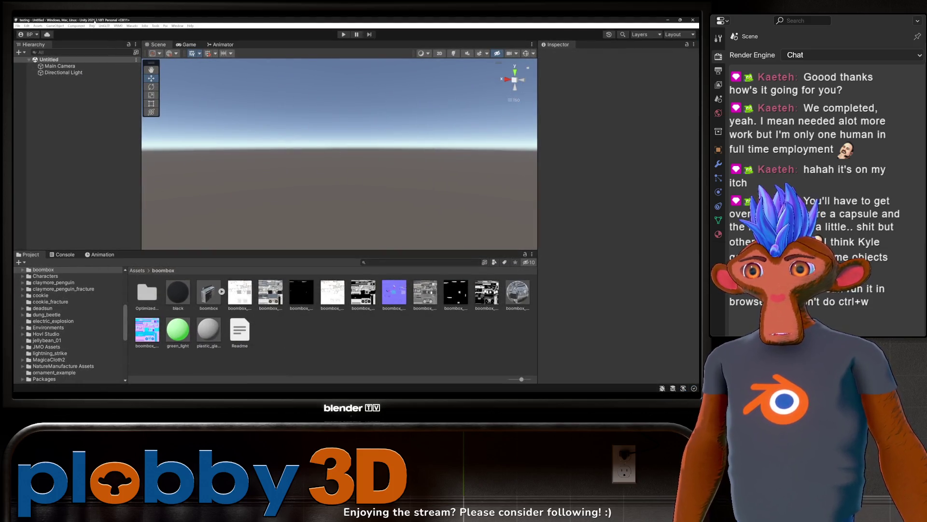
Step: Open the Unity menu that contains the mod creation command
click(132, 26)
Step: Create a mod named kappa_regular and select its kappa_regular.fbx model to view the import settings
click(147, 31)
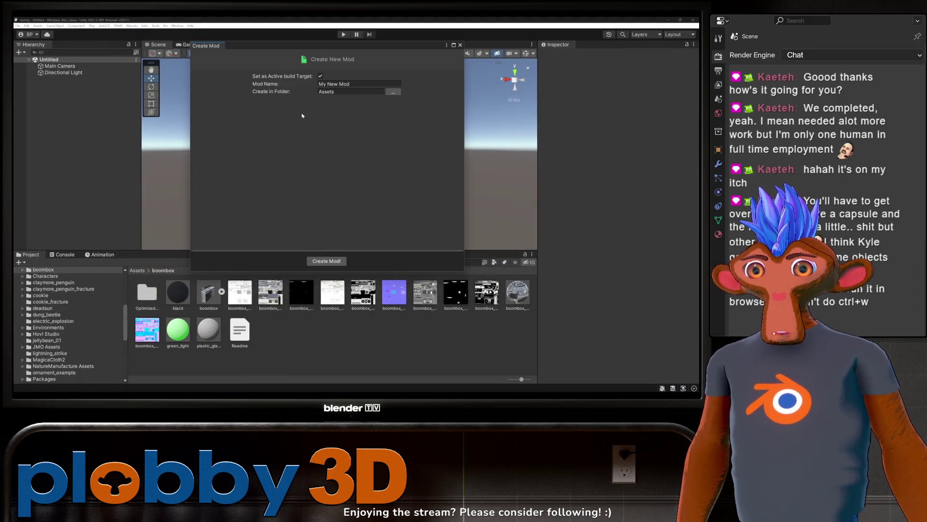
click(310, 83)
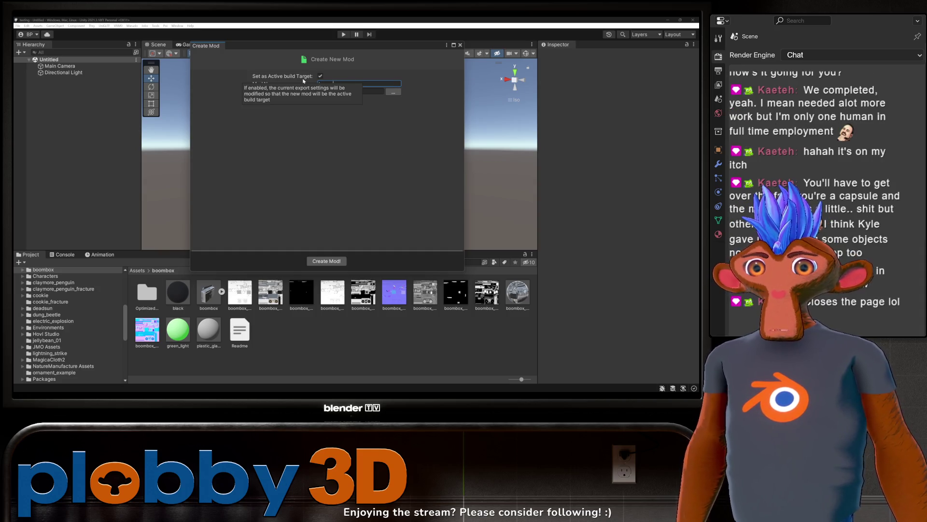
text(kappa_regular)
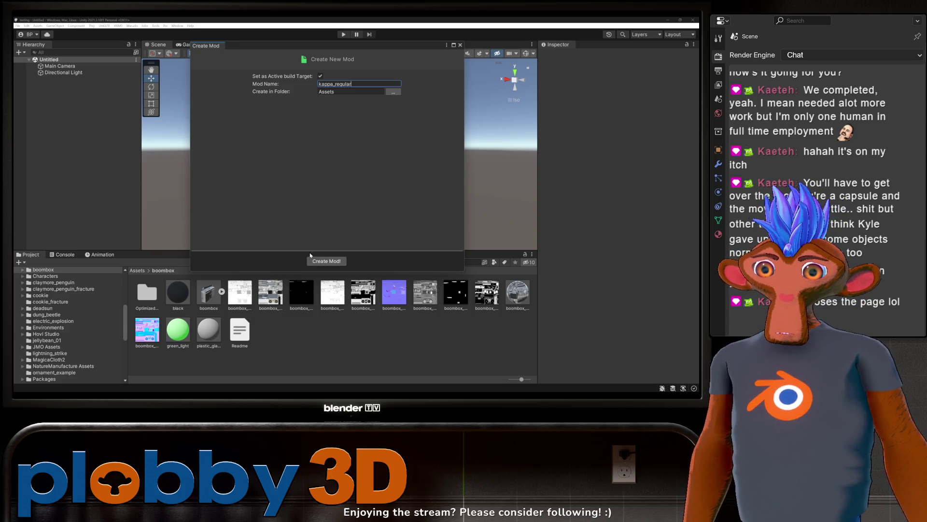
click(312, 260)
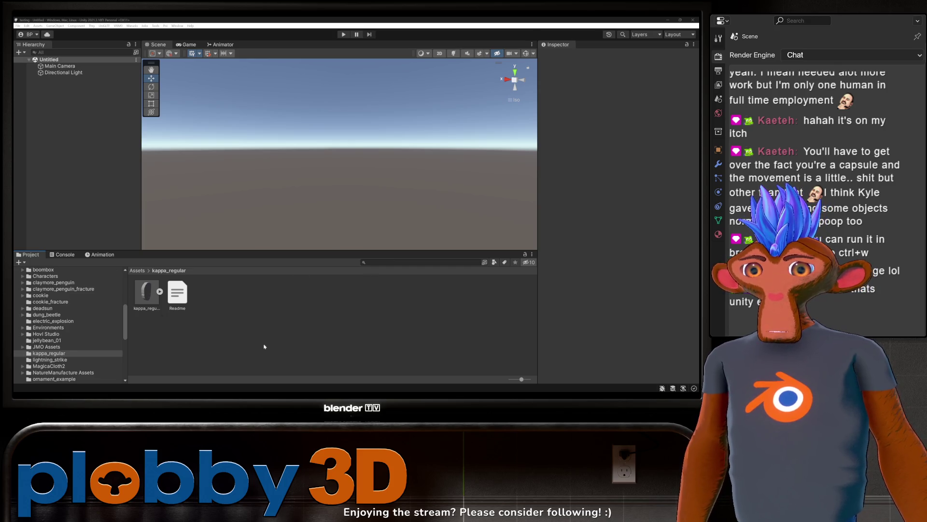
click(153, 298)
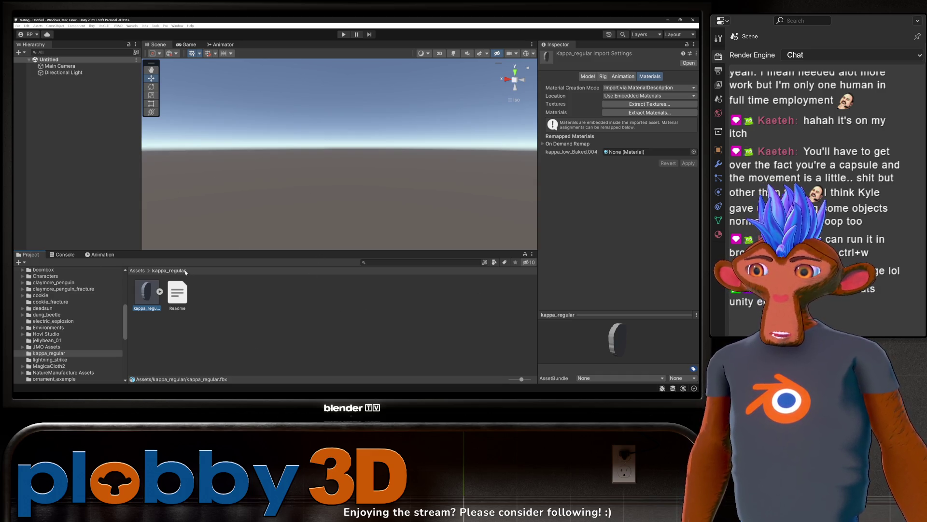
Step: Extract the model's textures into the kappa_regular folder, fix the normal map, and extract its materials
click(644, 106)
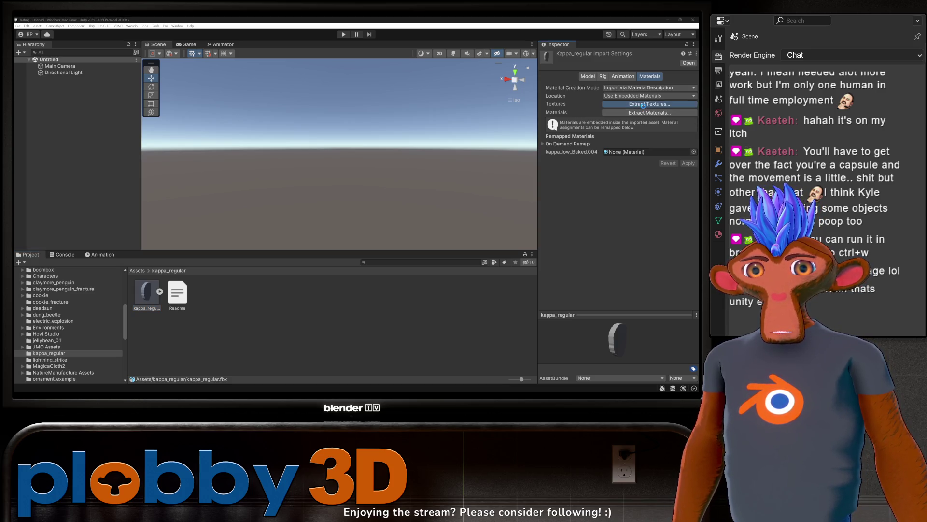
click(338, 182)
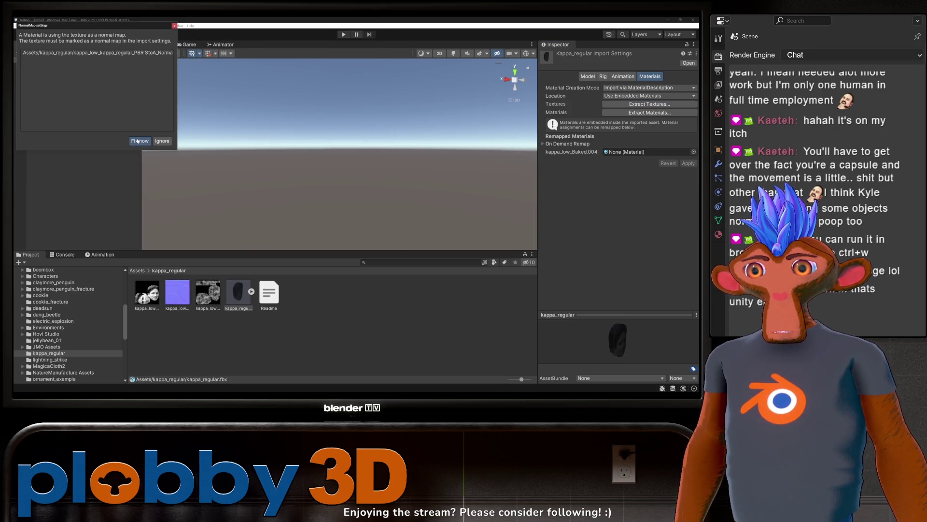
click(138, 141)
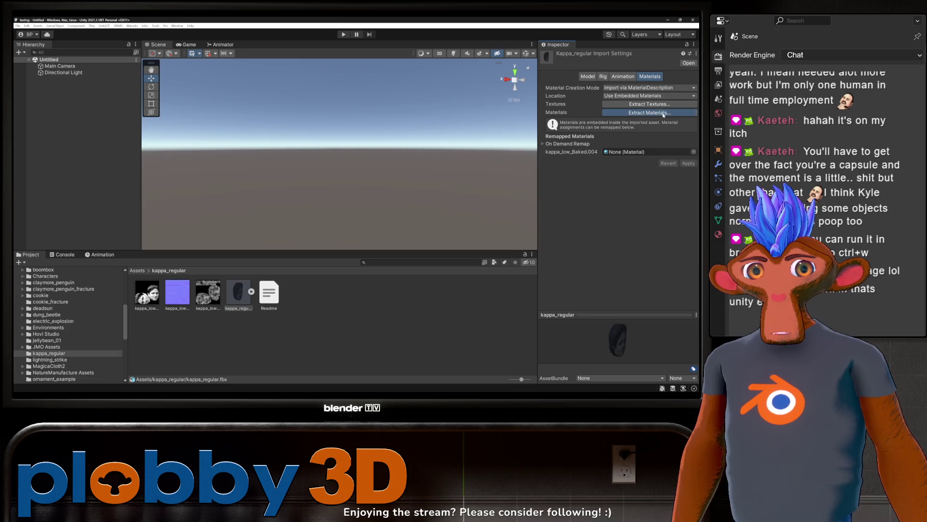
click(662, 114)
key(Return)
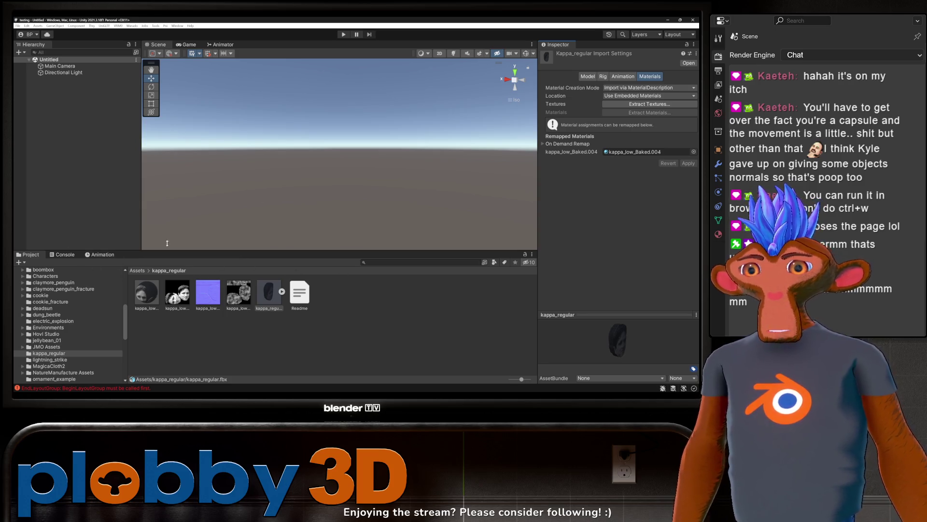
Step: Check the normal map texture's import settings, then return to the kappa_regular model
click(278, 297)
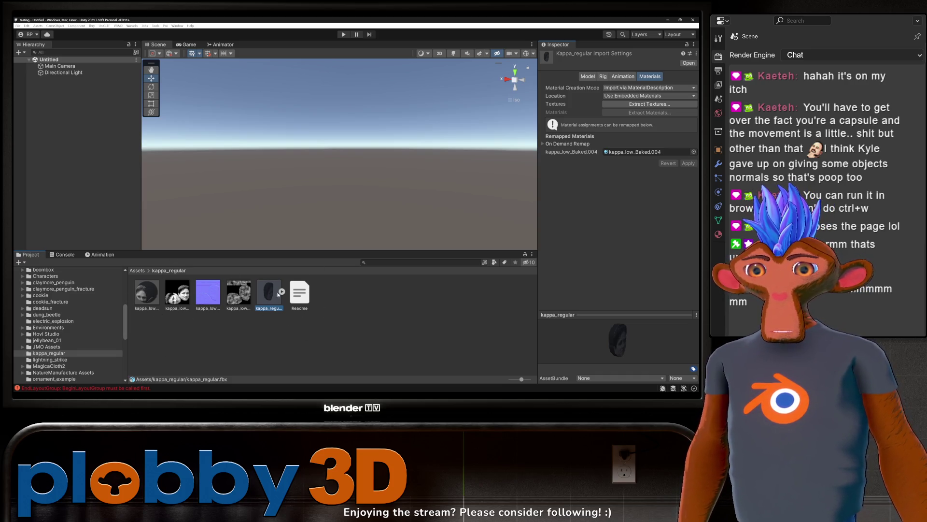
click(208, 301)
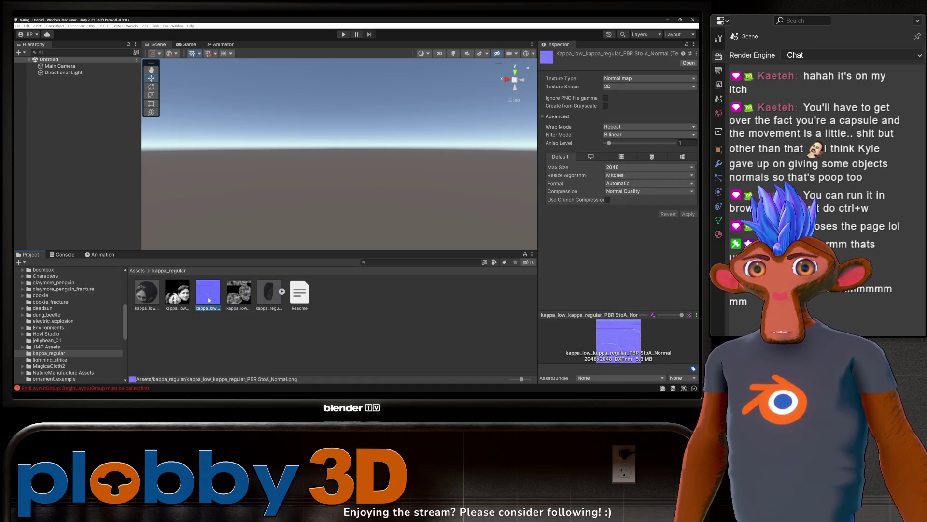
click(268, 304)
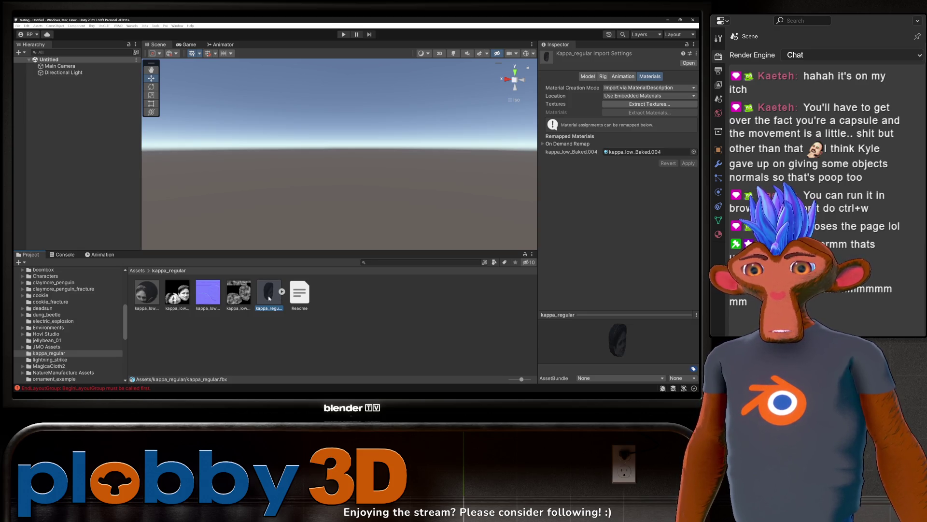
Step: Place the kappa_regular model in the scene and frame the view on the head
drag(196, 255, 62, 118)
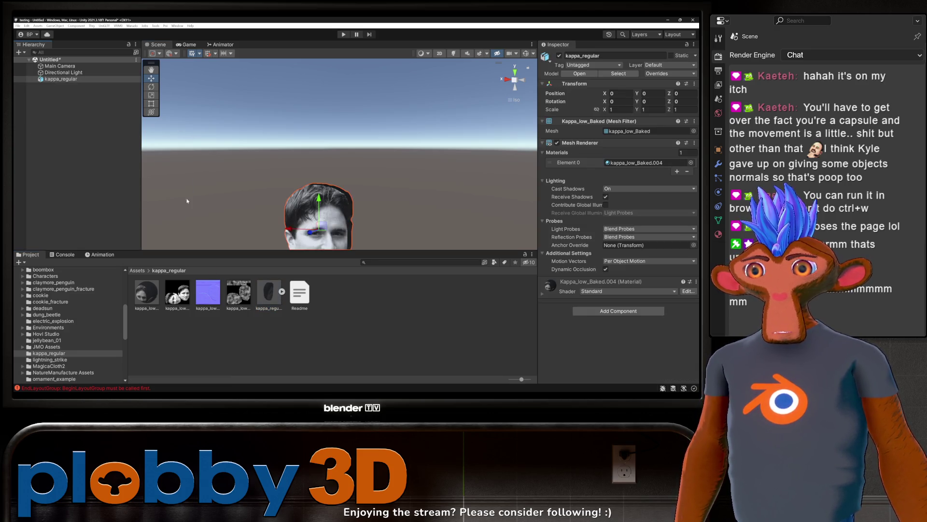
scroll(319, 202, down, 1)
key(f)
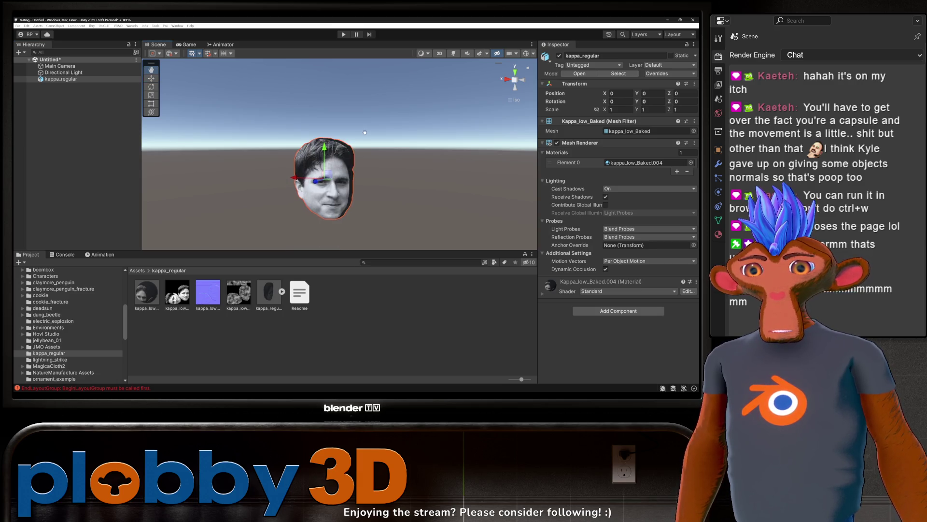
mouse_move(366, 174)
alt+mouse_down()
mouse_move(411, 169)
mouse_move(370, 162)
alt+mouse_up()
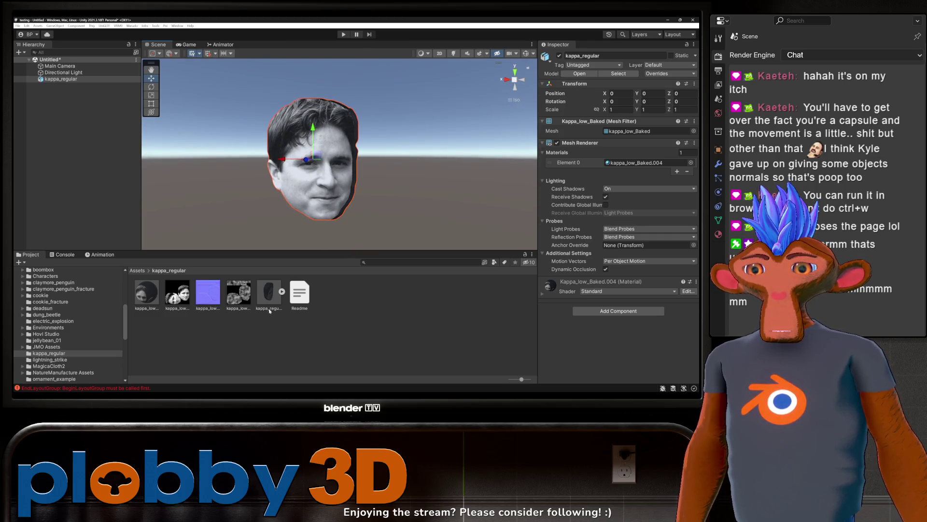
Step: Select the kappa_low_Baked.004 material and bring up its shader list
click(147, 300)
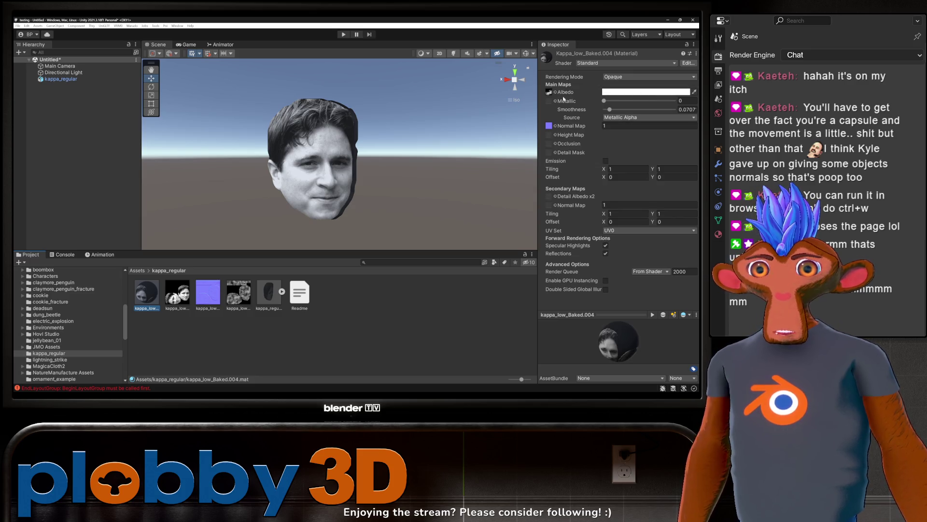
click(687, 44)
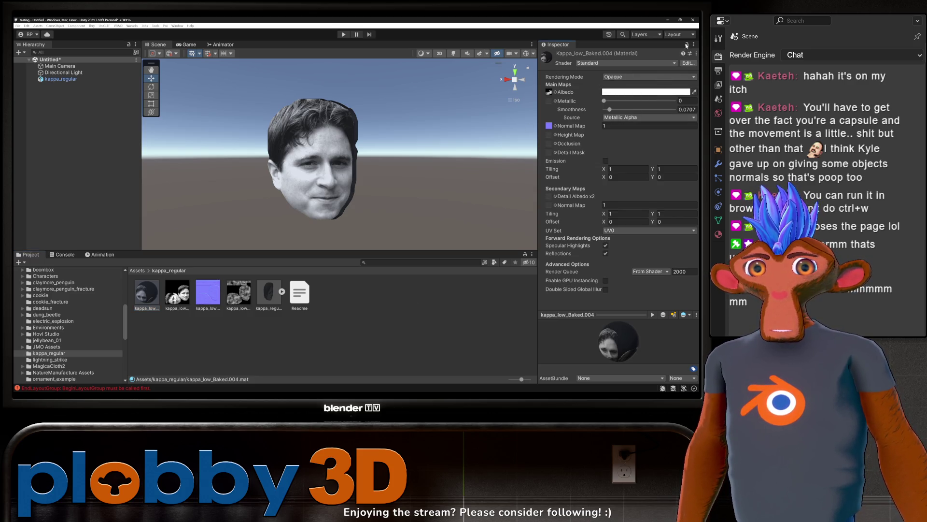
click(604, 63)
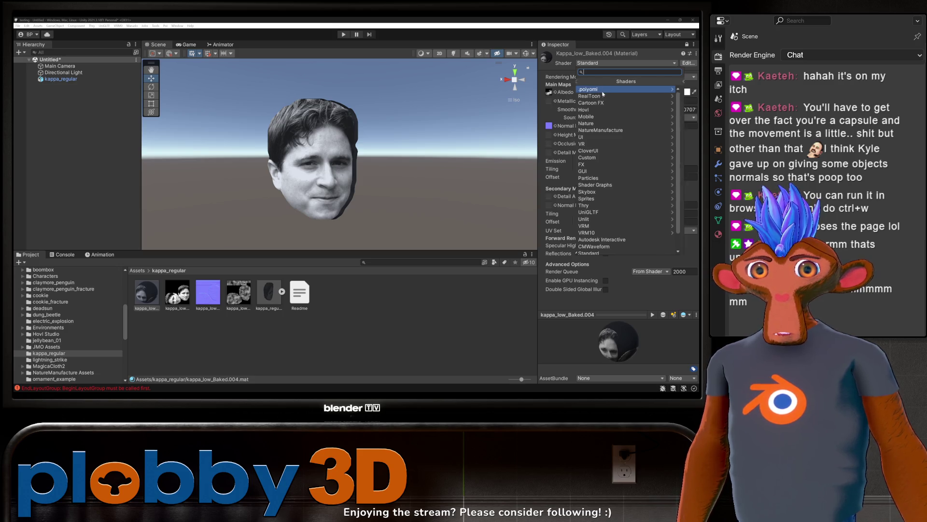
Step: Switch the face material to the .poiyomi/Poiyomi Pro shader and tick the PBR+GI Compatibility preset
click(603, 90)
click(634, 100)
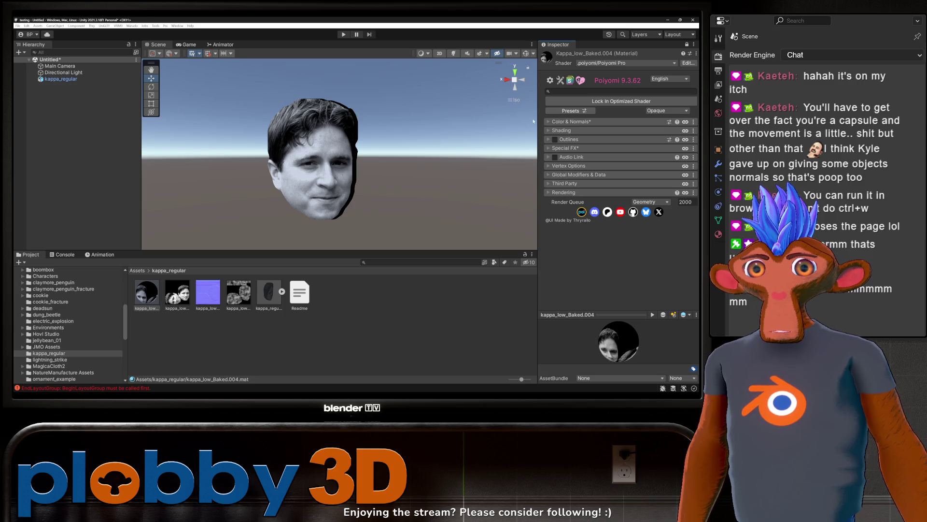
click(570, 110)
scroll(610, 144, down, 2)
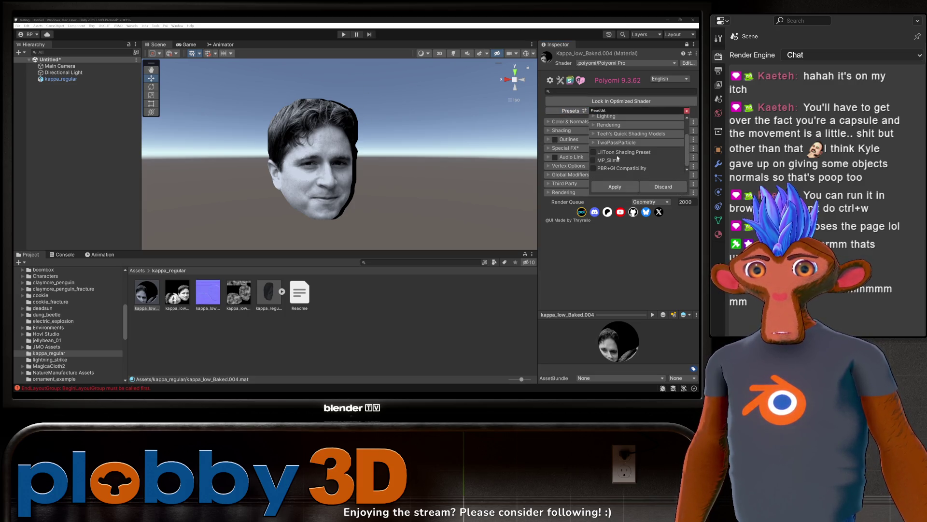
click(594, 168)
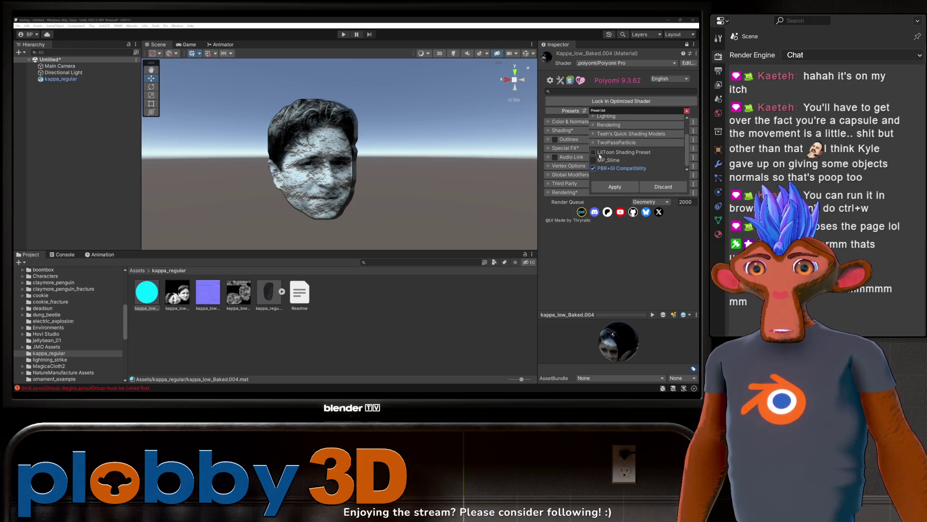
Step: Tick the LilToon and QuickToon shading presets and apply them to the material
click(597, 153)
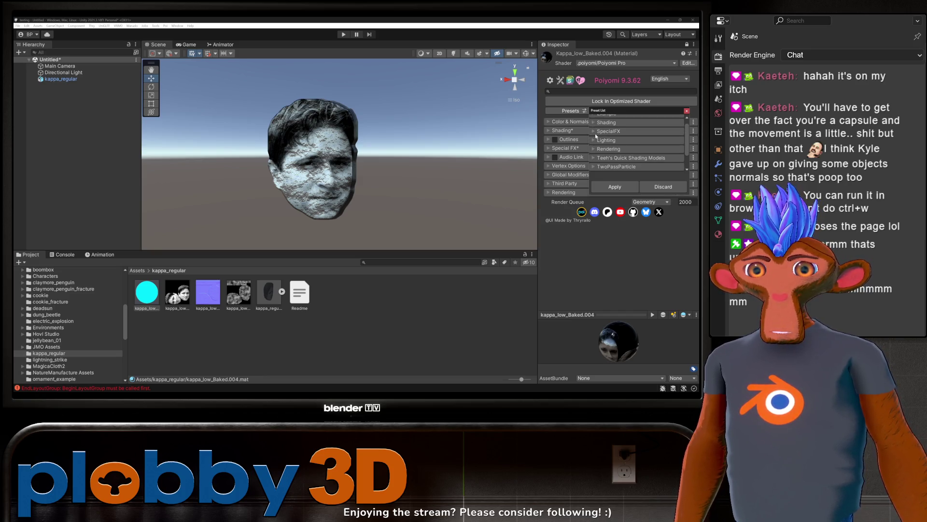
scroll(597, 136, up, 2)
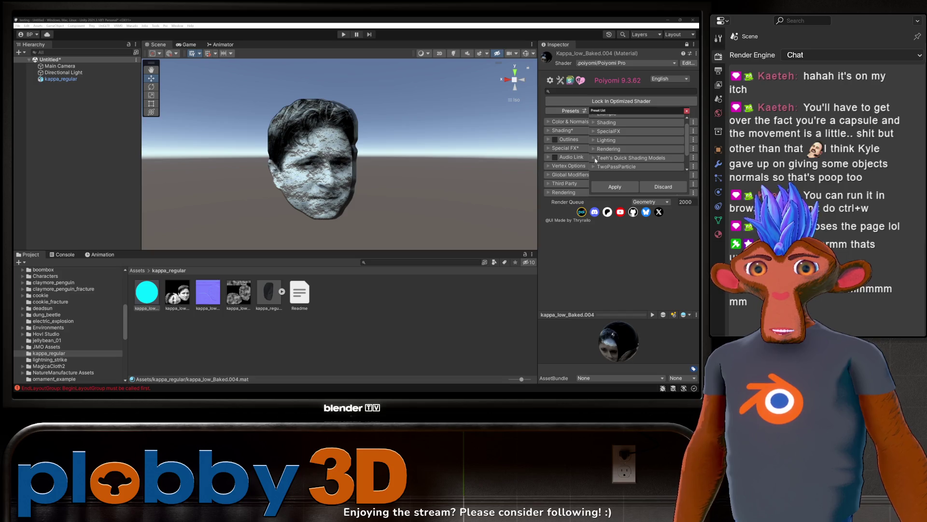
click(597, 158)
click(599, 136)
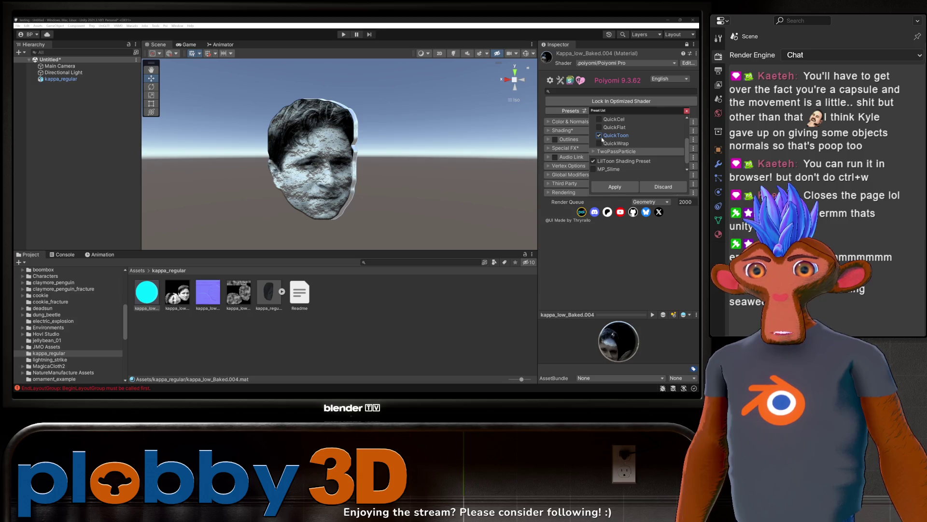
click(610, 186)
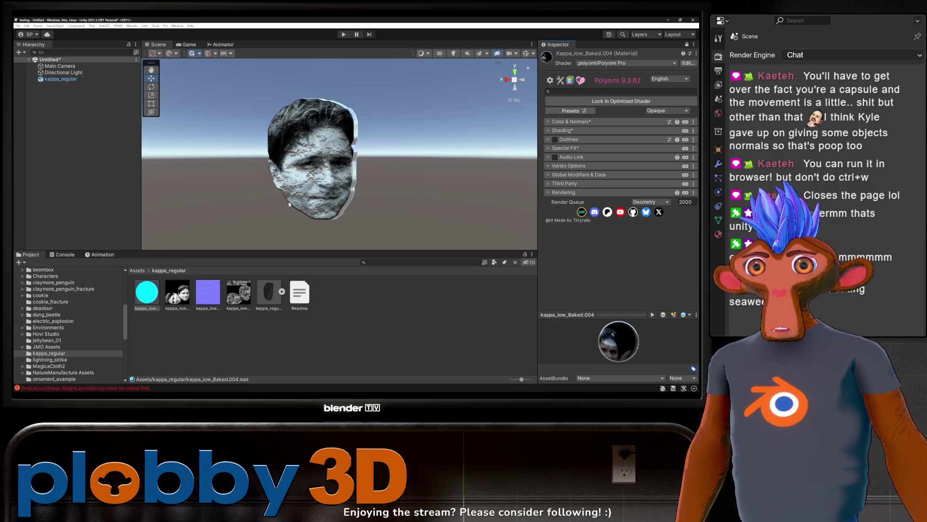
click(560, 131)
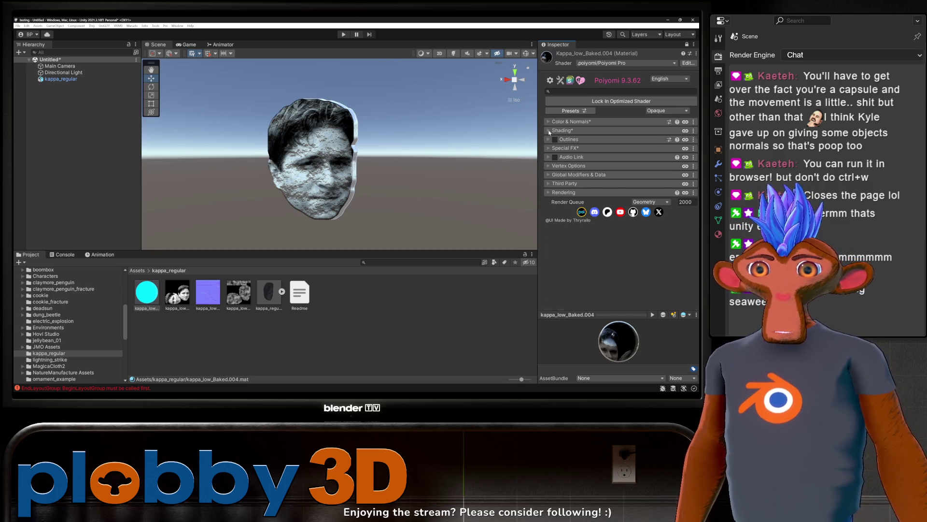
Step: Turn off Clear Coat, set Metallic to 0, and merge the inverted Roughness map as the smoothness map
scroll(586, 248, down, 3)
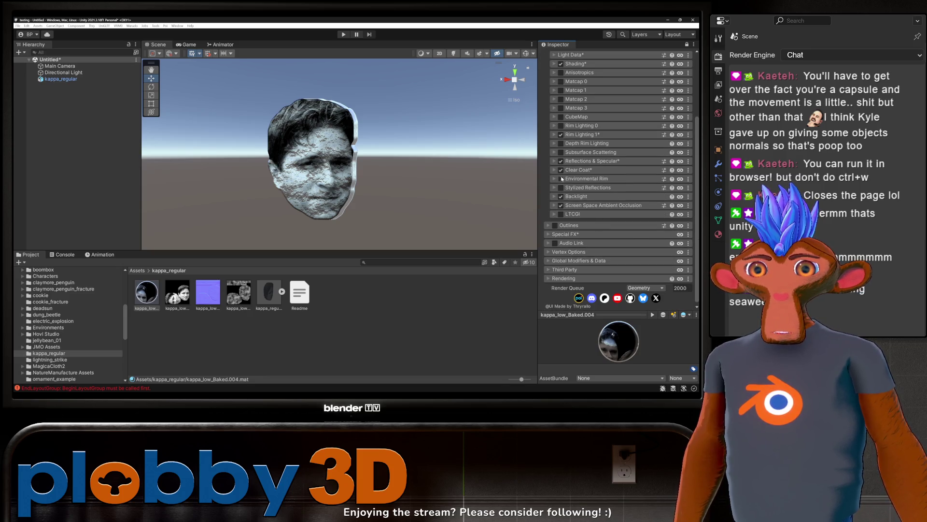
click(561, 170)
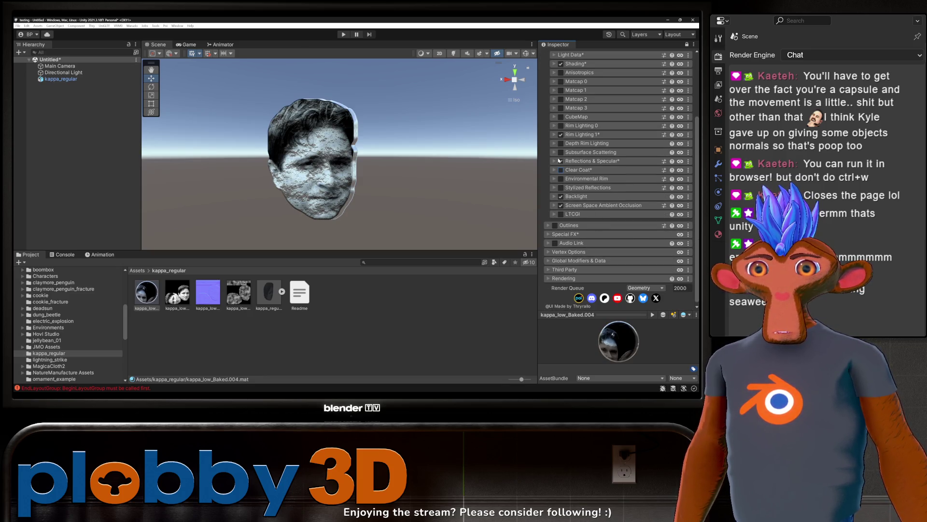
click(558, 161)
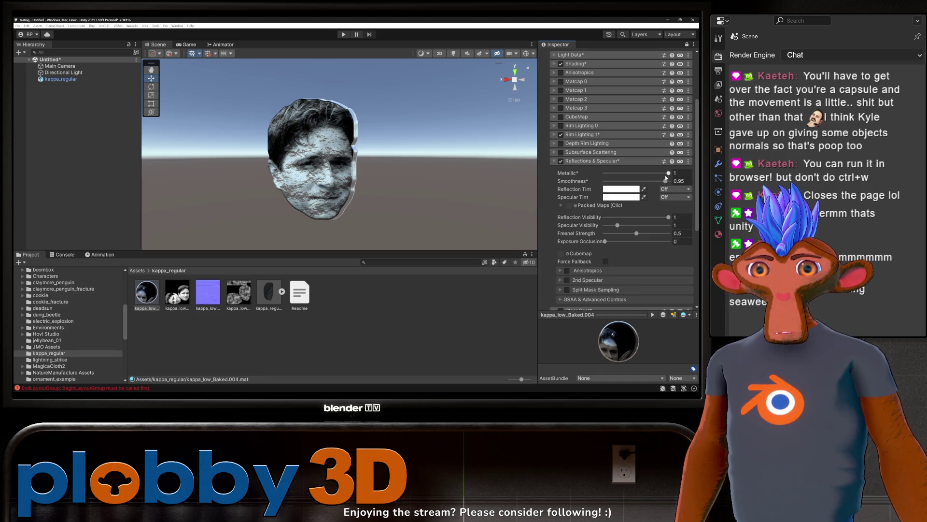
drag(666, 177, 545, 185)
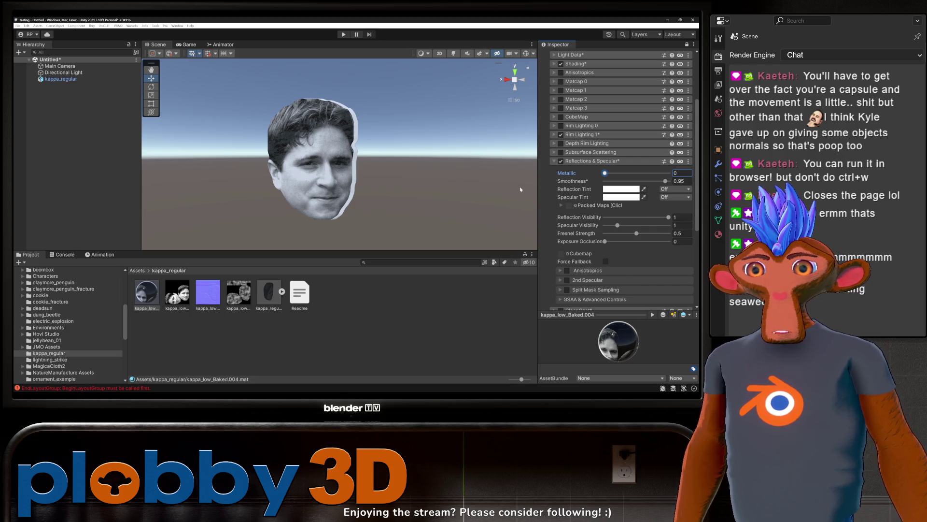
click(562, 206)
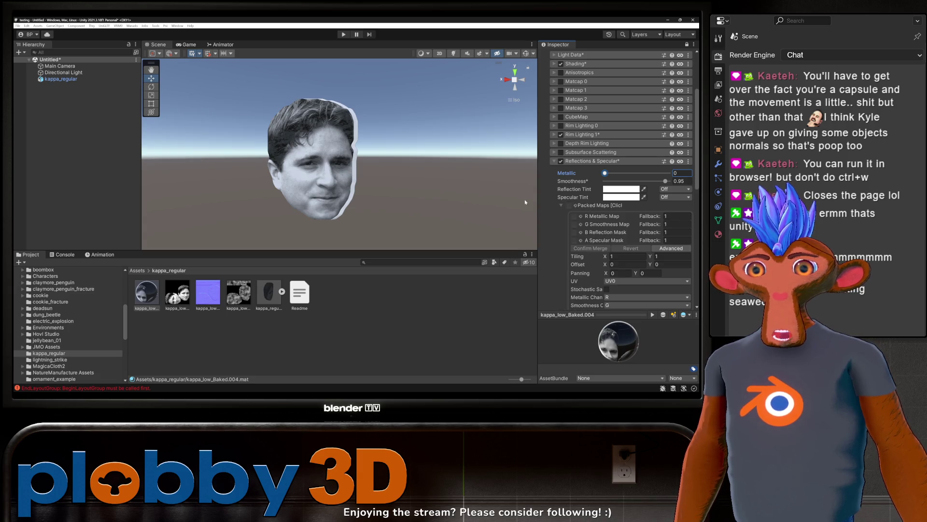
click(238, 292)
drag(239, 292, 582, 228)
click(666, 224)
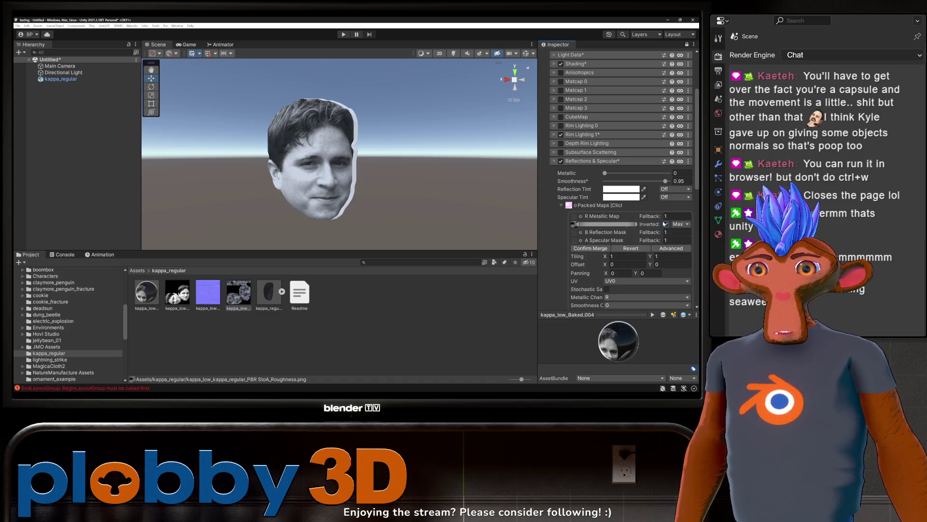
click(594, 250)
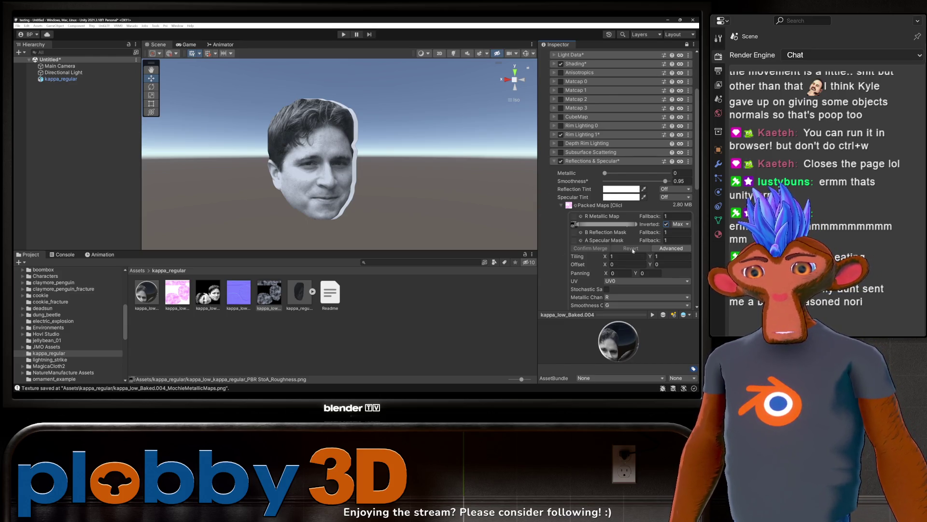
Step: Set Rim Lighting 1 Mix Base Color to 1
scroll(599, 197, up, 3)
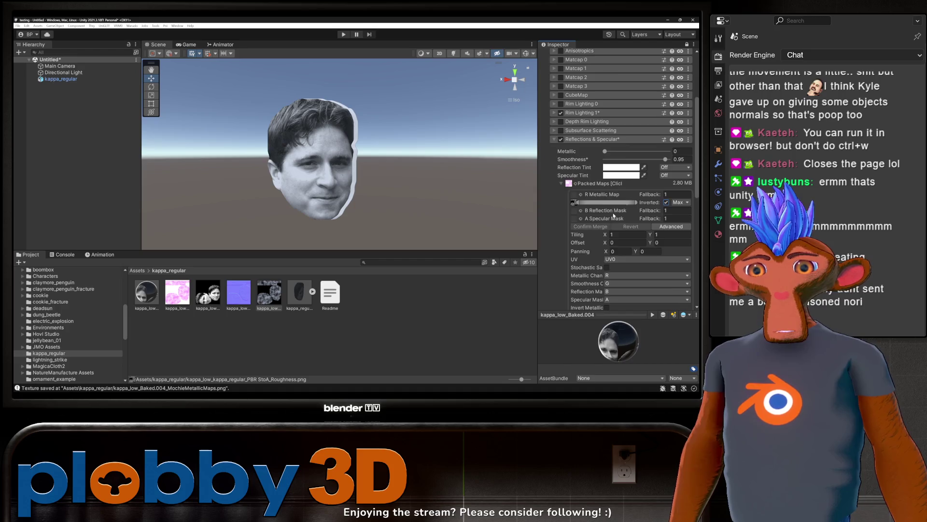
click(554, 182)
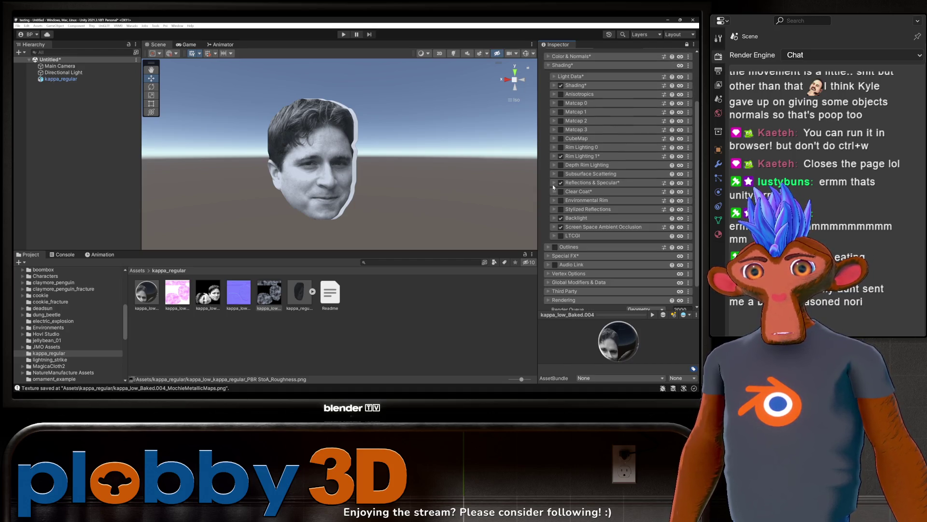
click(554, 157)
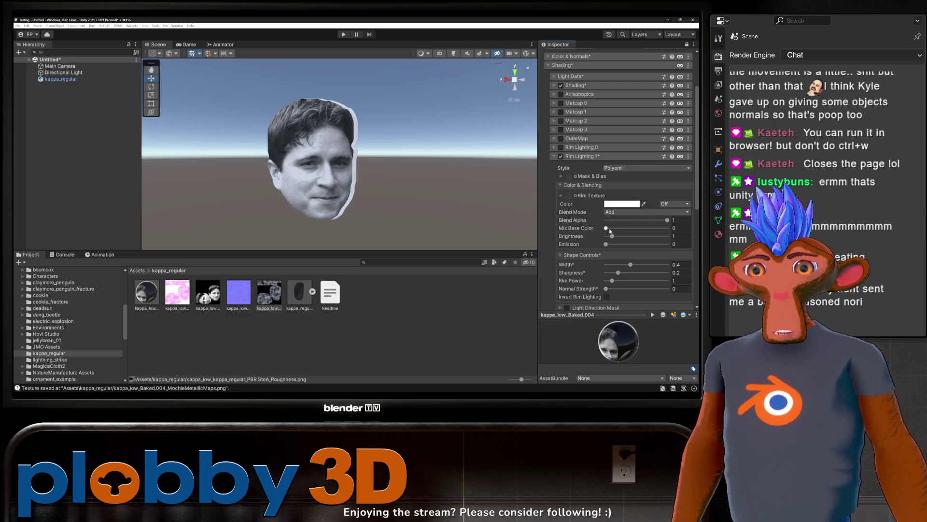
drag(607, 228, 667, 228)
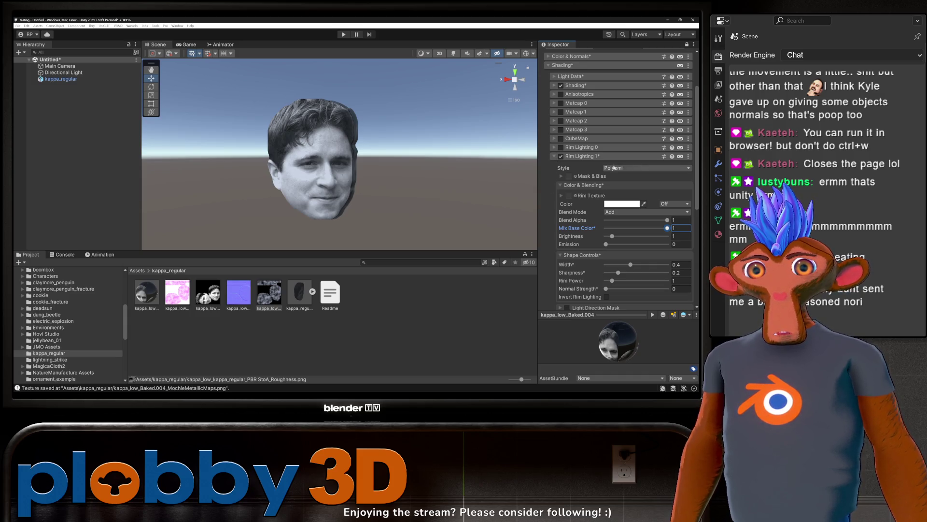
click(554, 157)
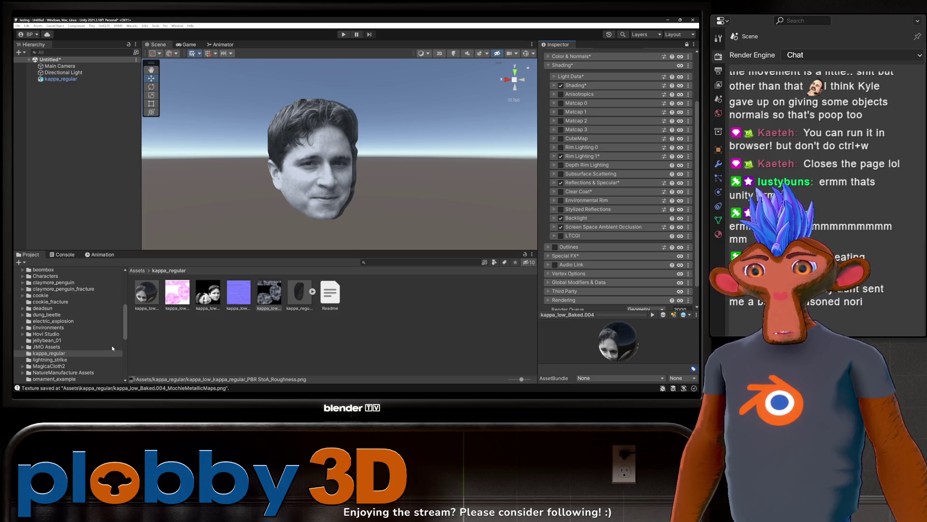
Step: Add the Poiyomi DepthGet prefab under kappa_regular and create an empty parent object for it
scroll(106, 344, up, 10)
click(41, 315)
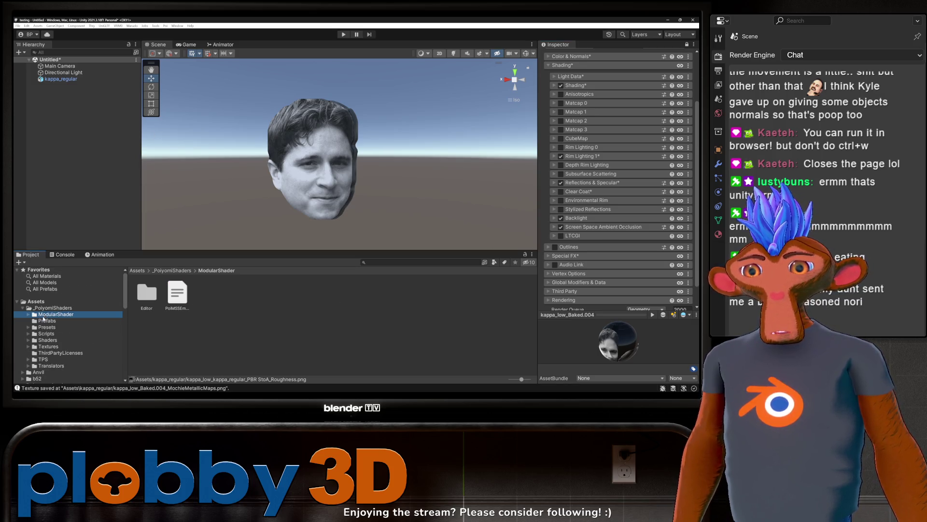
click(44, 320)
mouse_move(146, 292)
mouse_down()
mouse_move(74, 135)
mouse_move(63, 81)
mouse_up()
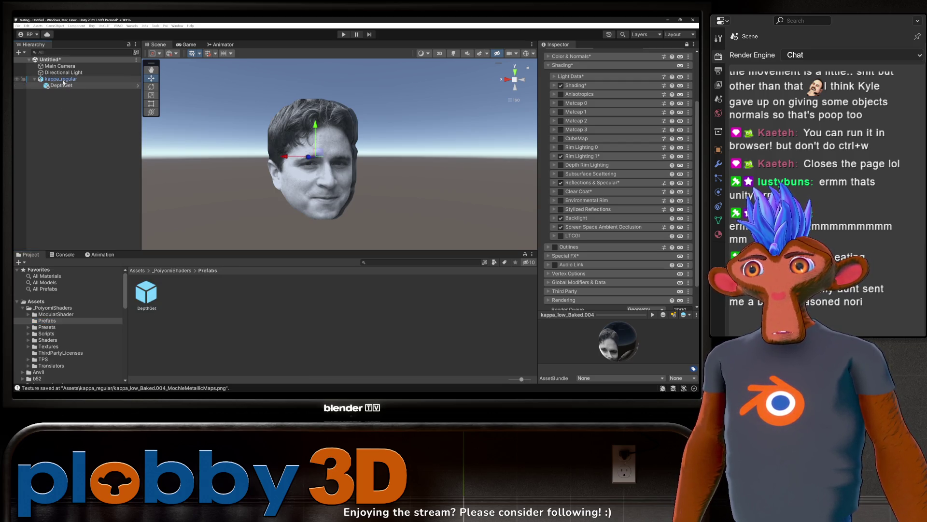
click(64, 80)
right_click(63, 80)
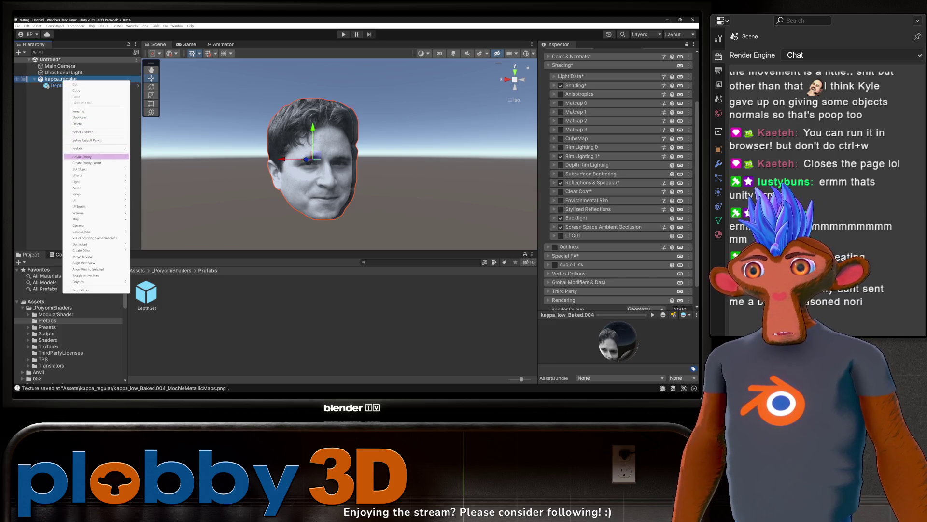
click(84, 163)
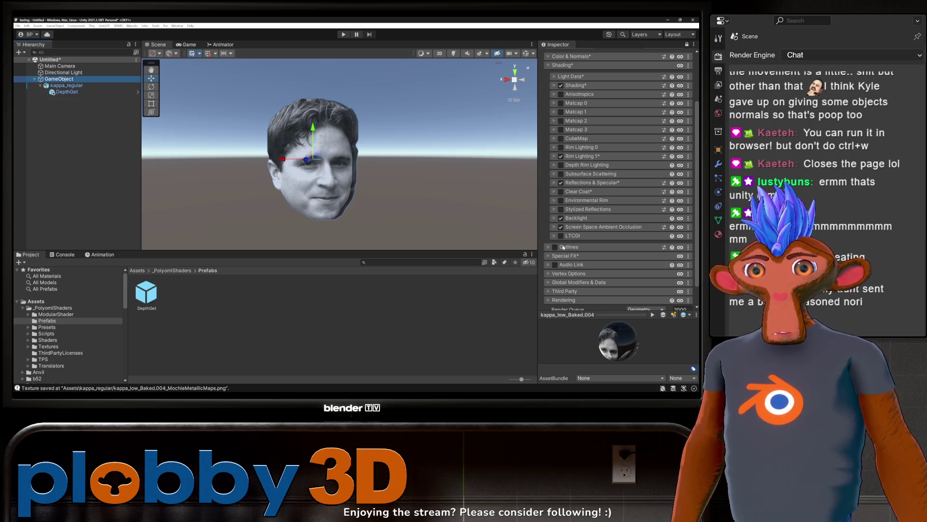
Step: Enable outlines on the face material with MainTex blend 1 and a black outline colour
click(550, 68)
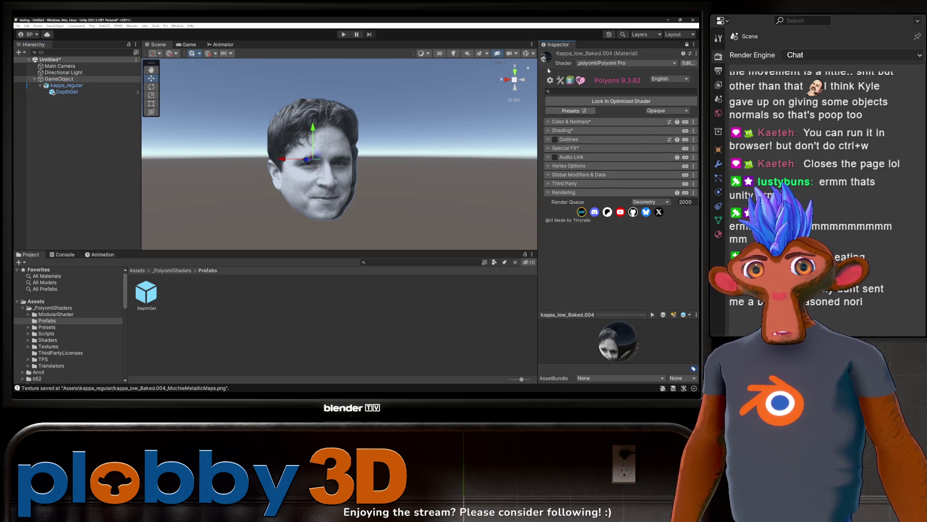
click(555, 140)
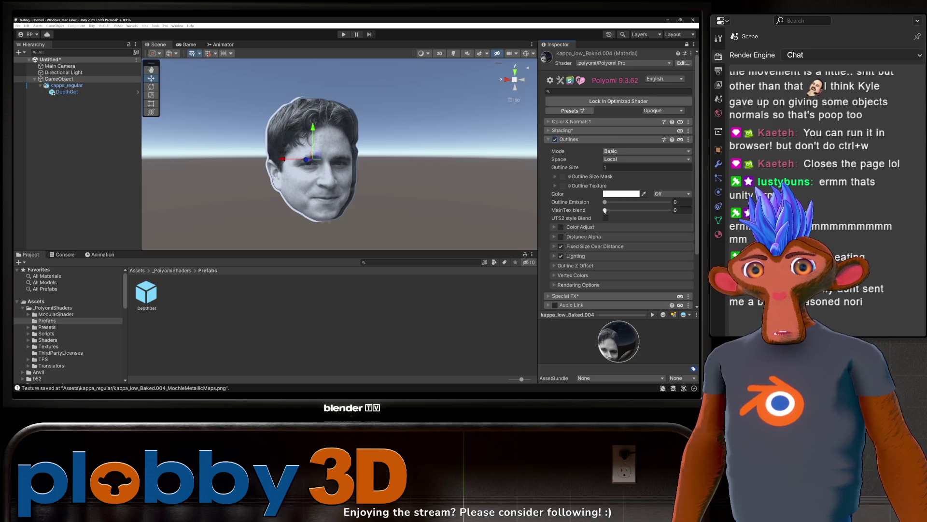
drag(605, 210, 668, 210)
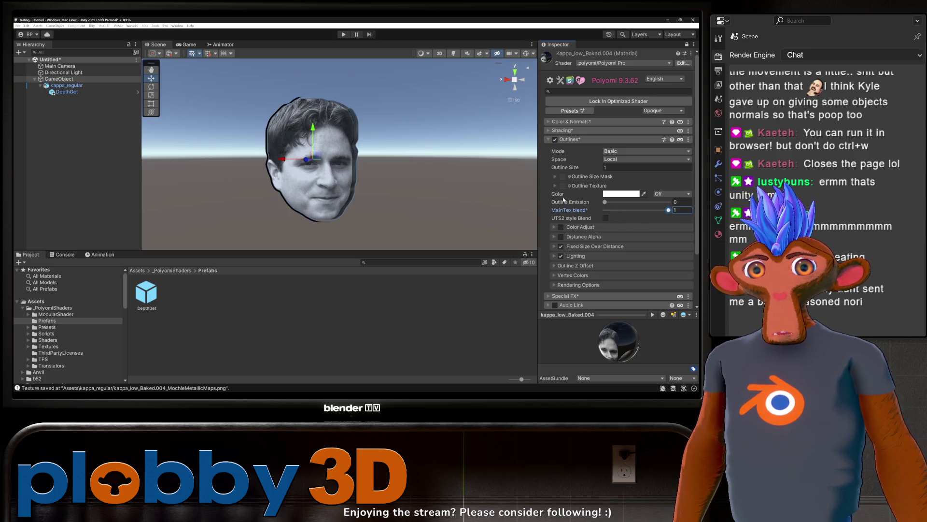
right_click(599, 166)
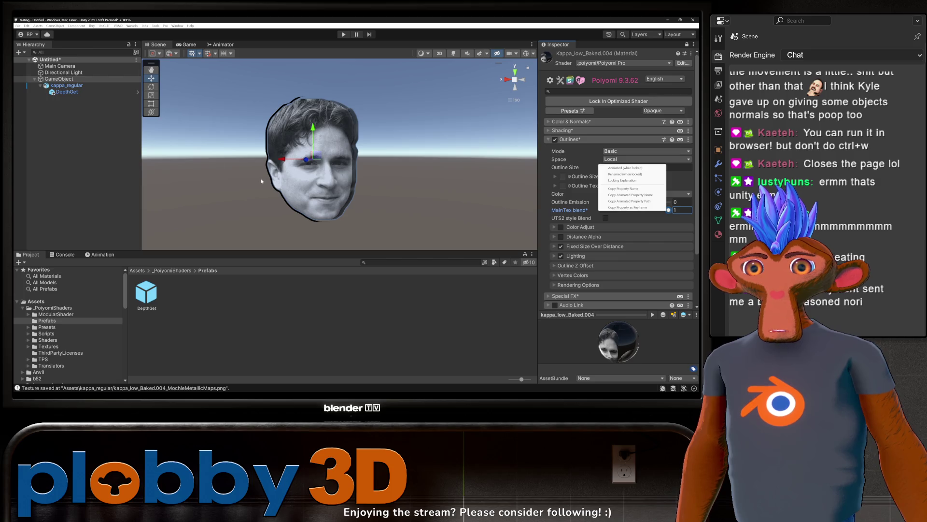
click(429, 175)
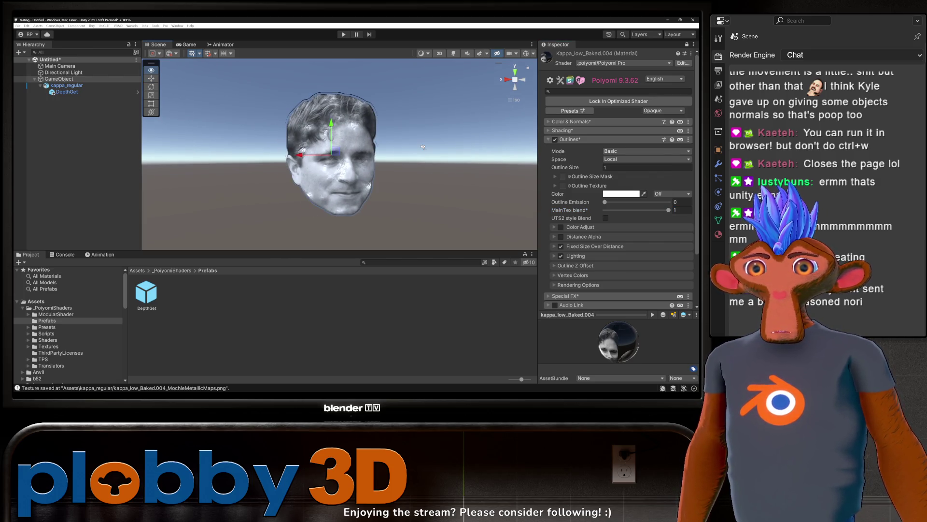
click(620, 193)
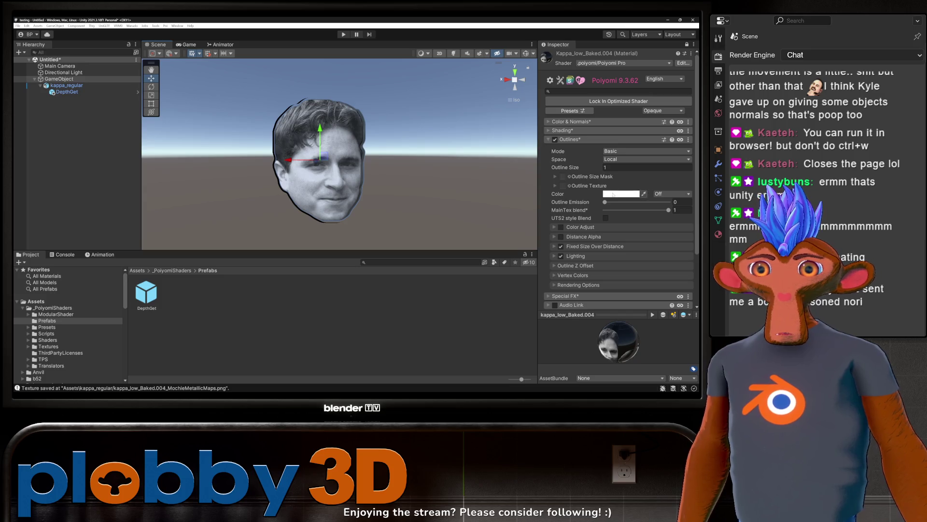
mouse_move(647, 343)
mouse_down()
mouse_move(580, 348)
mouse_move(667, 343)
mouse_move(627, 345)
mouse_move(639, 345)
mouse_up()
click(641, 192)
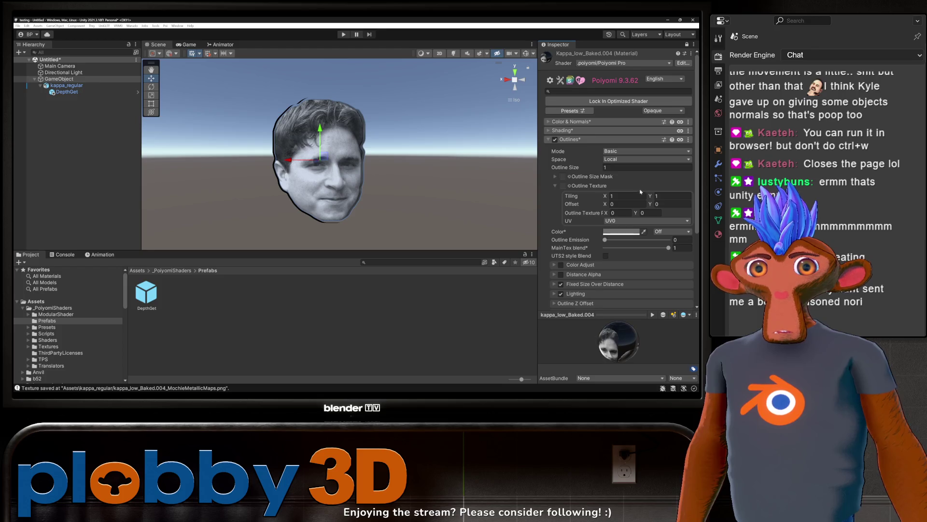
Step: Reduce the outline size to about 0.3 and lock in the optimized Poiyomi shader
mouse_move(593, 168)
mouse_down()
mouse_move(580, 169)
mouse_move(592, 168)
mouse_up()
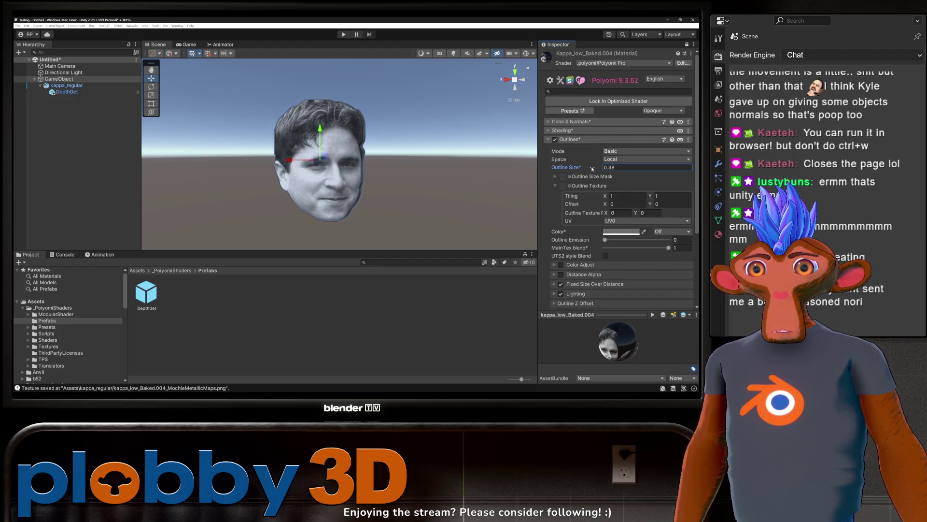
mouse_move(394, 160)
alt+mouse_down()
mouse_move(194, 170)
mouse_move(265, 178)
alt+mouse_up()
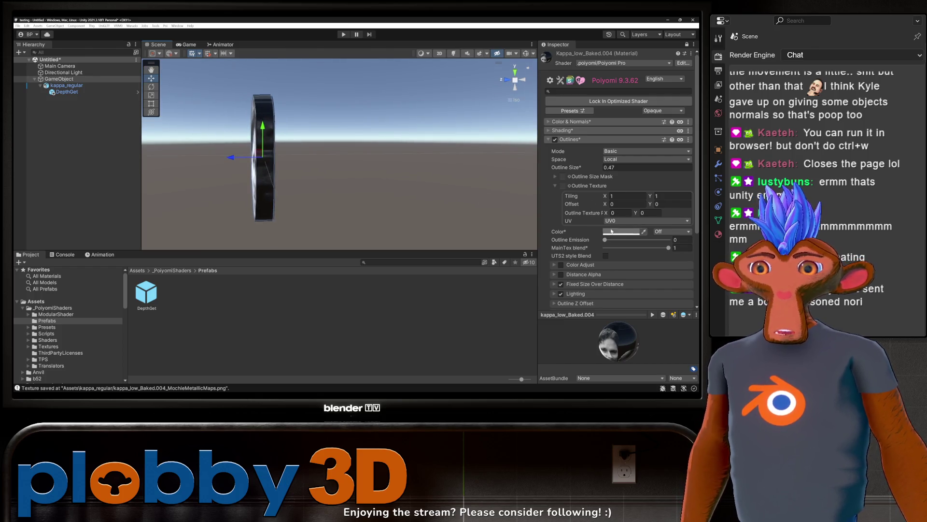
drag(597, 168, 594, 170)
mouse_move(483, 145)
alt+mouse_down()
mouse_move(620, 130)
mouse_move(561, 133)
alt+mouse_up()
mouse_move(328, 122)
alt+mouse_down()
mouse_move(367, 127)
mouse_move(342, 130)
alt+mouse_up()
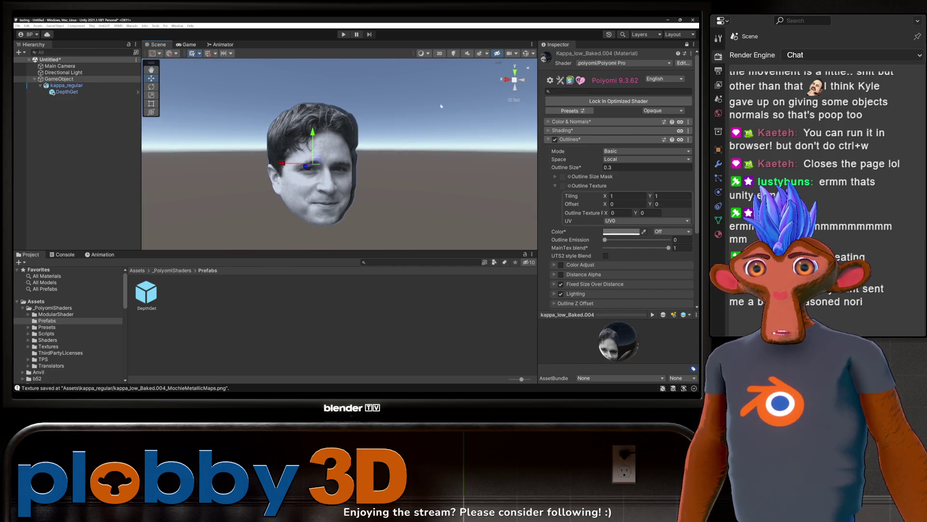
click(598, 101)
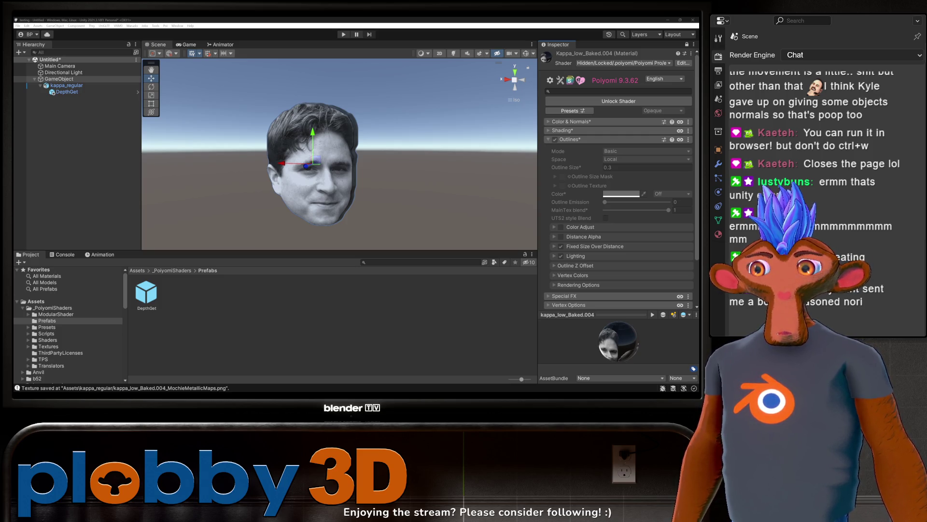
Step: Add a Box Collider auto-sized around the kappa_regular head mesh, then select the parent GameObject
click(59, 80)
click(80, 86)
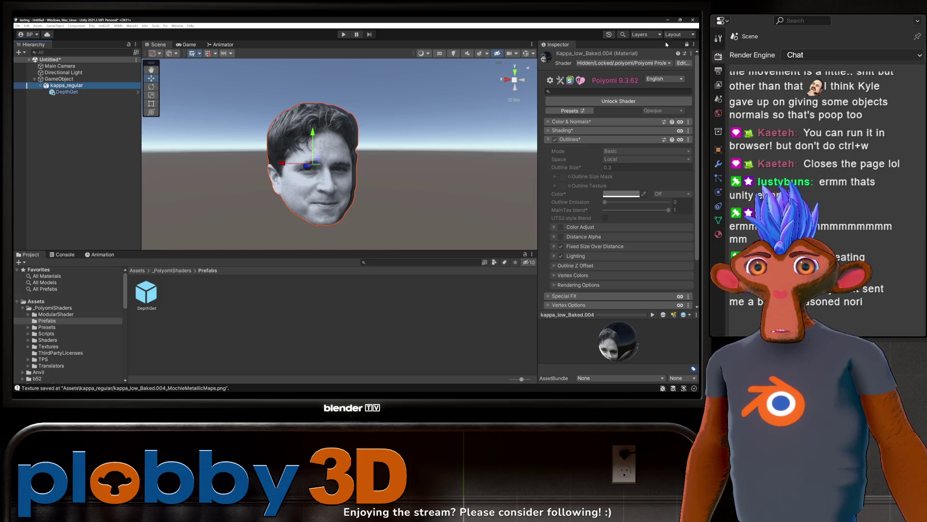
click(686, 45)
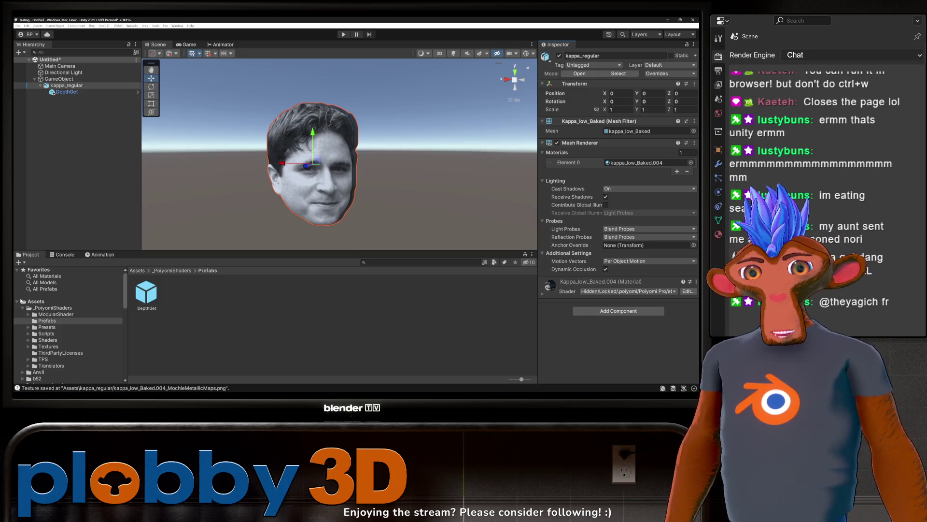
click(628, 312)
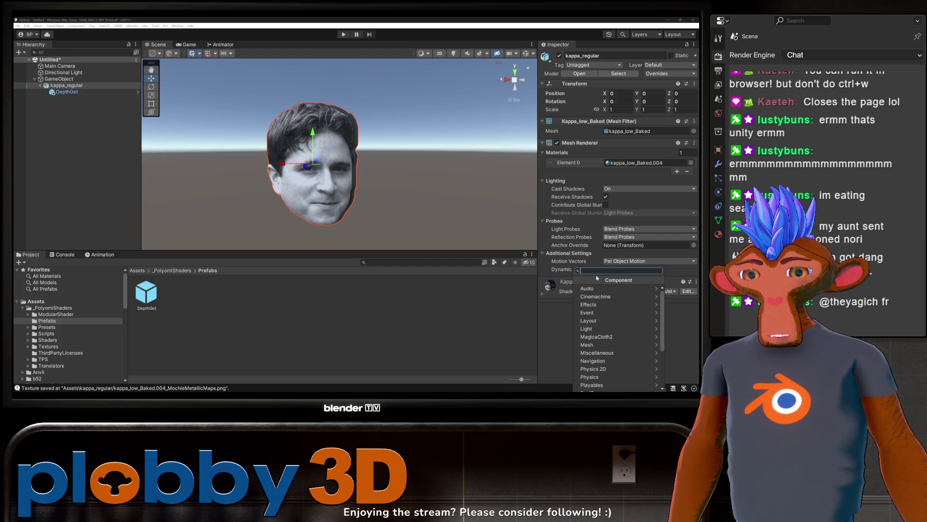
text(box)
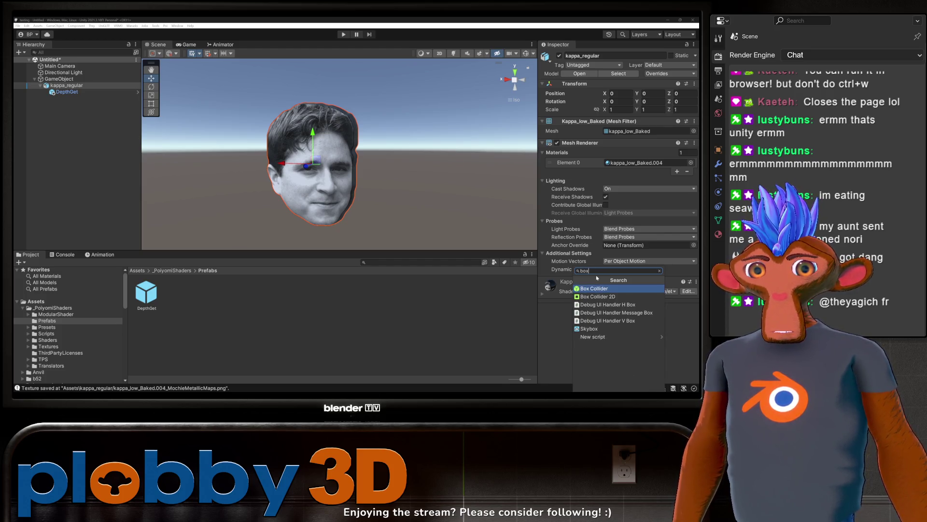
click(601, 288)
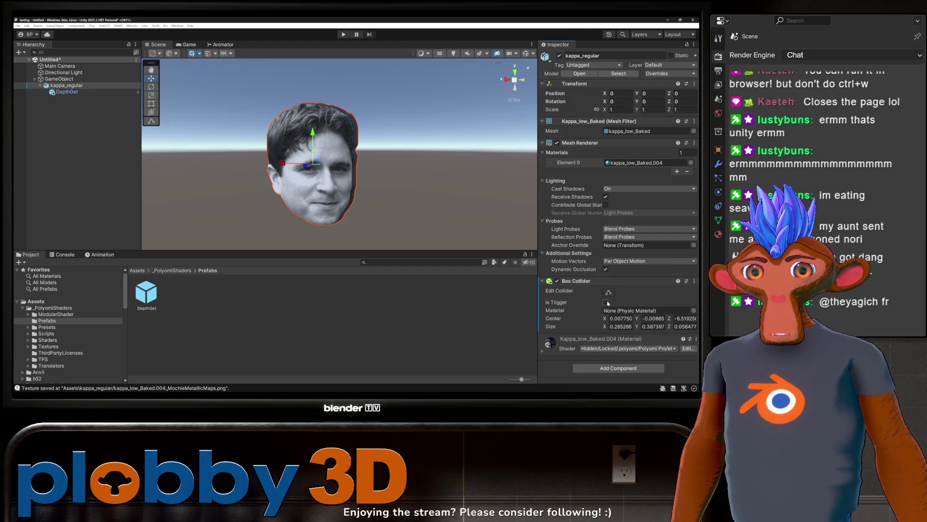
click(609, 292)
click(609, 292)
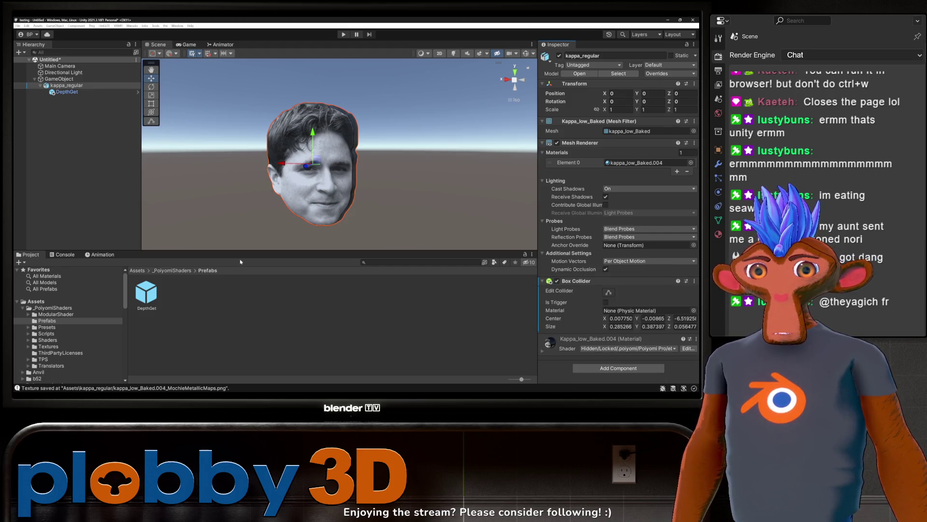
click(58, 79)
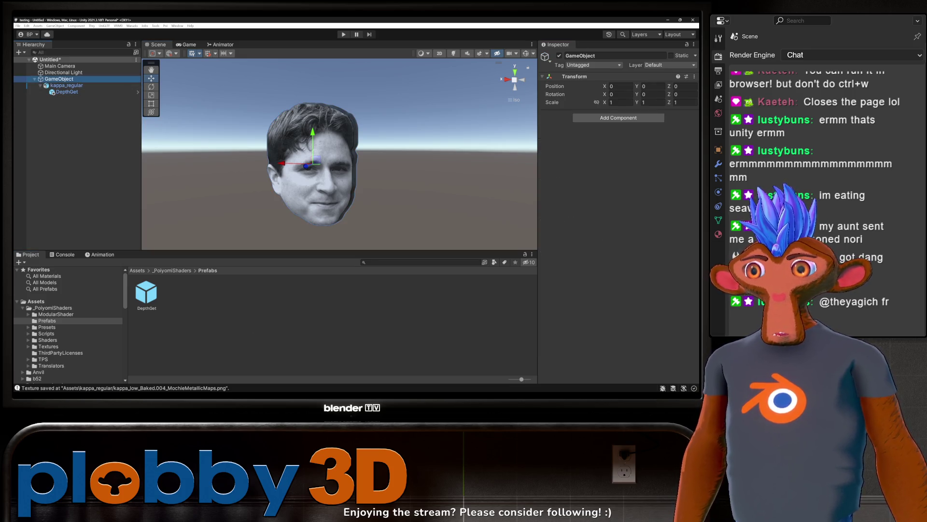
Step: Drag the parent GameObject into the kappa_regular folder as a prefab and rename it Prop
scroll(53, 330, down, 10)
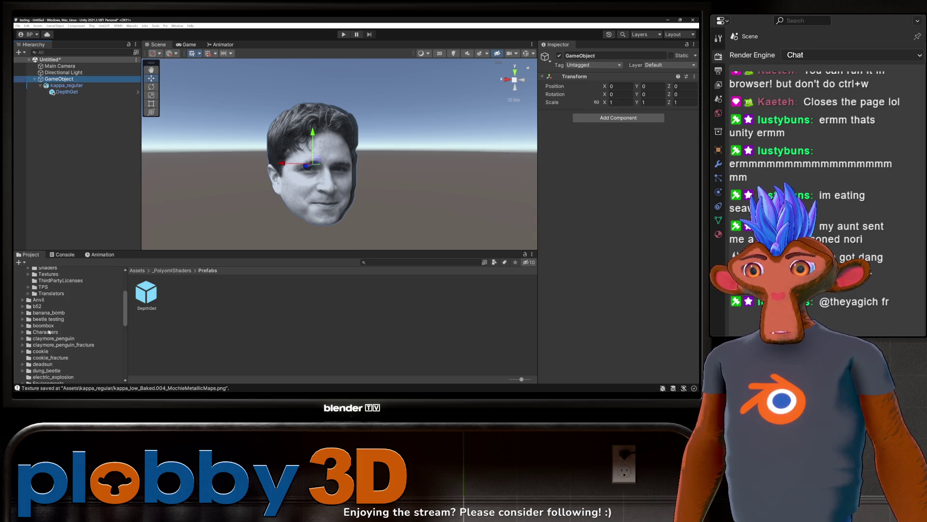
scroll(38, 320, up, 2)
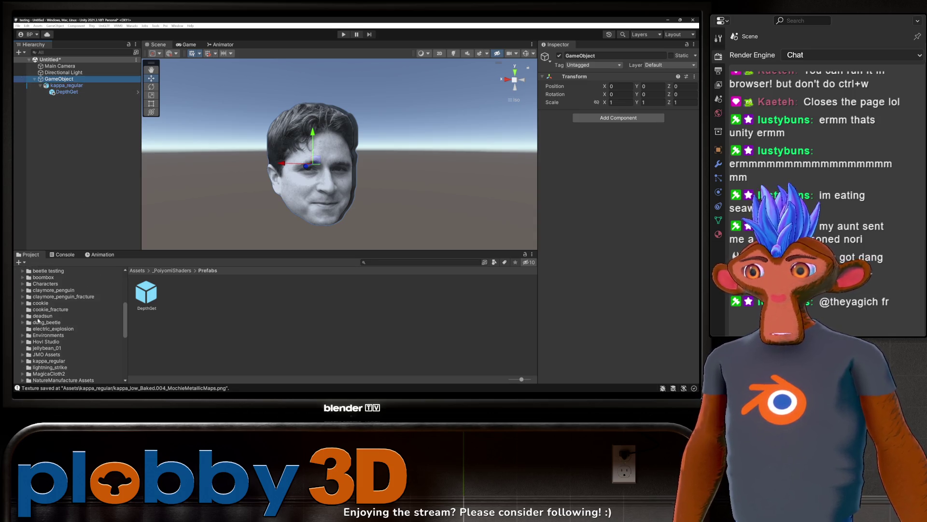
scroll(43, 300, down, 2)
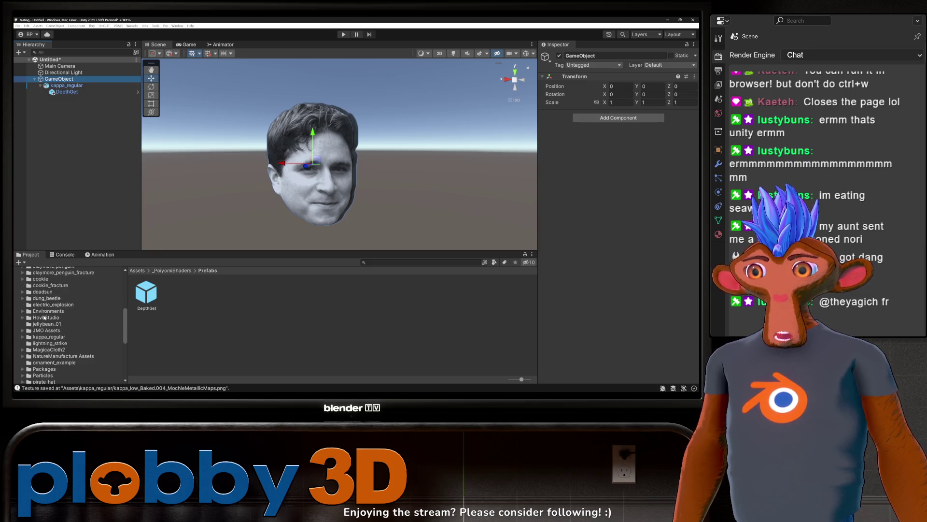
click(39, 337)
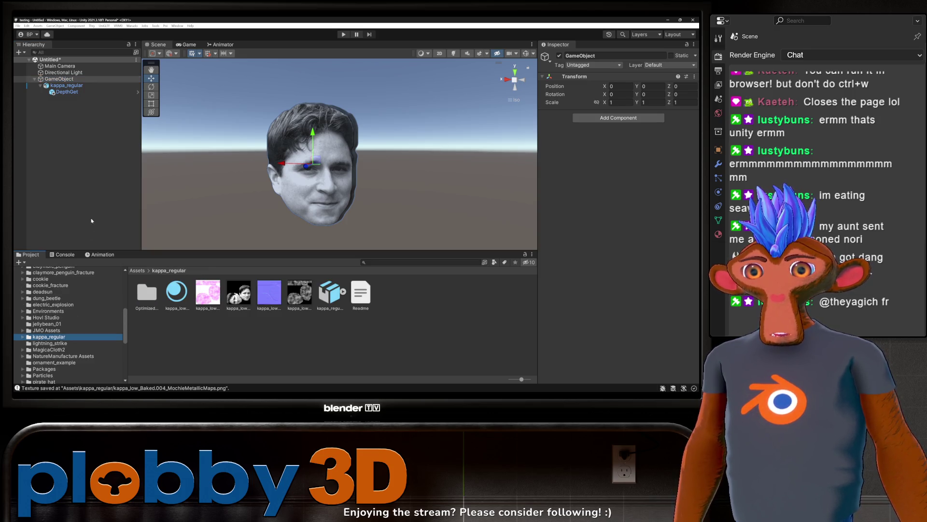
mouse_move(59, 79)
mouse_down()
mouse_move(73, 336)
mouse_move(338, 305)
mouse_up()
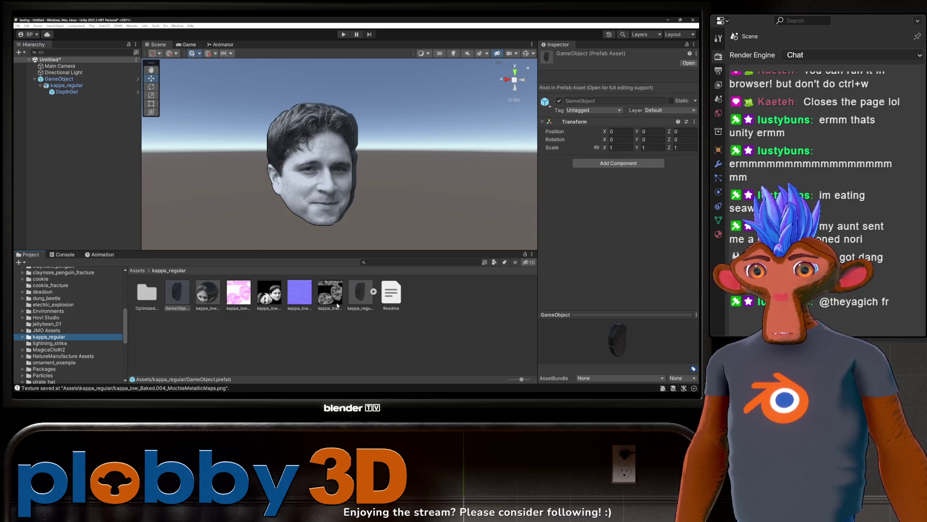
click(173, 310)
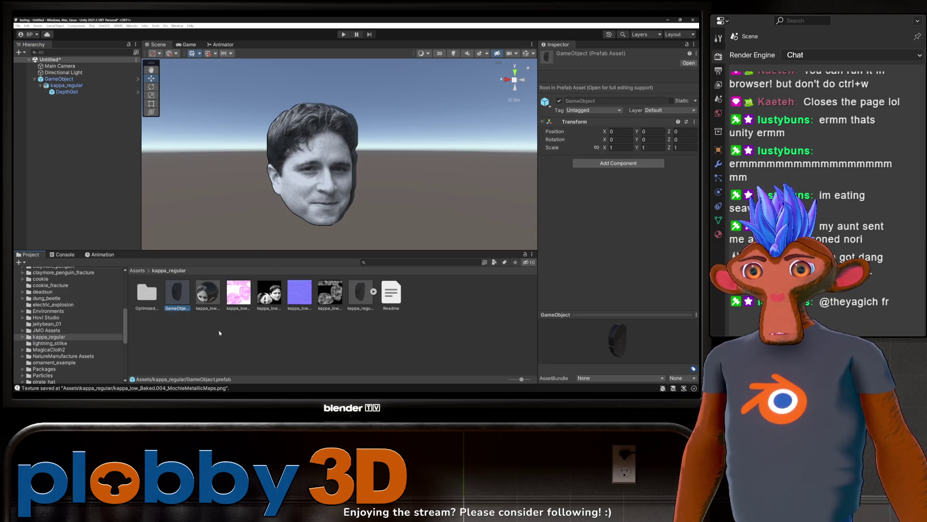
key(F2)
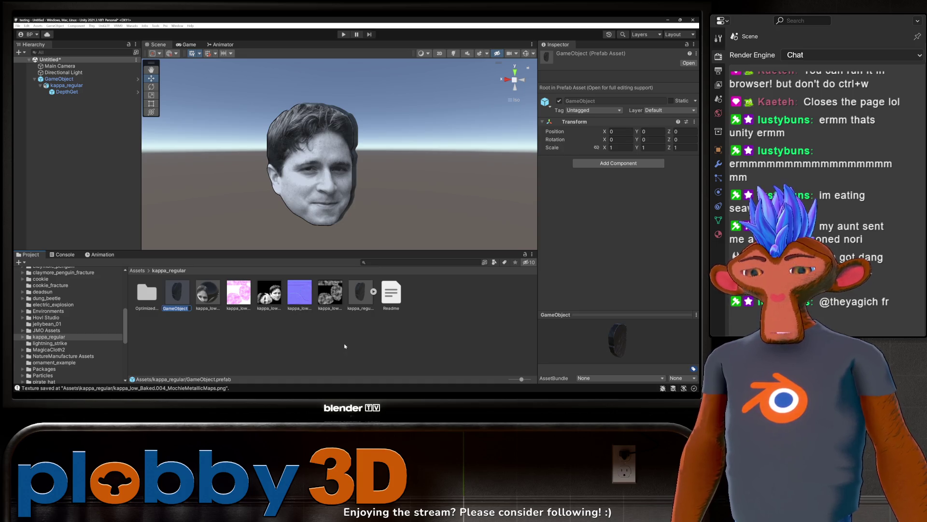
text(Prop)
key(Return)
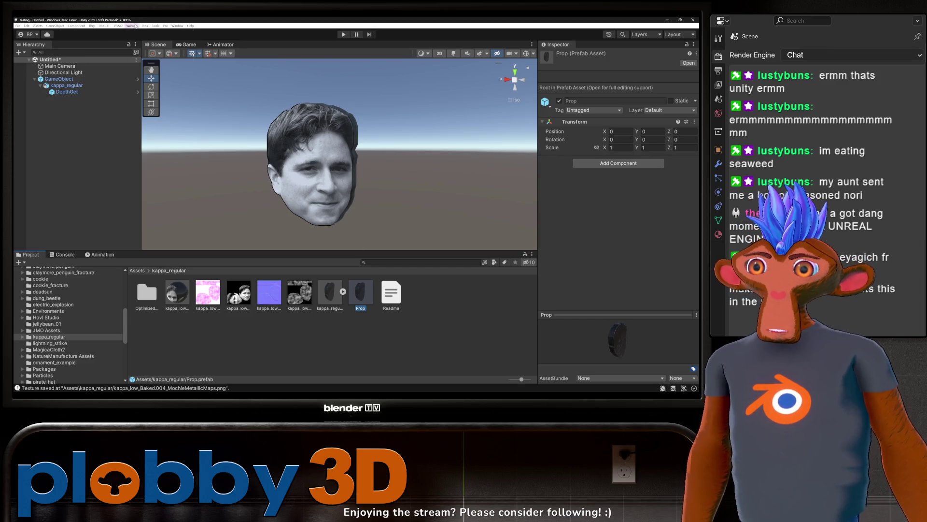
Step: Open Warudo Mod Settings and browse for a Mod Export Directory, then cancel the folder selection
click(132, 26)
click(152, 55)
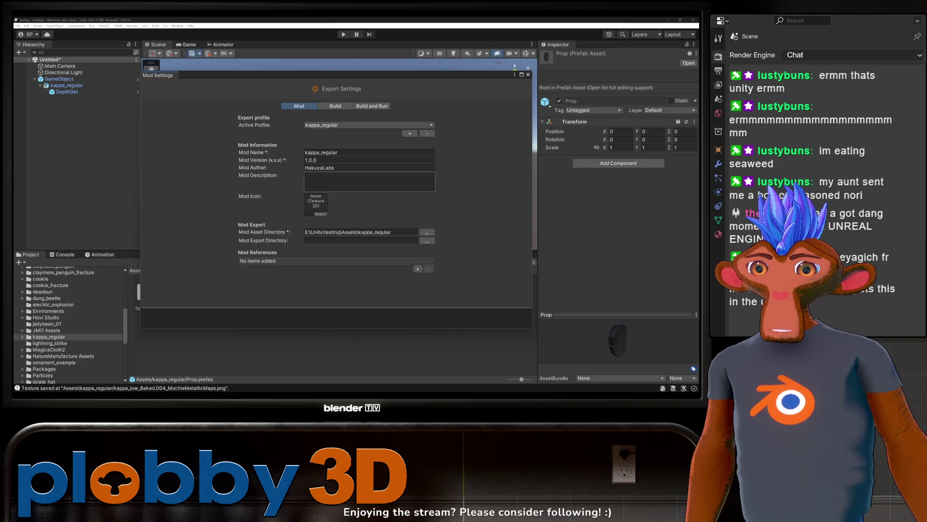
click(427, 240)
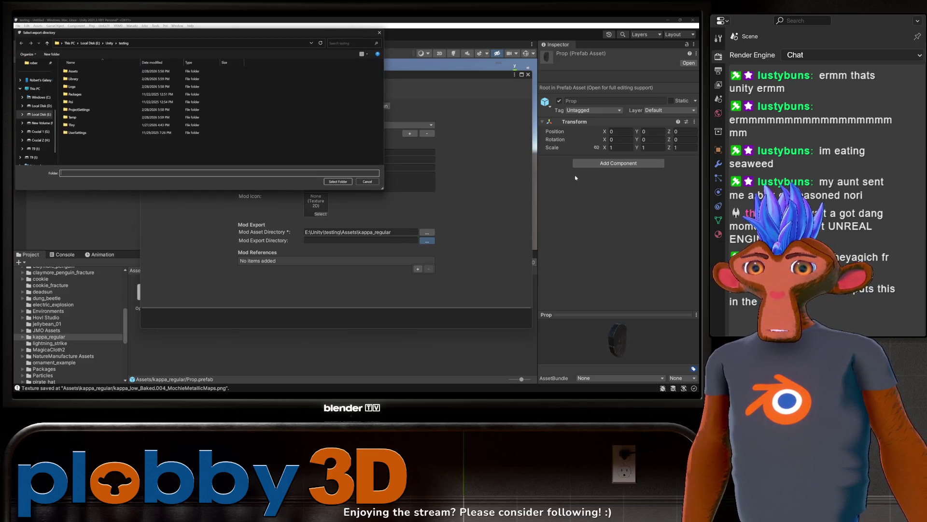
key(Escape)
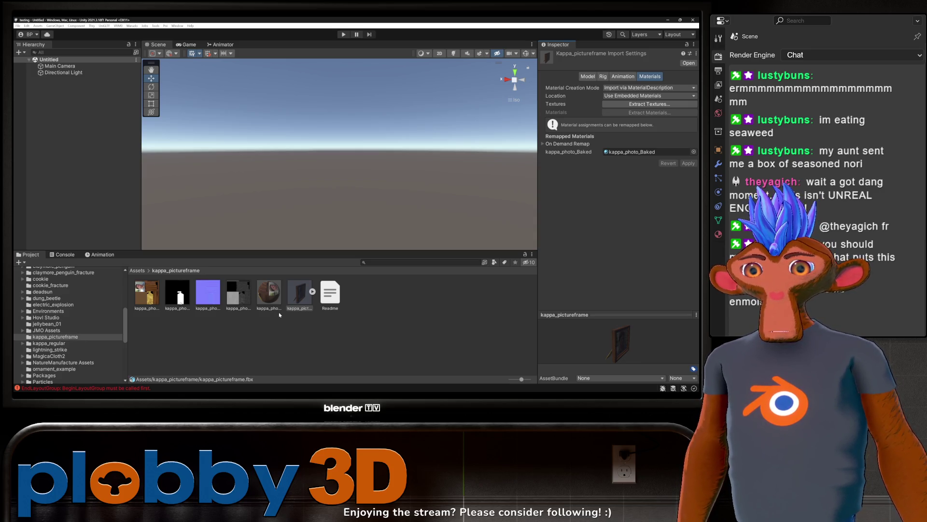
Step: Place kappa_pictureframe in the scene and switch its kappa_photo_Baked material to Poiyomi Pro
click(330, 292)
click(299, 292)
mouse_move(299, 292)
mouse_down()
mouse_move(37, 250)
mouse_move(58, 157)
mouse_up()
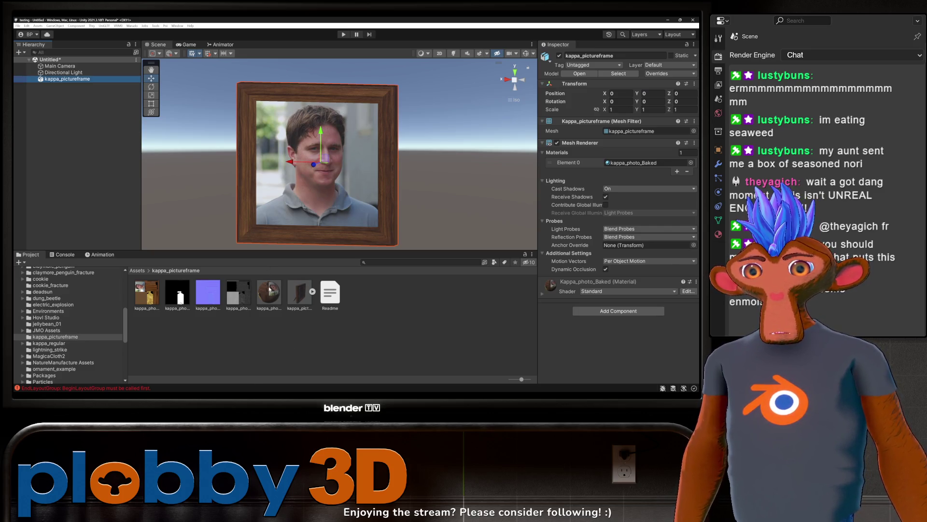
click(269, 290)
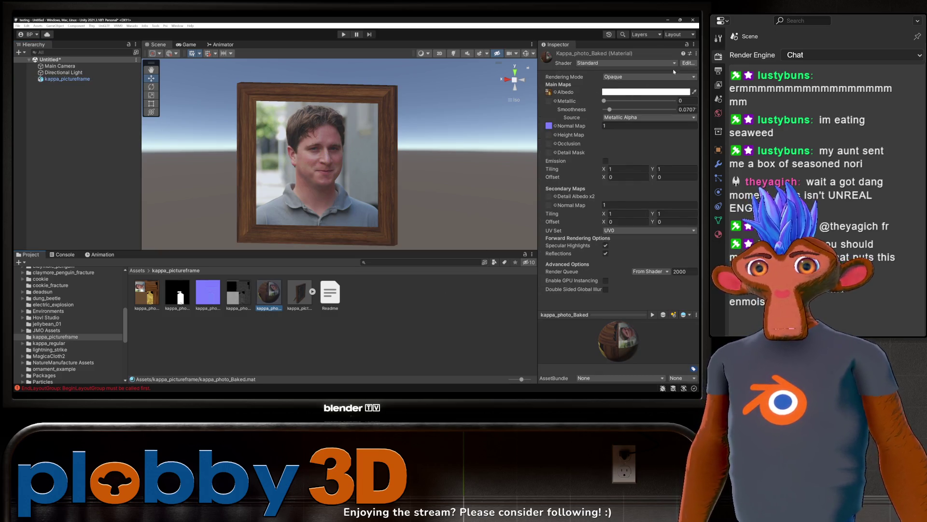
click(687, 45)
click(585, 64)
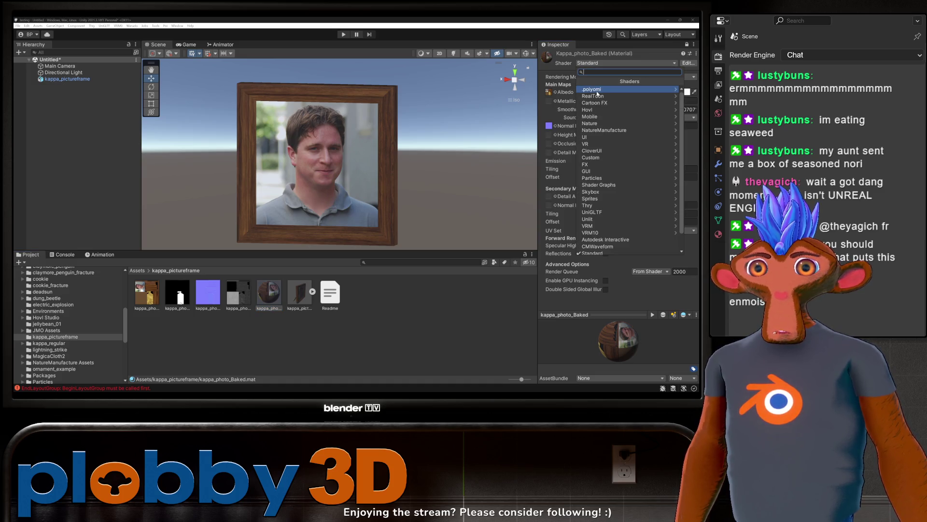
click(597, 90)
click(579, 110)
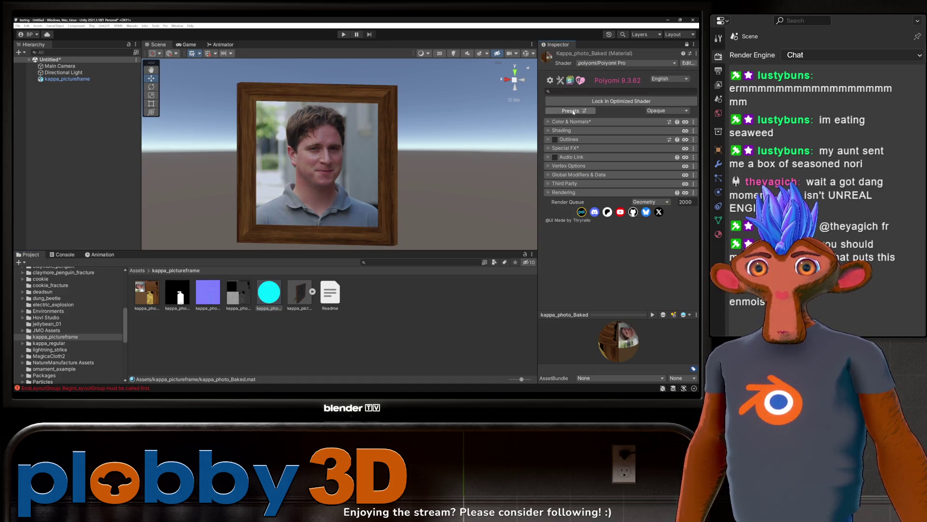
Step: Apply the PBR+GI Compatibility, LilToon and QuickToon presets to the photo material
click(573, 111)
scroll(599, 160, down, 2)
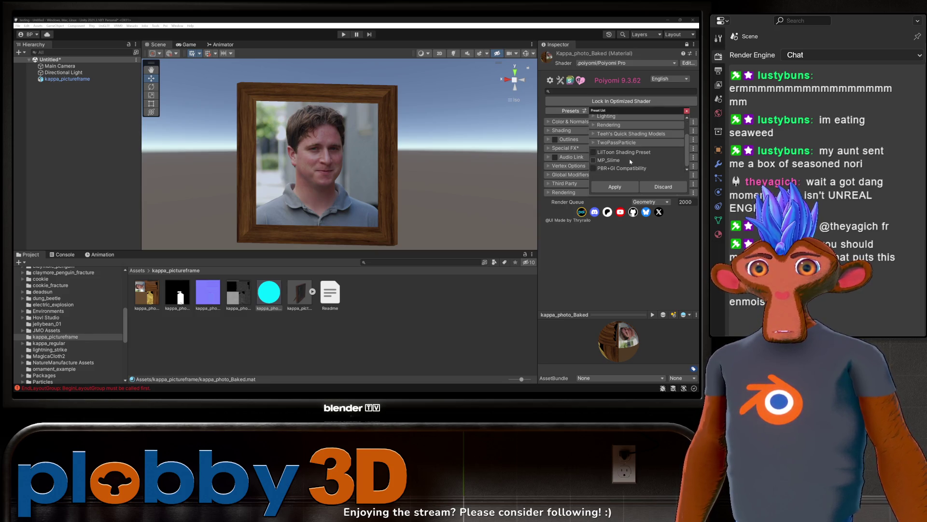
click(593, 168)
click(598, 153)
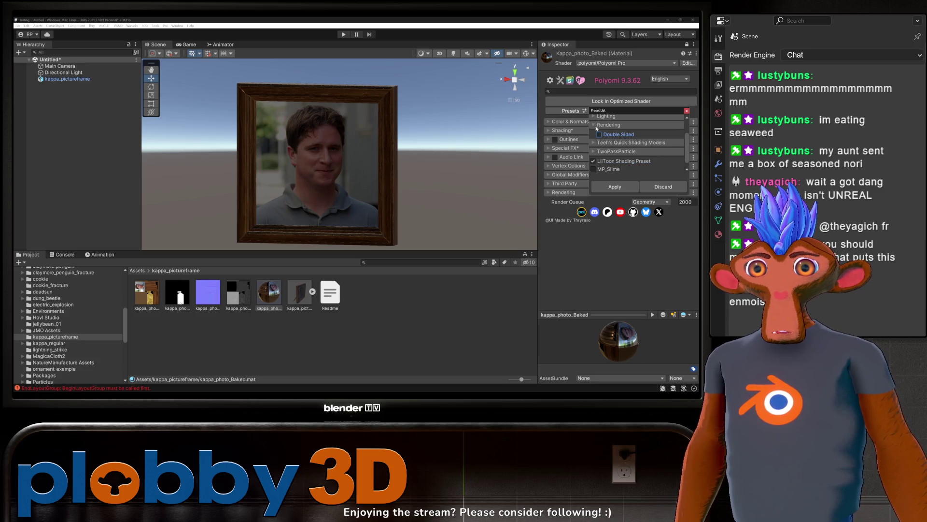
scroll(594, 150, up, 3)
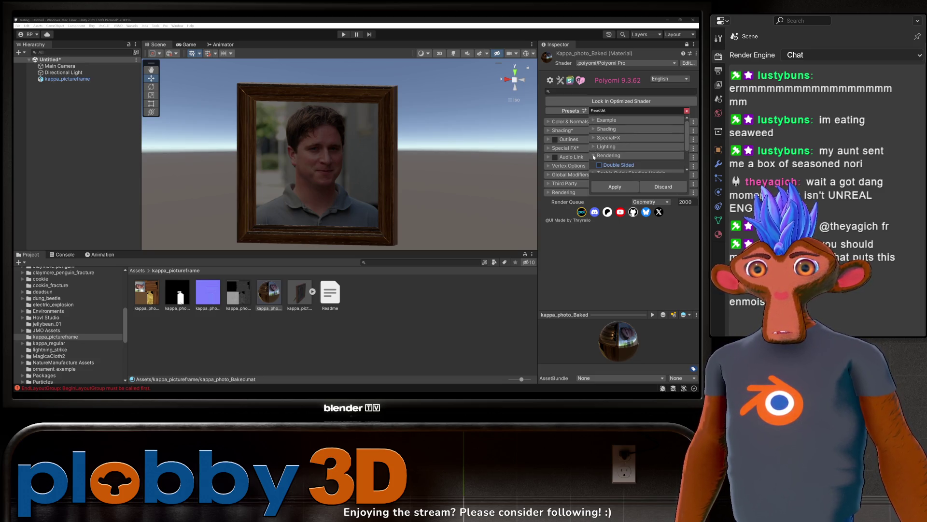
scroll(595, 147, down, 3)
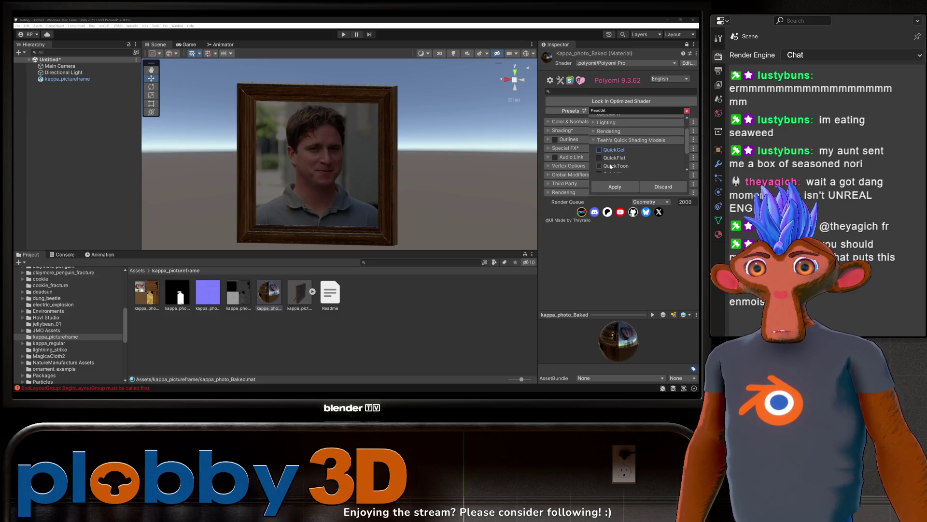
click(595, 140)
click(599, 141)
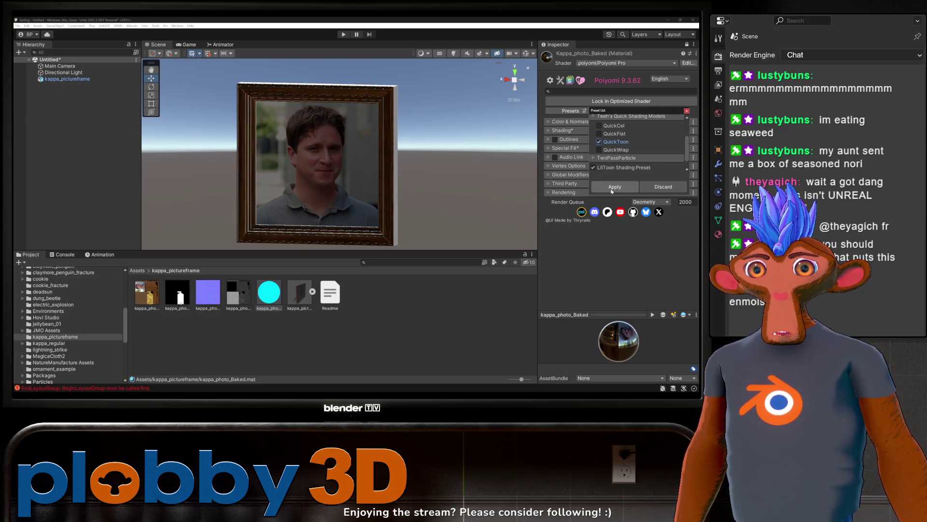
click(615, 186)
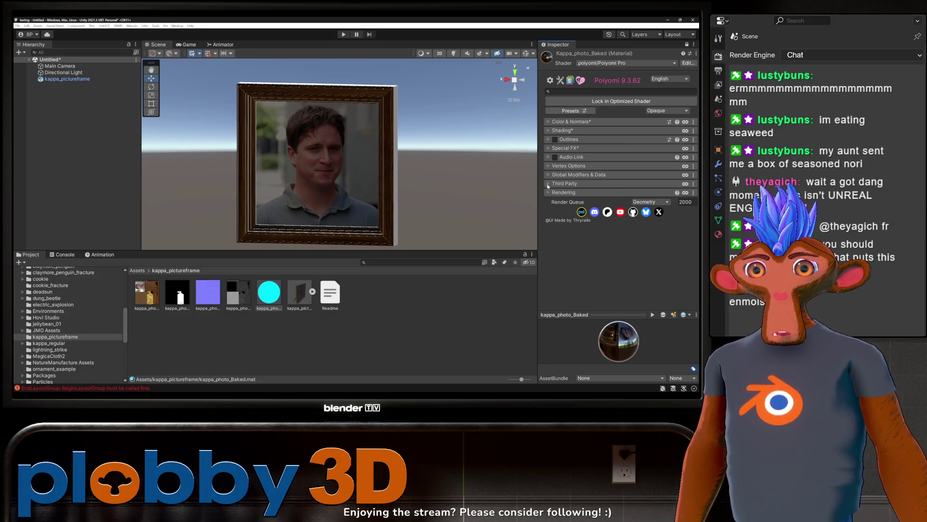
Step: Parent the Poiyomi DepthGet prefab under kappa_pictureframe
click(551, 131)
scroll(618, 145, down, 3)
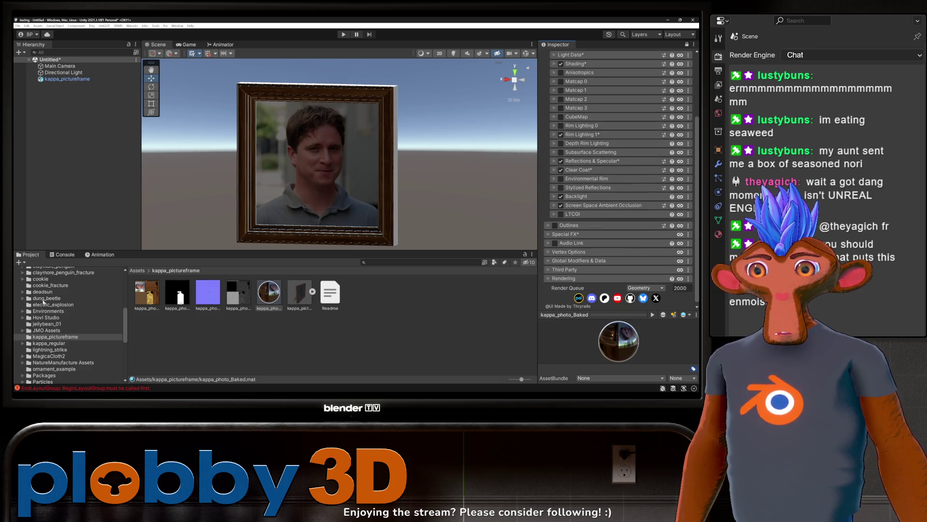
scroll(44, 301, up, 5)
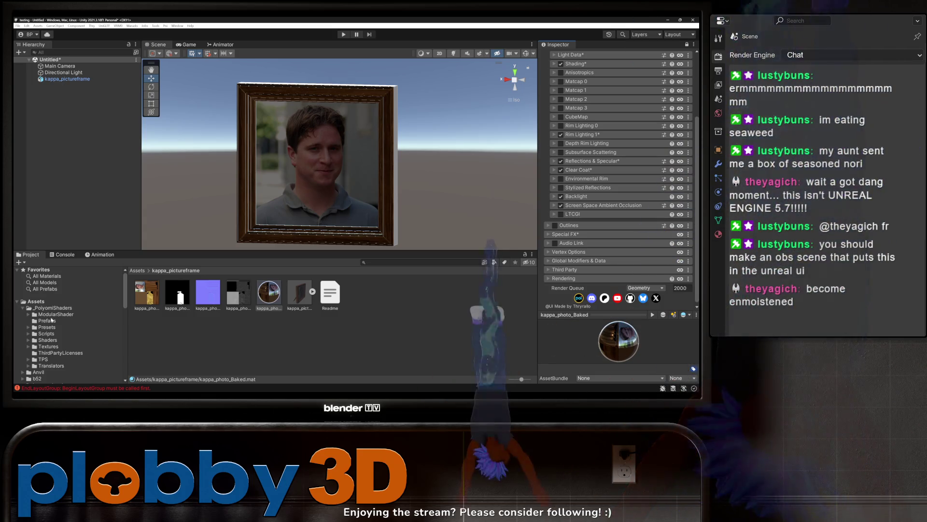
click(47, 321)
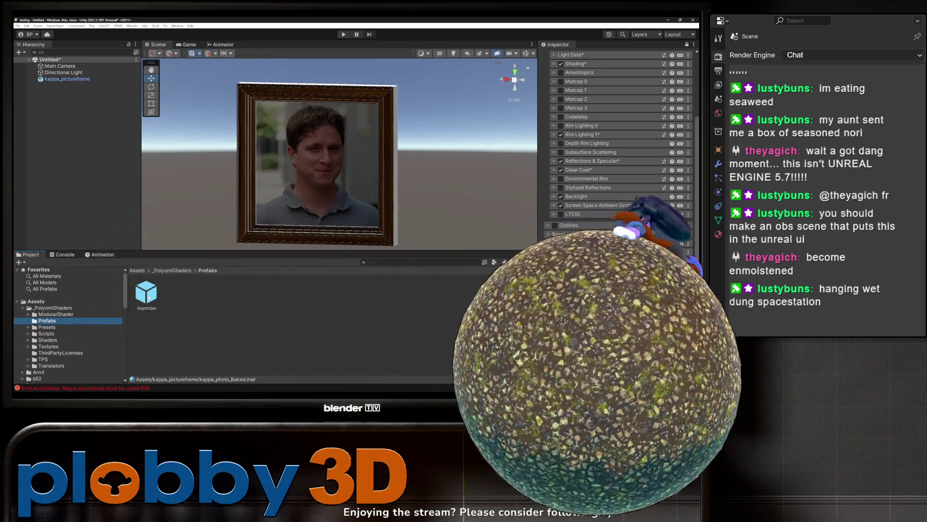
click(74, 82)
drag(74, 82, 72, 80)
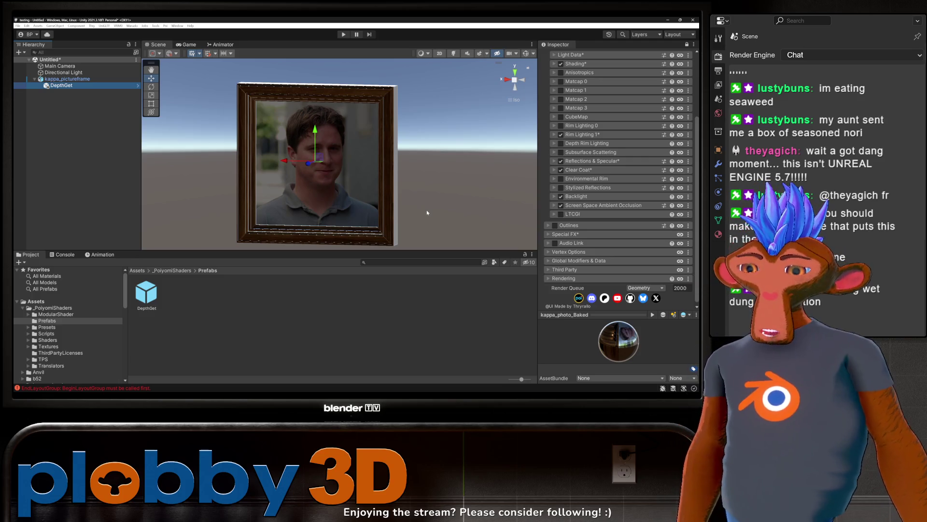
mouse_move(405, 392)
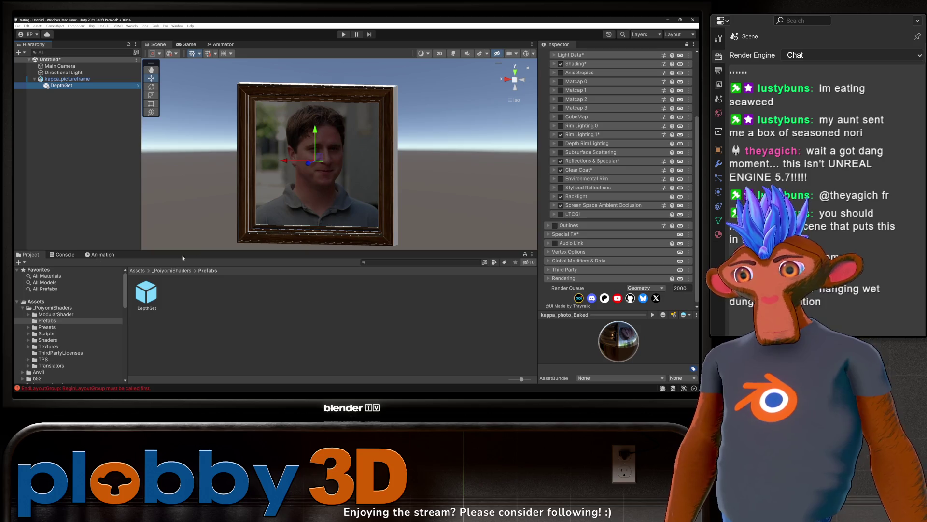
scroll(53, 327, down, 10)
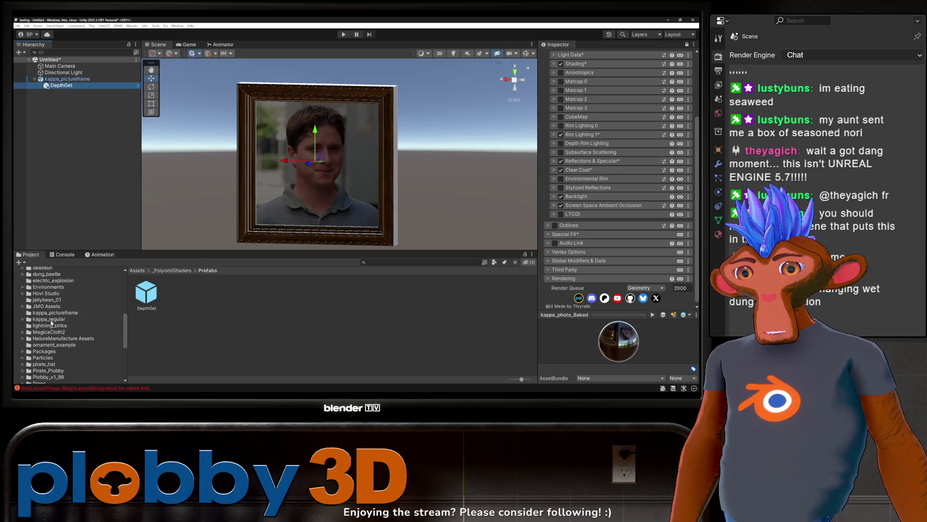
Step: In Reflections & Specular Packed Maps, assign the roughness texture as an inverted smoothness map
click(52, 313)
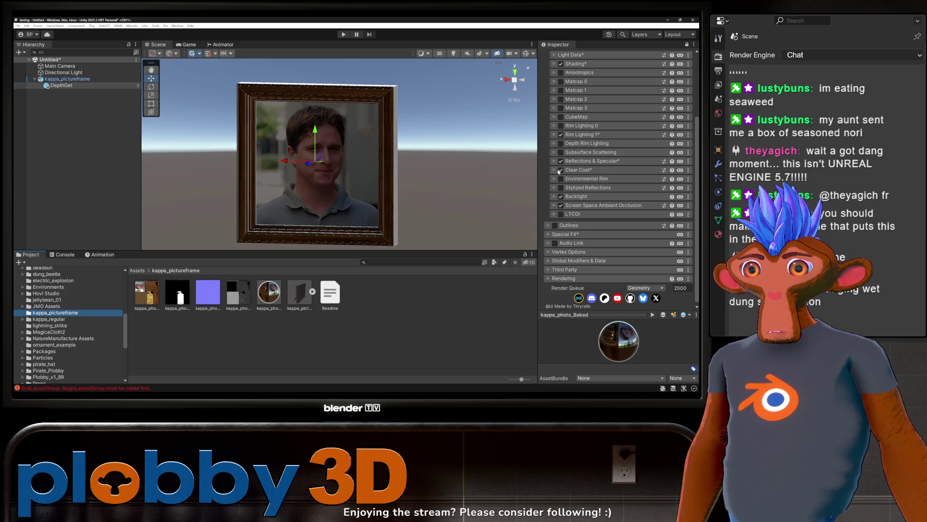
click(555, 161)
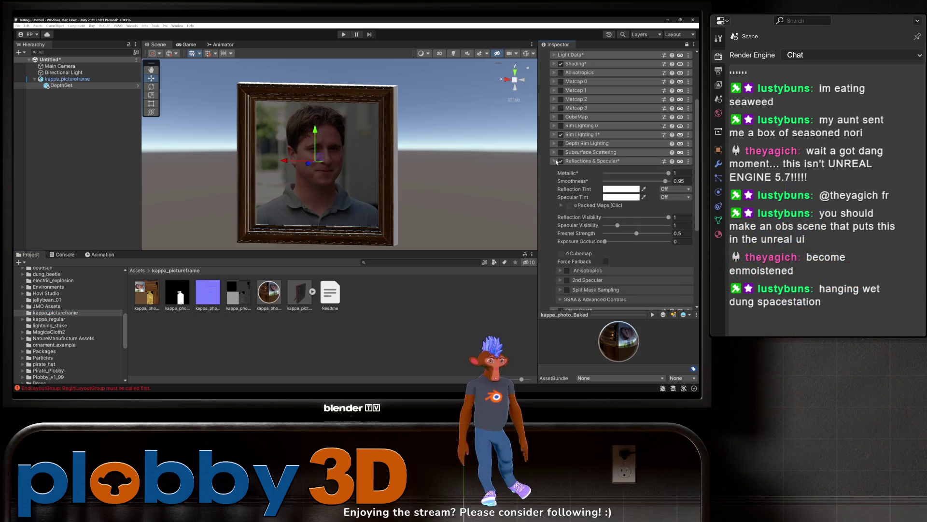
scroll(561, 200, down, 2)
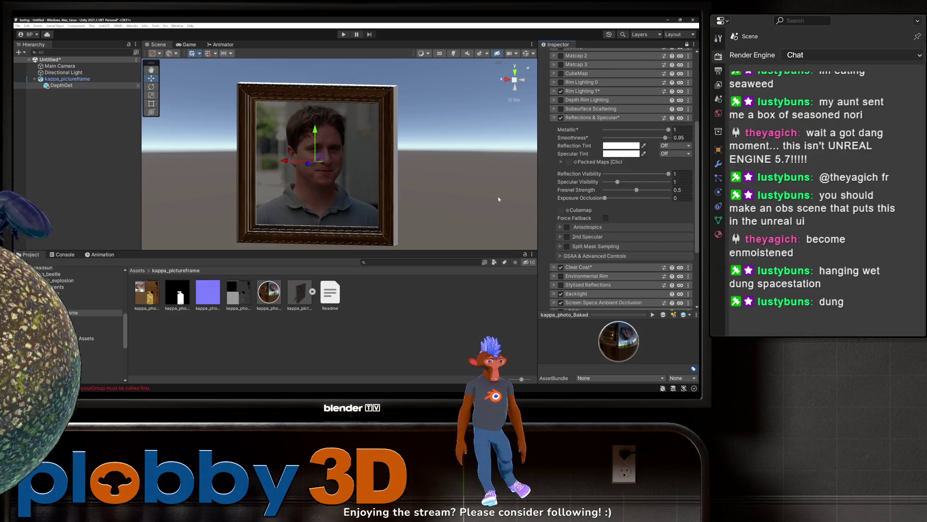
click(582, 162)
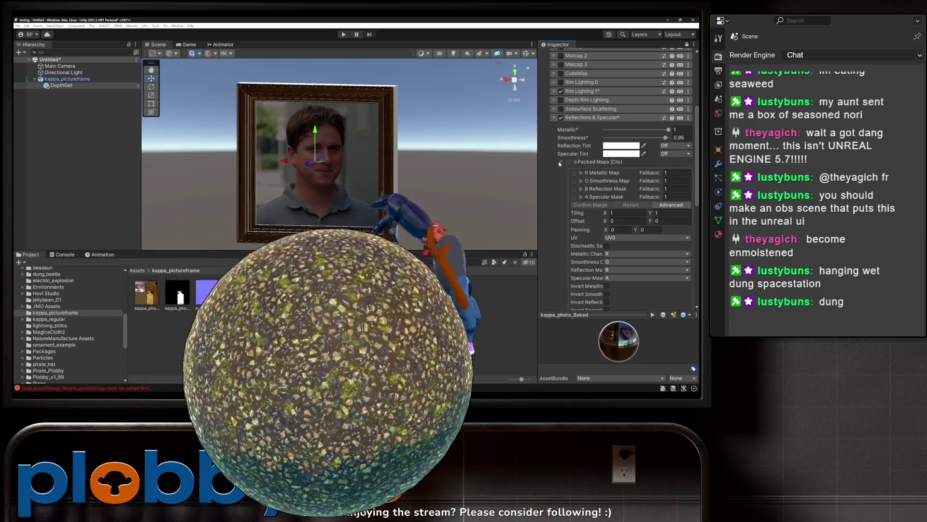
click(245, 300)
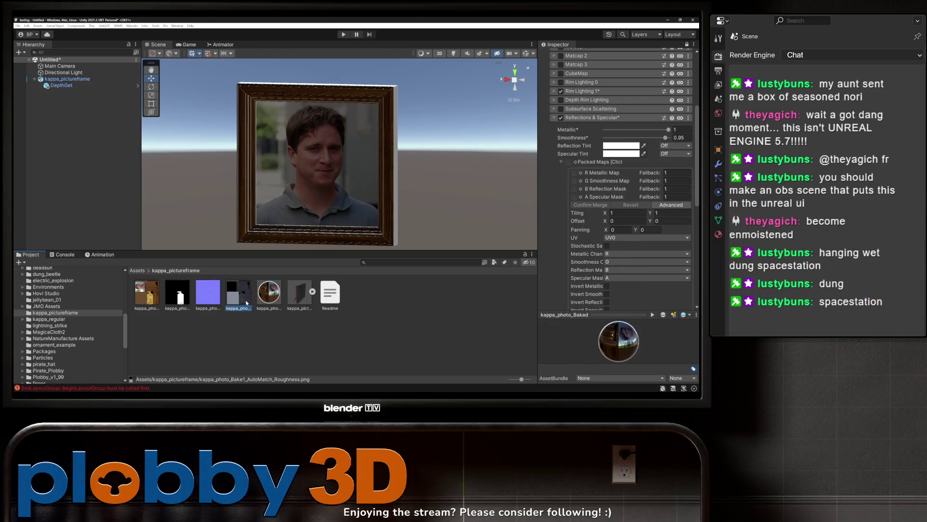
drag(245, 300, 575, 181)
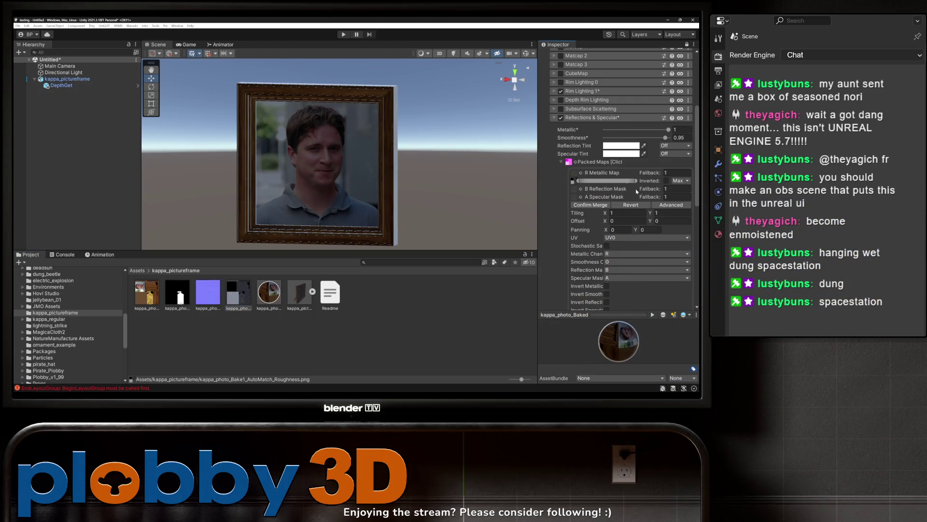
click(667, 181)
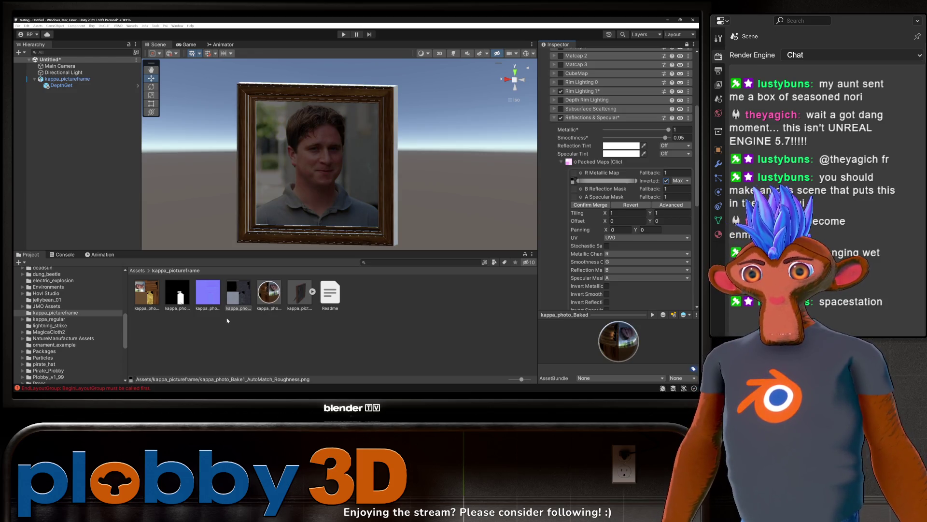
Step: Assign the metalness texture as the metallic map and merge into one packed texture
click(177, 294)
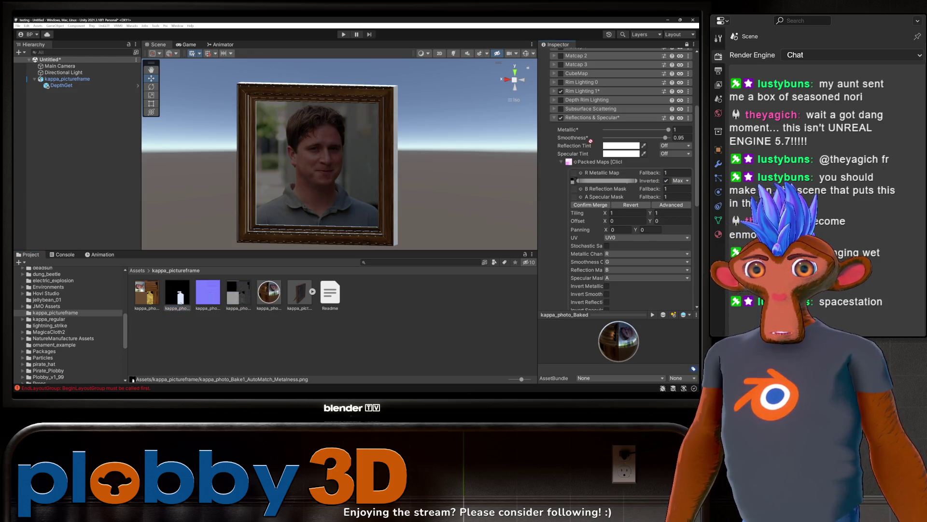
drag(586, 188, 575, 173)
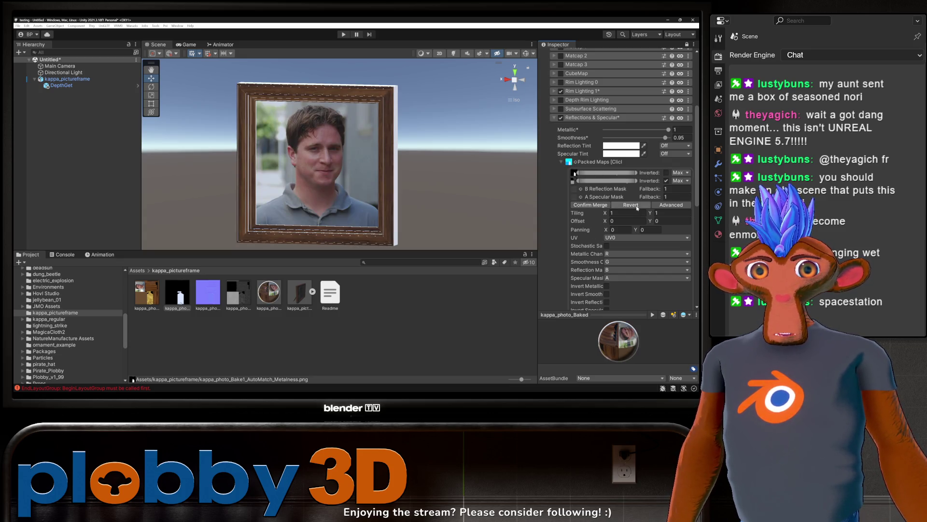
click(591, 205)
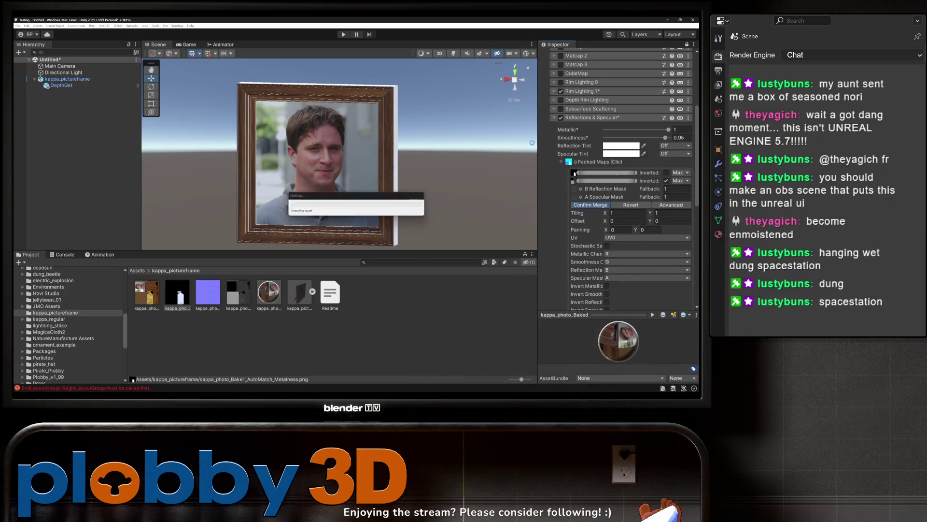
click(560, 161)
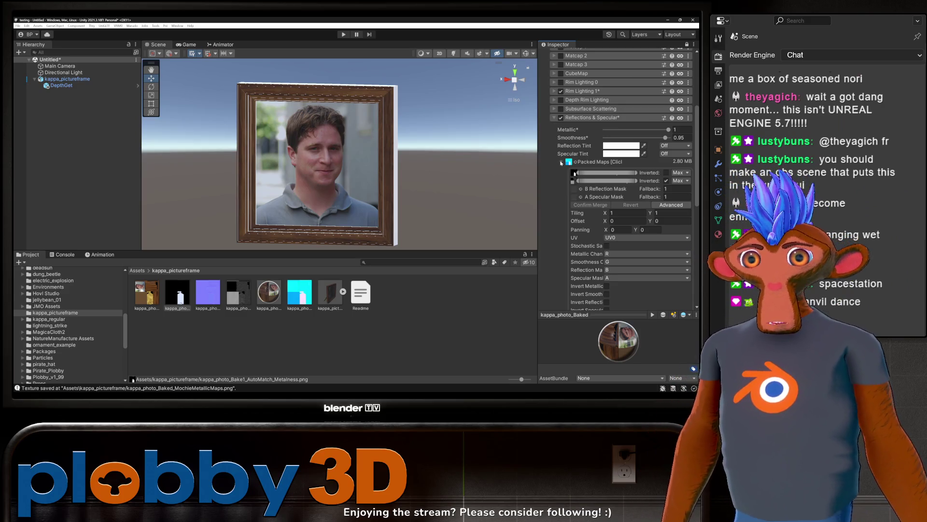
mouse_move(425, 170)
alt+mouse_down()
mouse_move(328, 165)
mouse_move(406, 155)
alt+mouse_up()
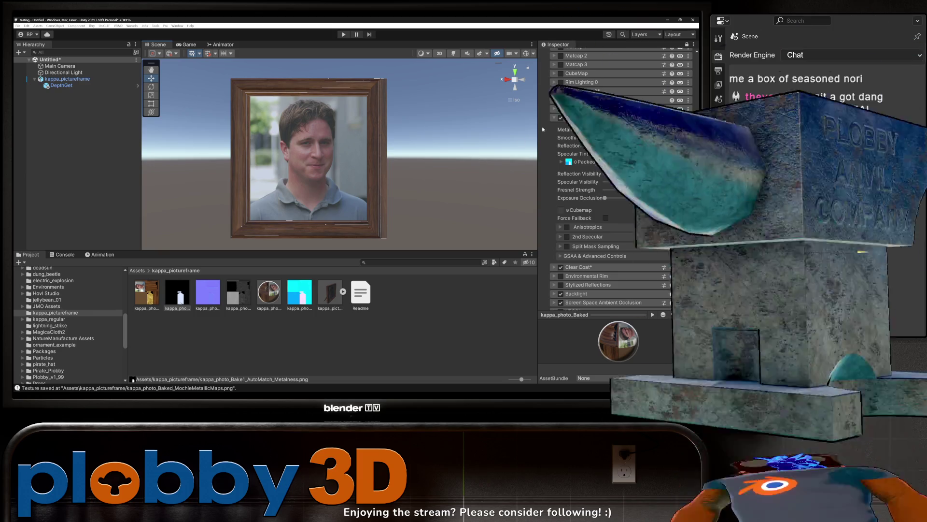
click(555, 118)
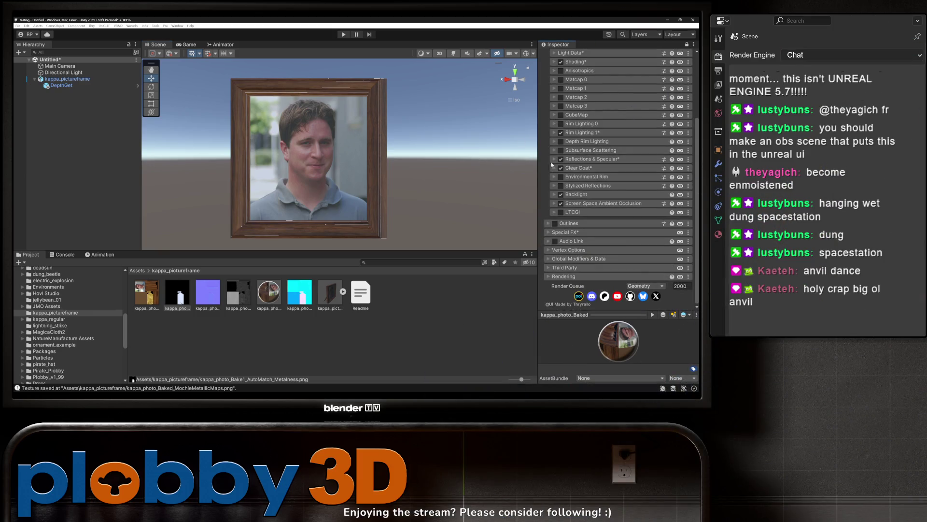
Step: Set Rim Lighting's Mix Base Color to 1
click(553, 133)
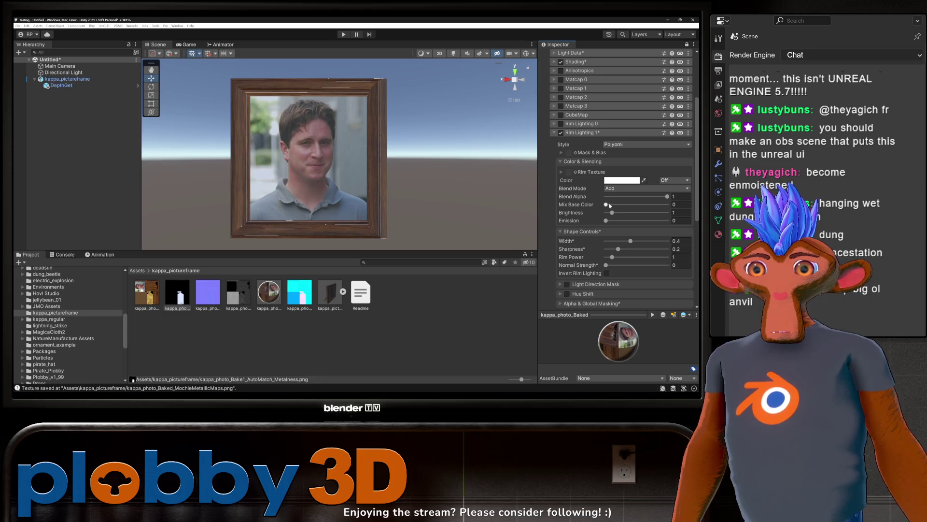
drag(606, 204, 667, 205)
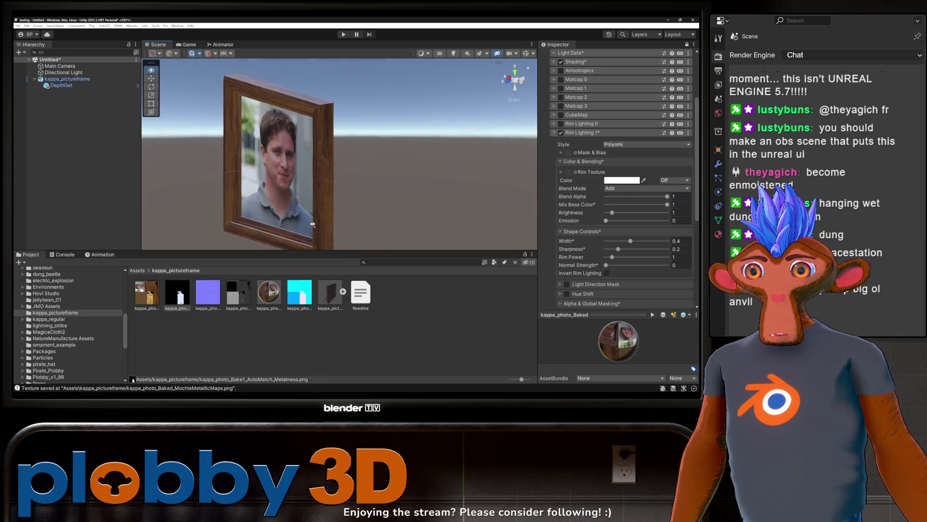
click(555, 134)
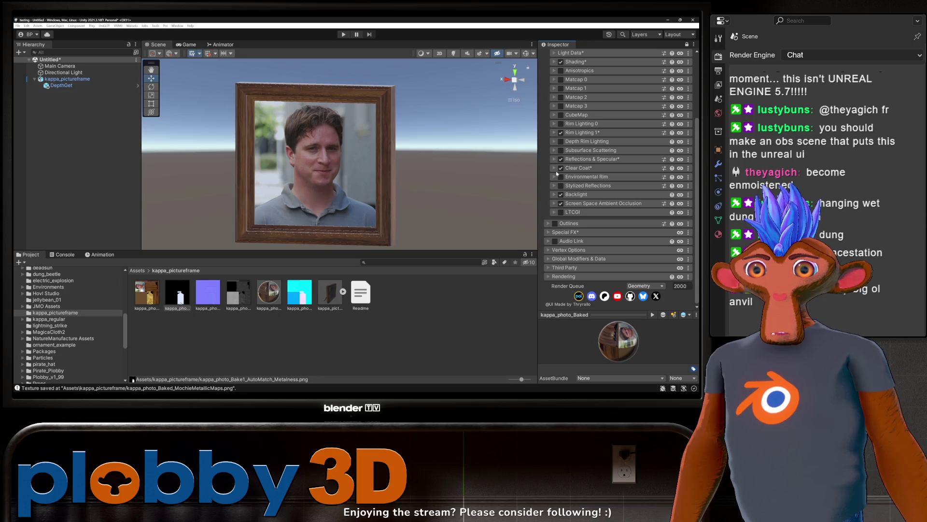
Step: Enable Clear Coat with visibility lowered to about 0.49, then switch on outlines
click(560, 169)
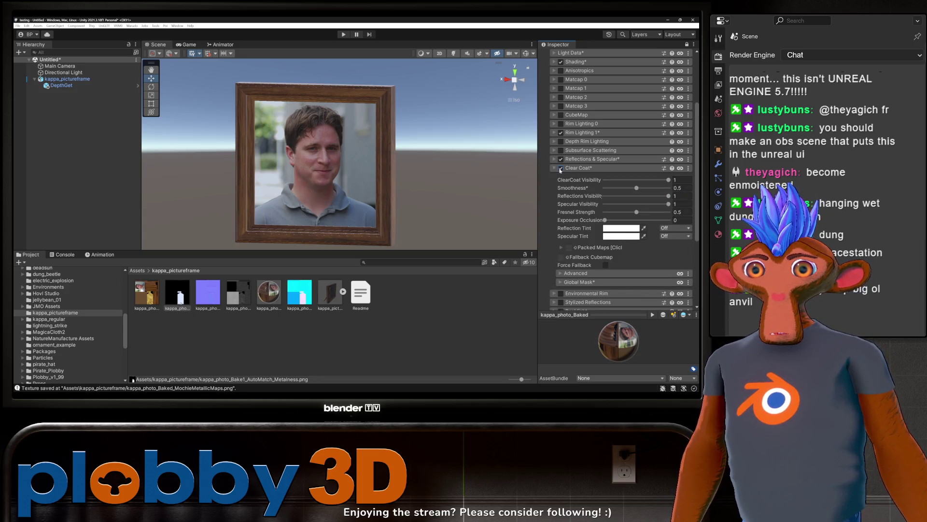
click(560, 168)
click(560, 169)
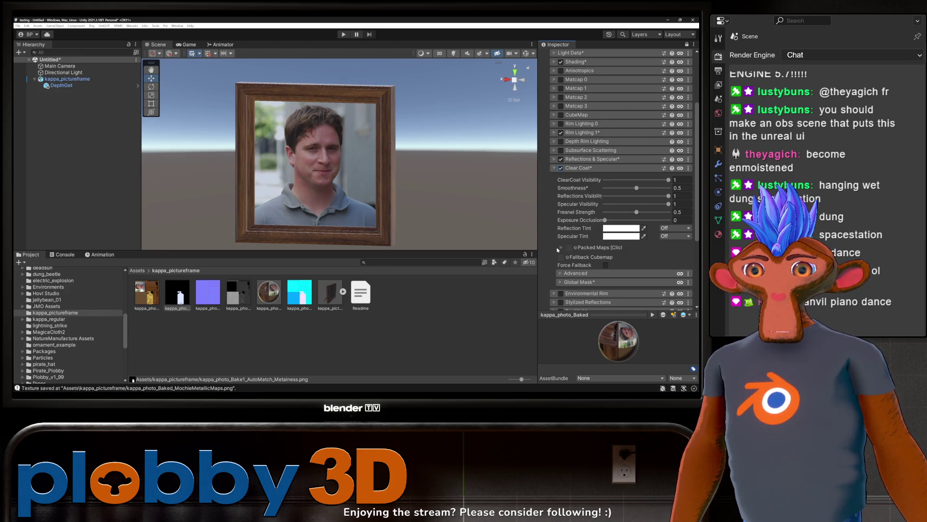
click(560, 248)
click(560, 248)
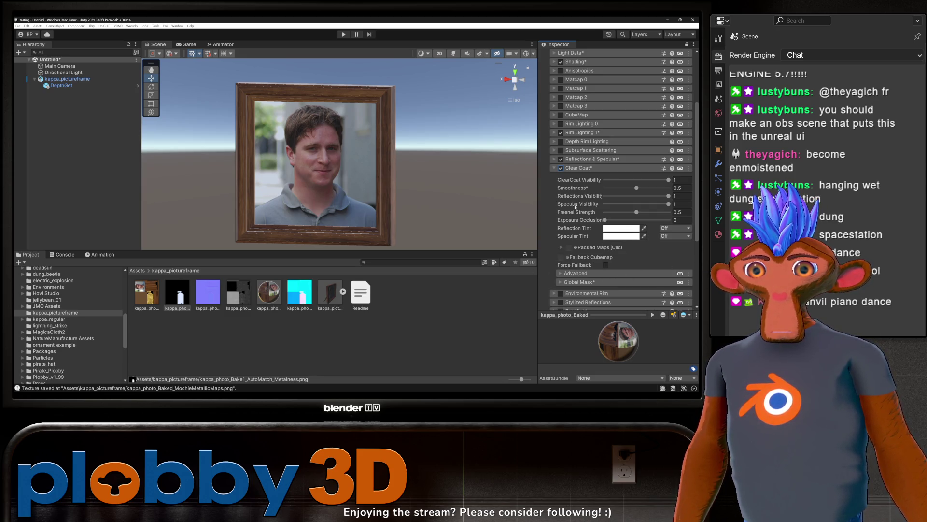
drag(664, 183, 637, 186)
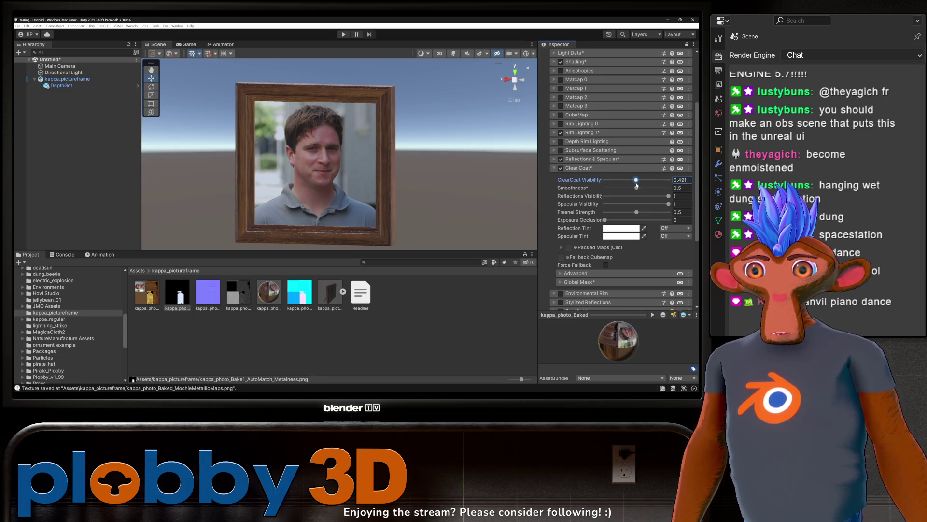
alt+drag(507, 210, 314, 223)
click(553, 168)
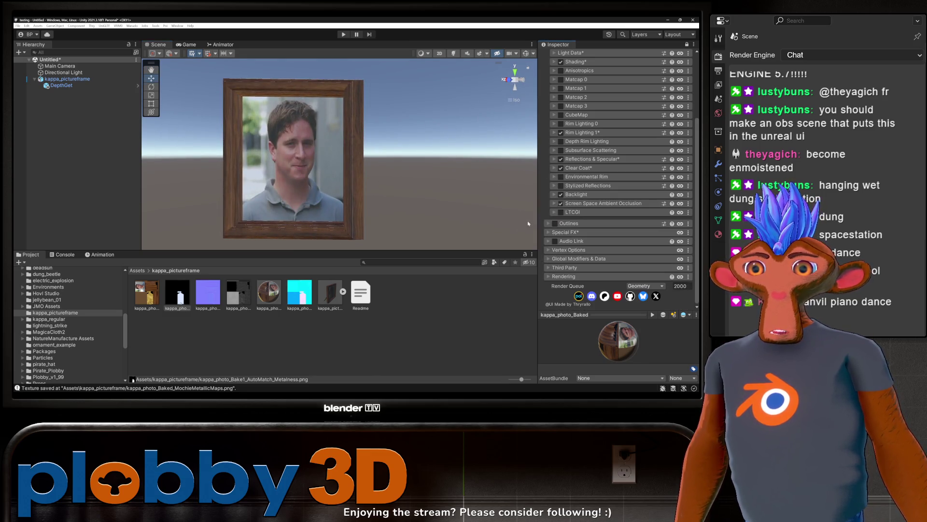
scroll(591, 197, up, 3)
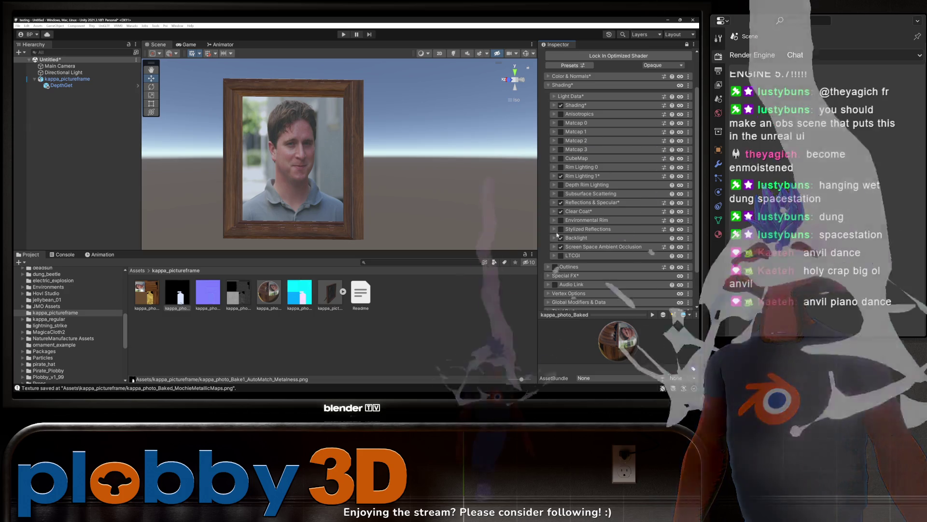
click(544, 100)
click(555, 139)
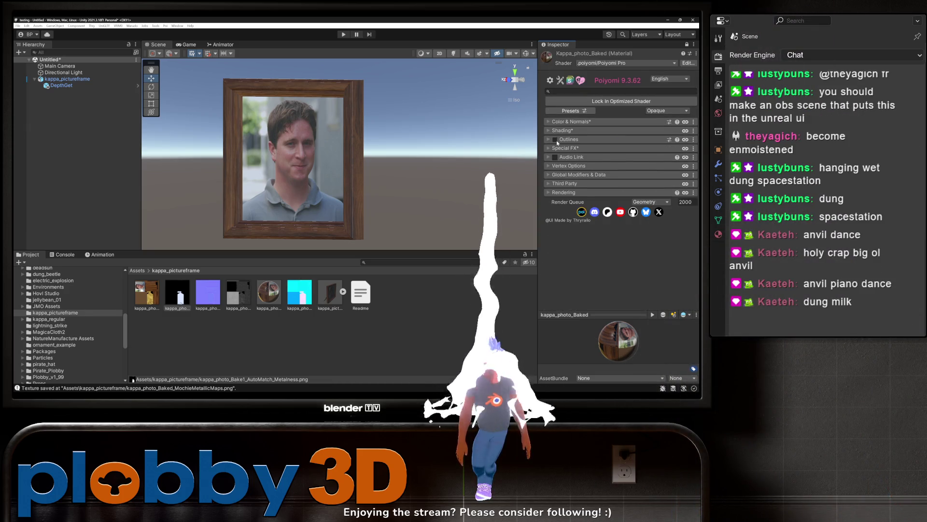
Step: Set the outline colour to grey and Outline Size to 0.25, checking the frame from several angles
click(573, 139)
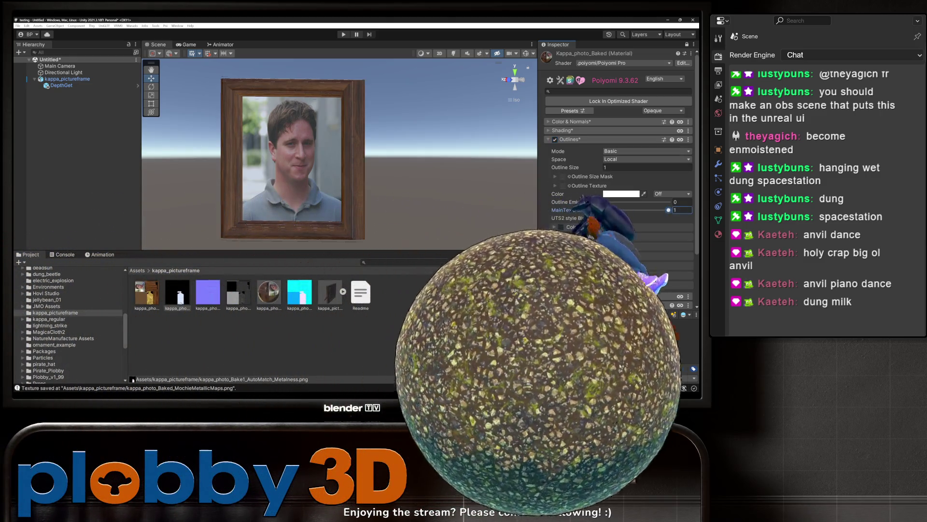
click(614, 194)
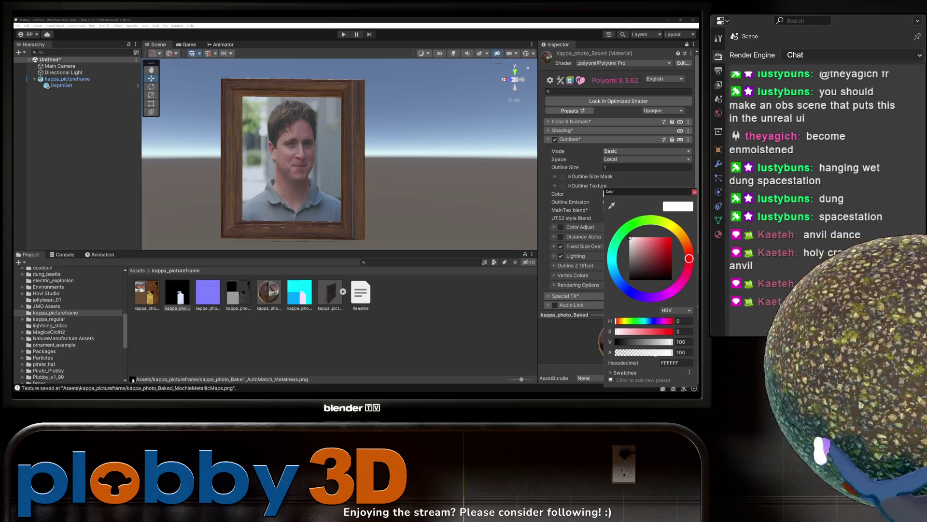
drag(669, 342, 644, 343)
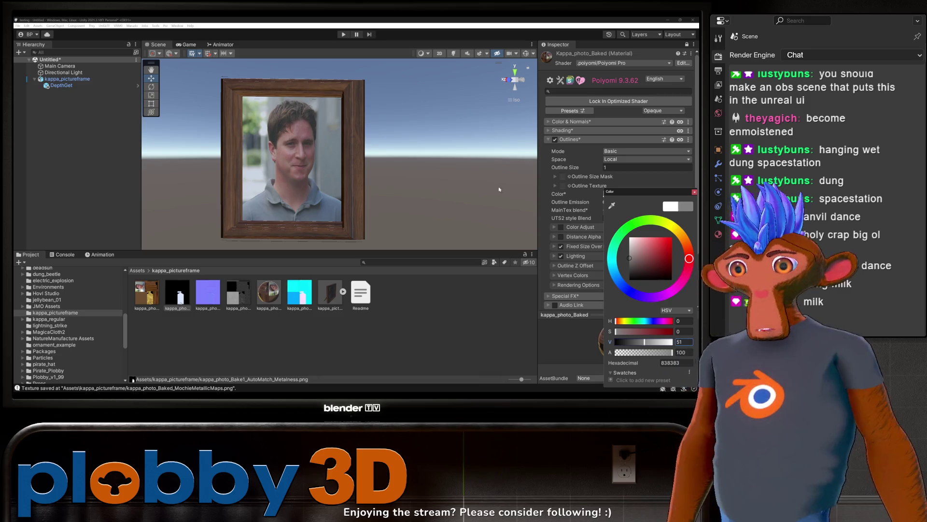
drag(589, 167, 578, 177)
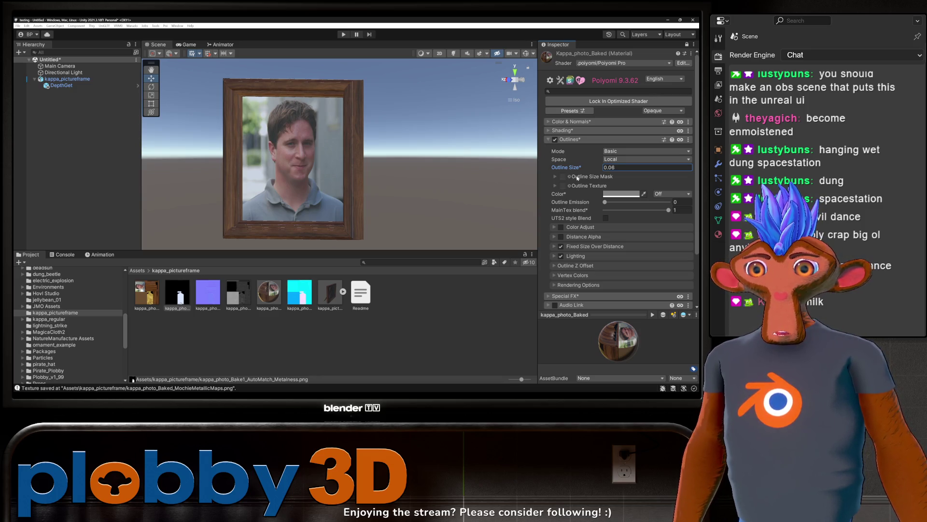
alt+drag(320, 87, 372, 89)
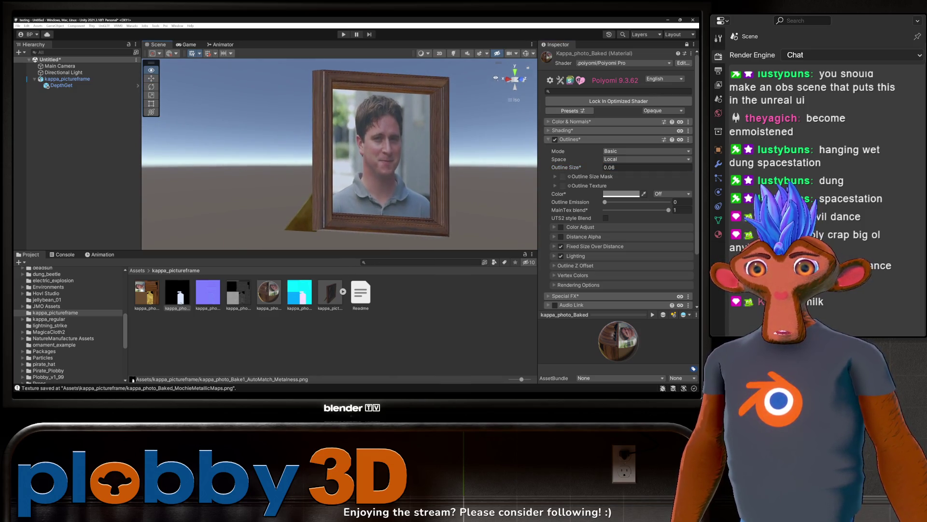
click(603, 168)
text(0.25)
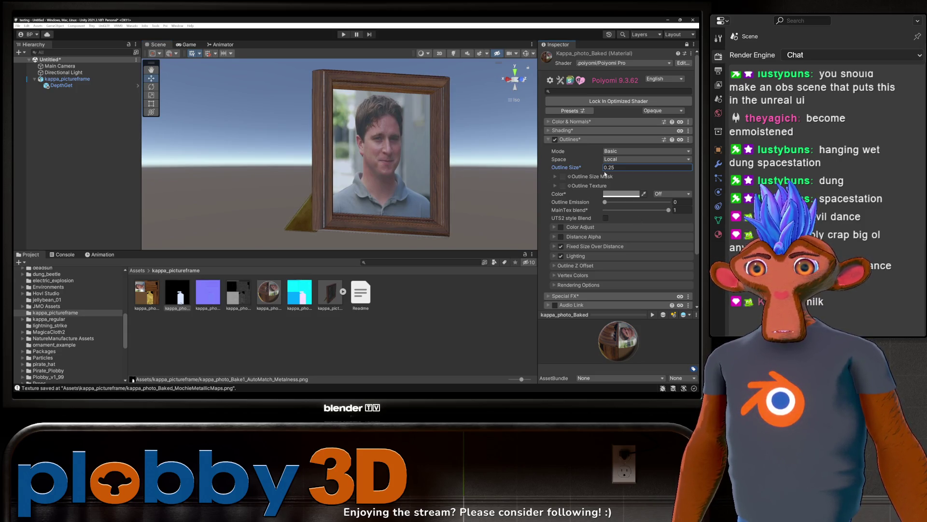
mouse_move(350, 172)
alt+mouse_down()
mouse_move(308, 111)
mouse_move(437, 245)
alt+mouse_up()
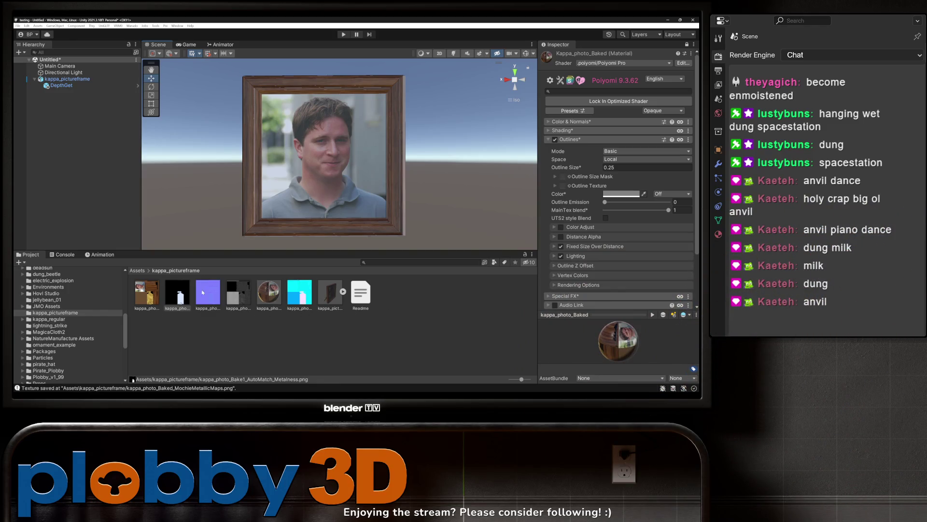
mouse_move(341, 241)
alt+mouse_down()
mouse_move(333, 217)
mouse_move(361, 208)
alt+mouse_up()
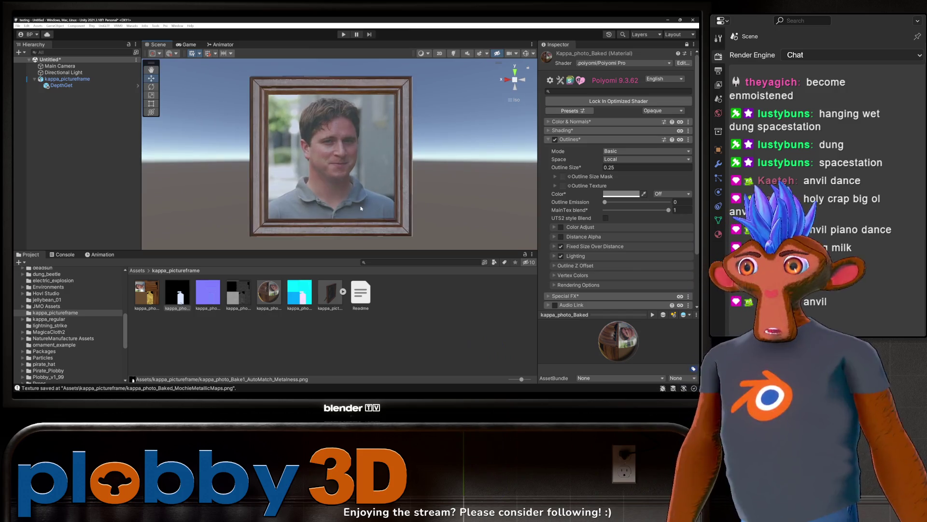
Step: Give kappa_pictureframe an empty parent, lock its optimized shader, and add a Box Collider
right_click(51, 78)
click(75, 160)
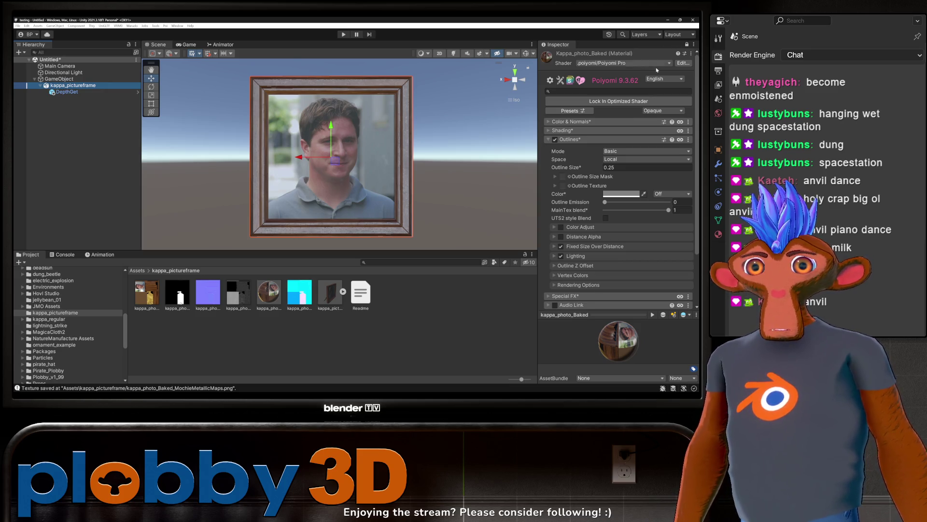
click(603, 102)
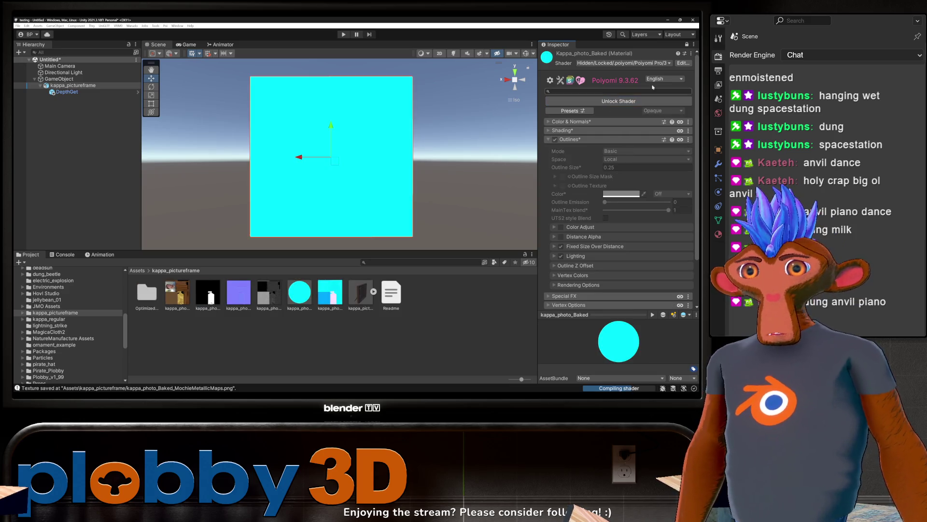
click(688, 45)
click(608, 309)
text(box)
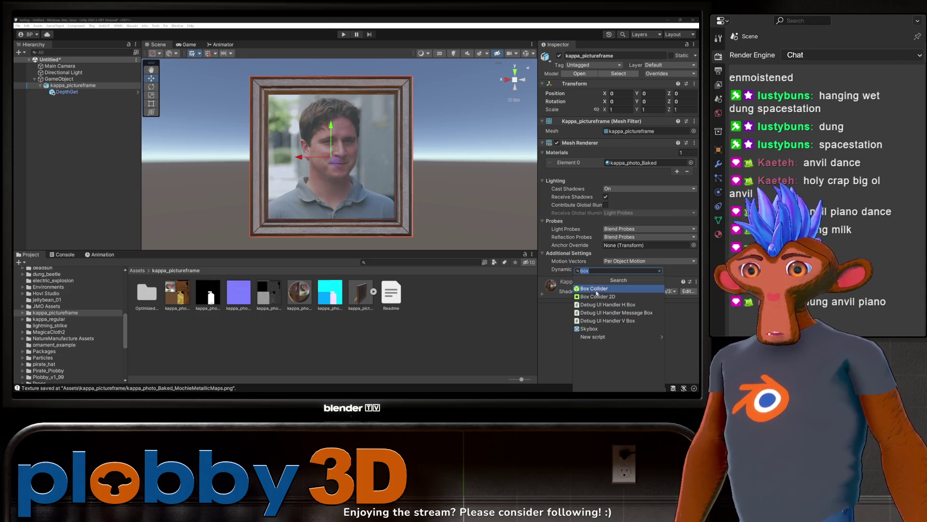
click(597, 290)
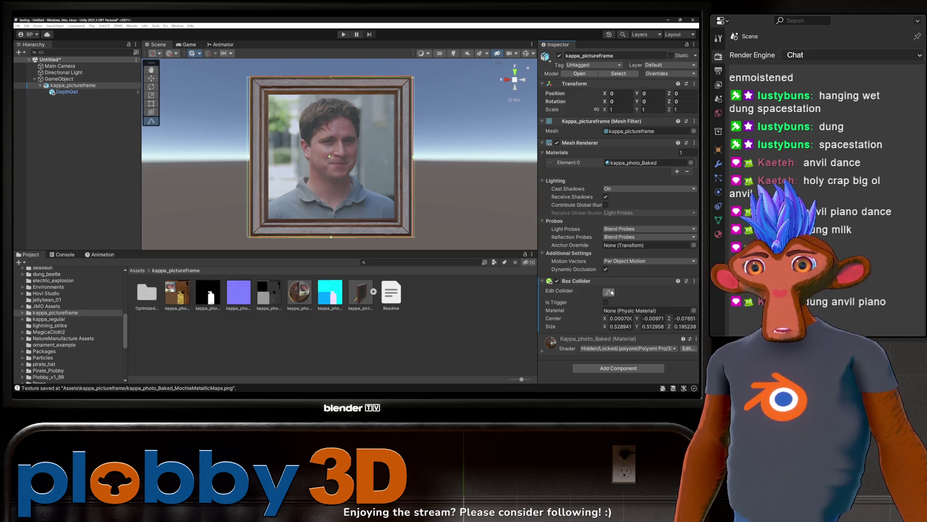
Step: Save the parent GameObject as a prefab named Prop
click(59, 78)
drag(59, 79, 434, 317)
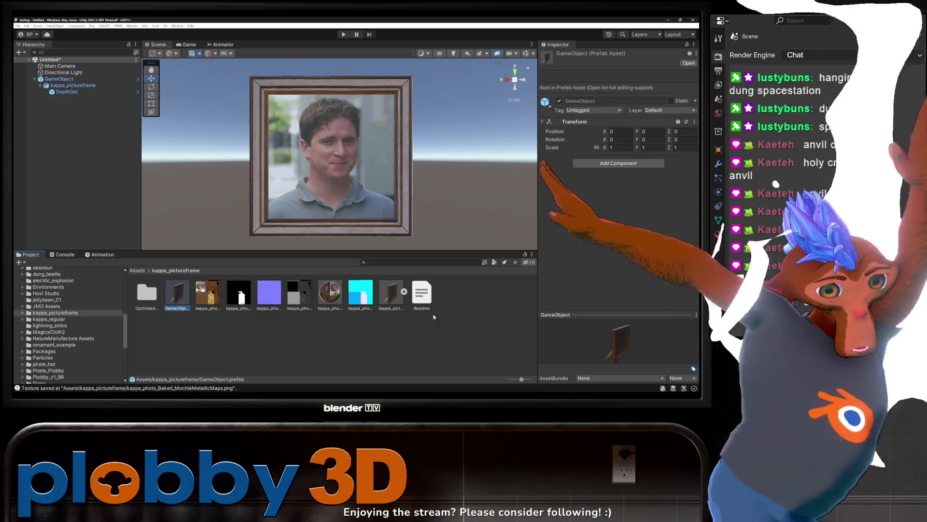
key(F2)
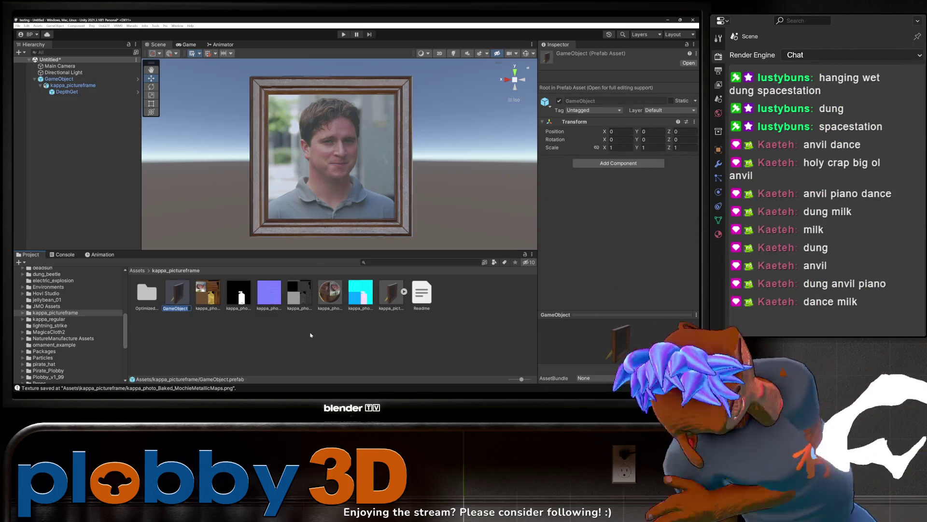
text(Prop)
key(Return)
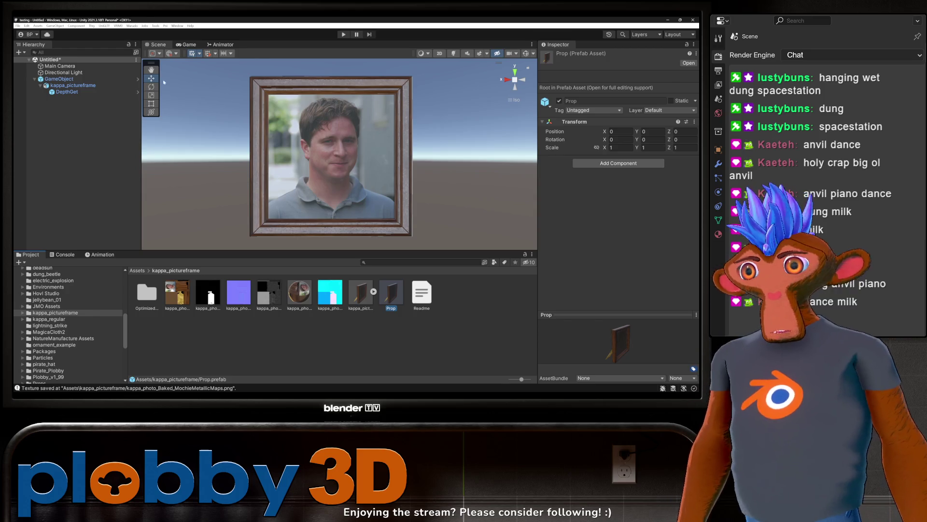
click(130, 26)
click(145, 56)
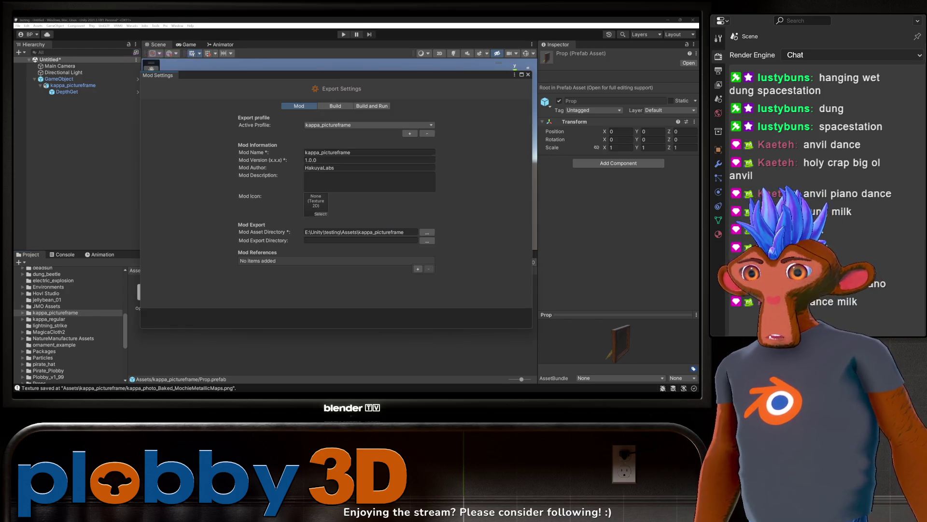
Step: Set the mod export directory to Warudo's StreamingAssets\Props folder and build the mod
click(426, 241)
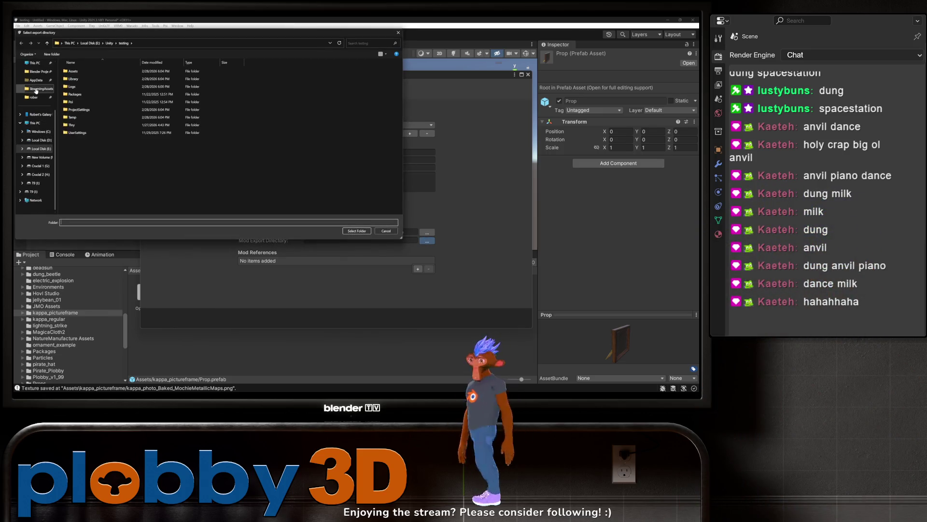
click(35, 89)
double_click(72, 94)
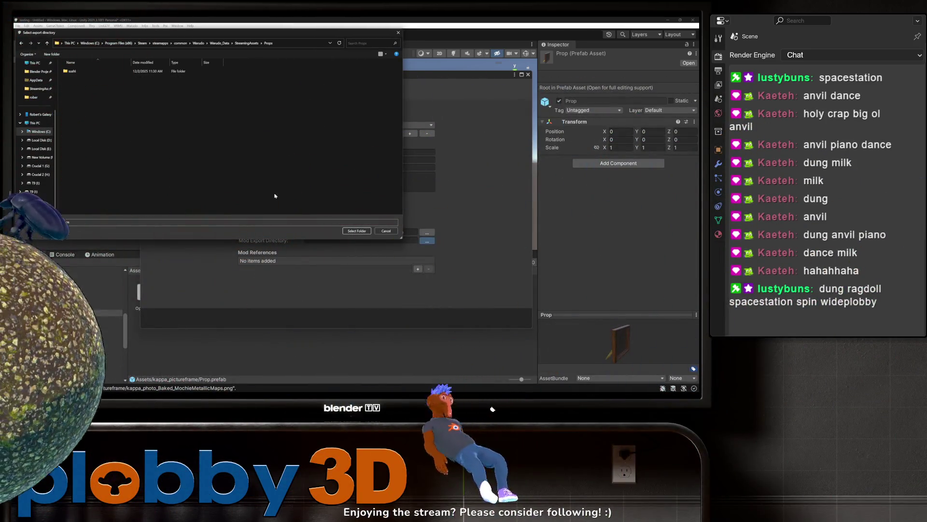
click(357, 231)
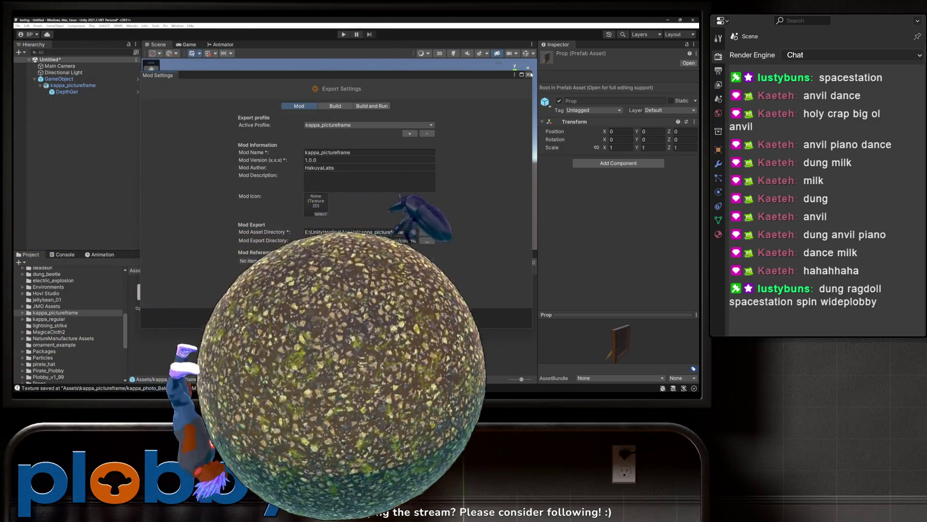
click(530, 74)
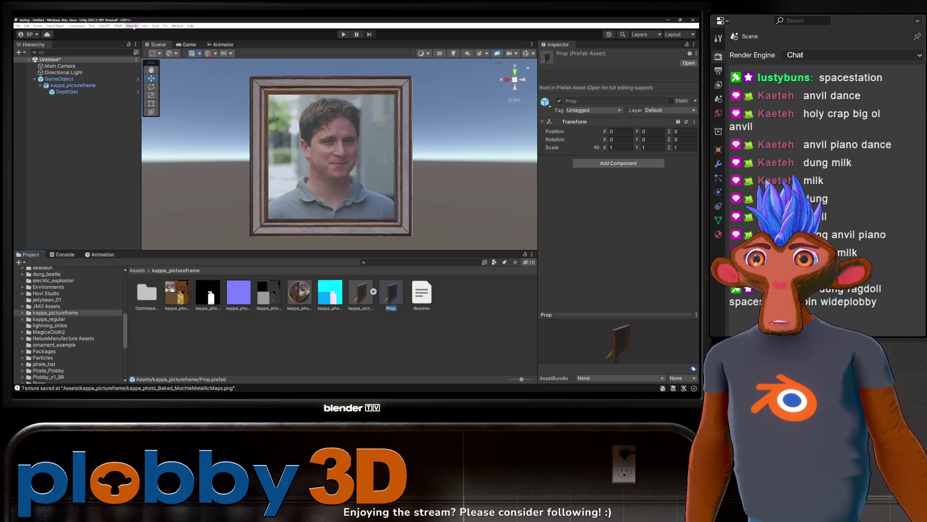
click(133, 26)
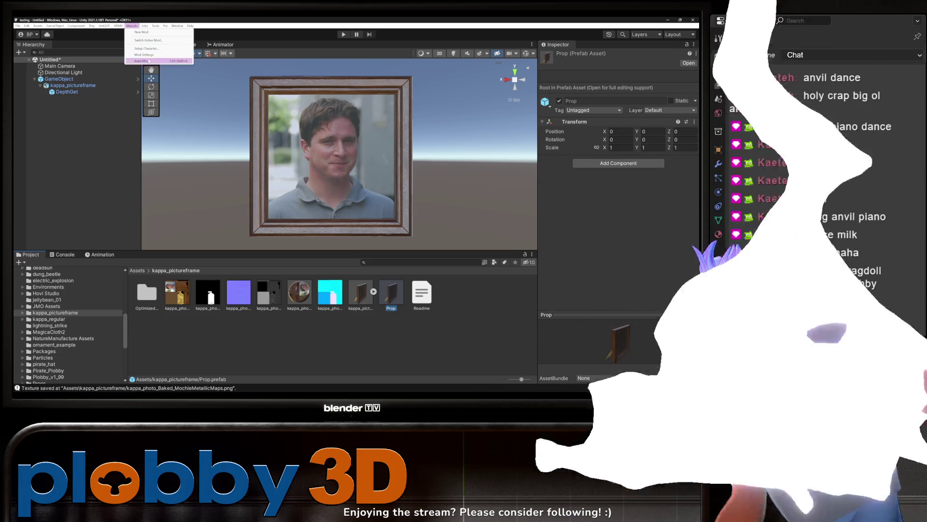
click(142, 60)
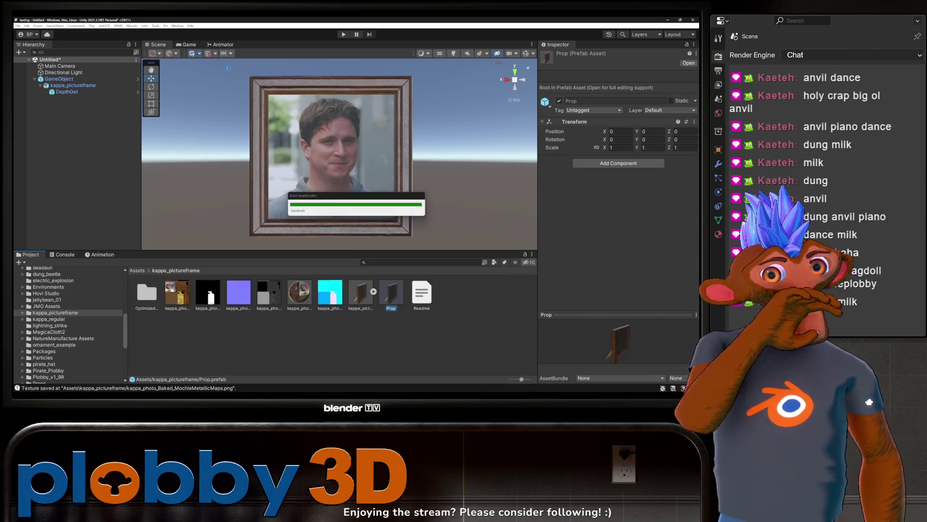
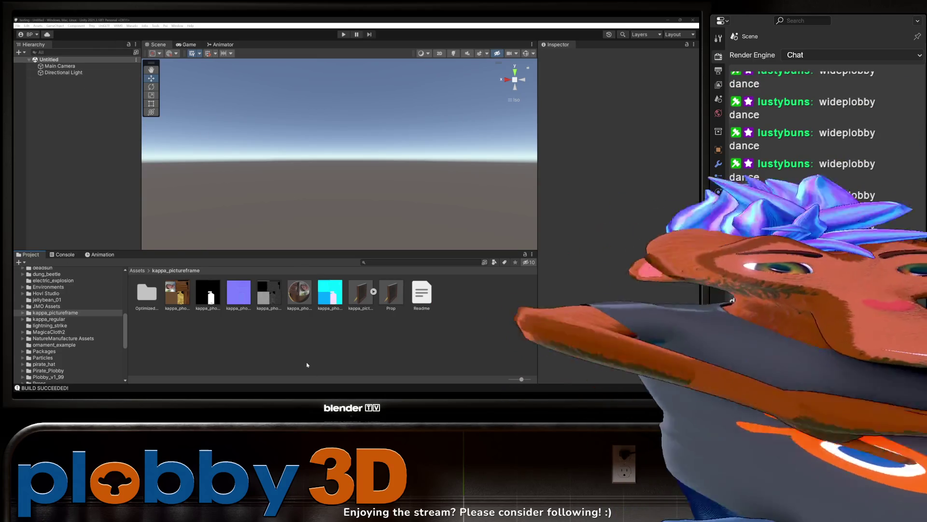
Step: Switch from Unity to the Warudo Editor window using its taskbar thumbnail
mouse_move(502, 392)
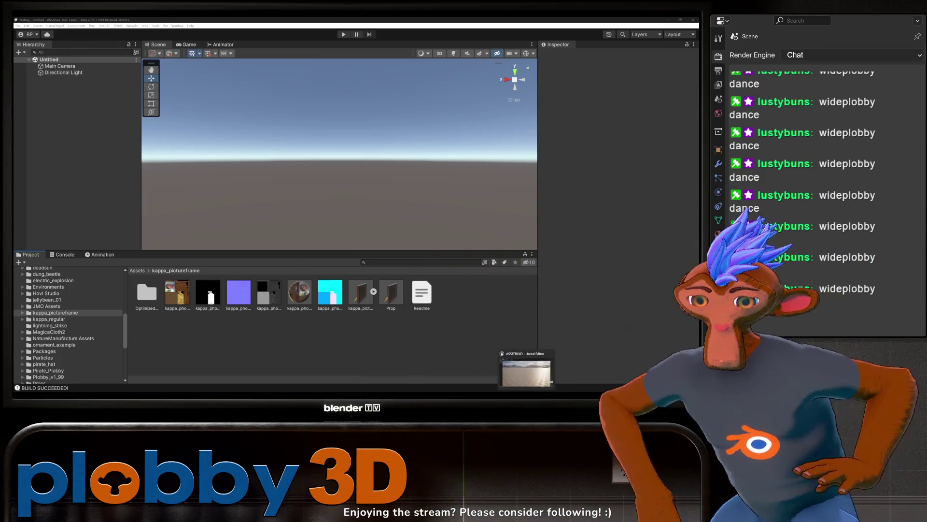
click(502, 372)
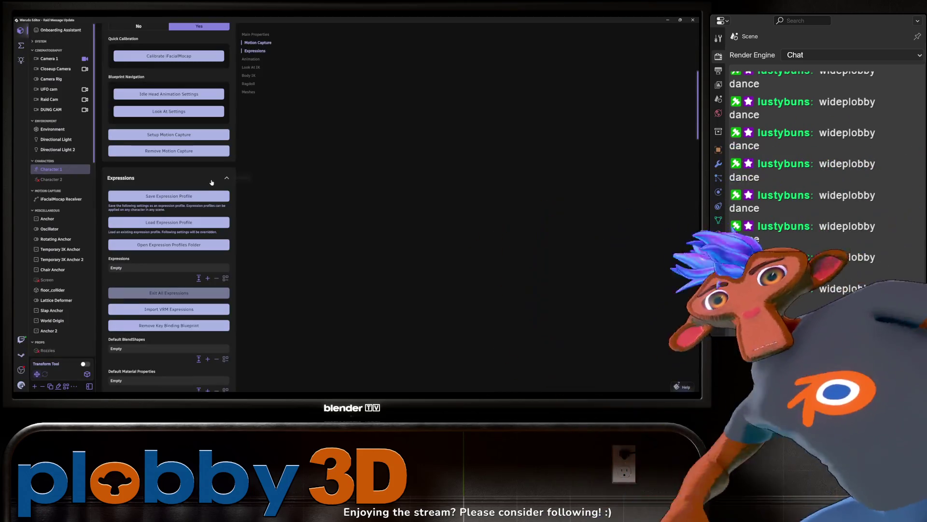
Step: Show the blueprints list, collapse and re-expand the Chat Redeems group, and scroll to its end
click(21, 46)
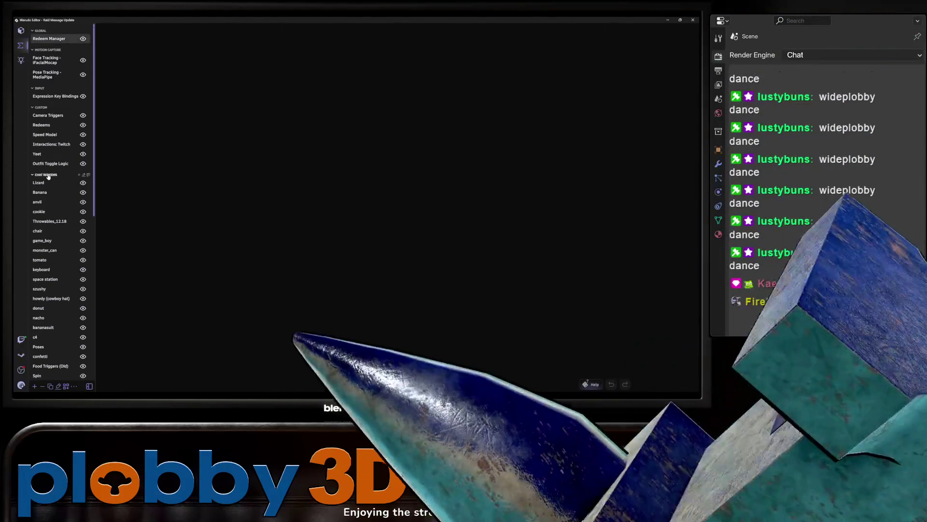
click(49, 177)
click(49, 170)
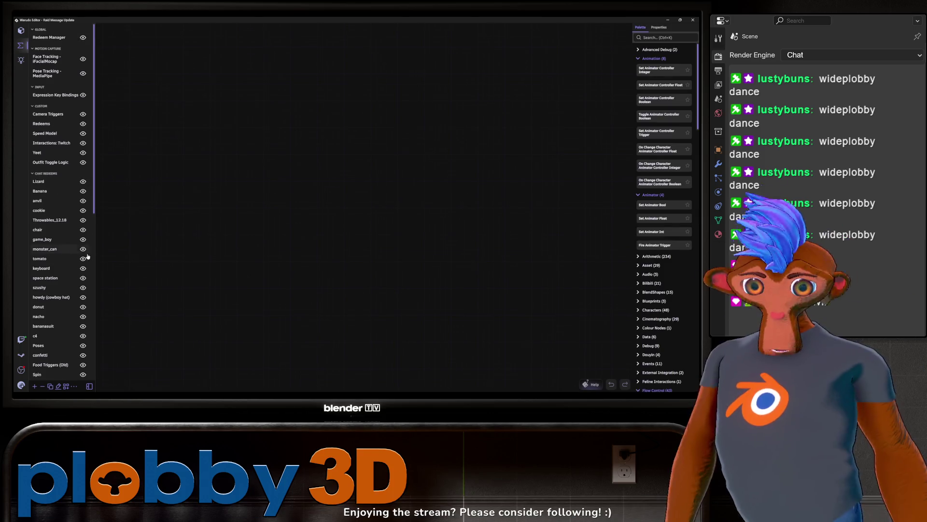
scroll(82, 257, down, 10)
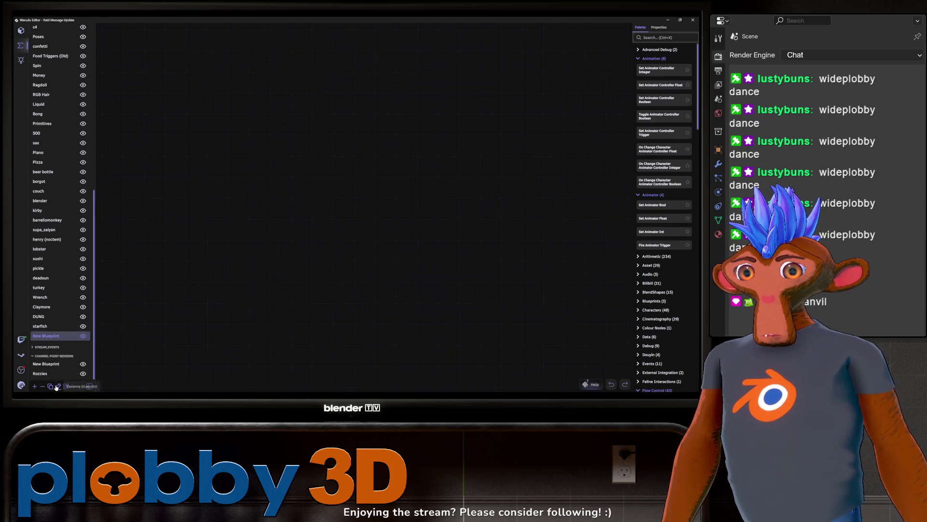
Step: Rename the new blueprint to 'kappa', correcting the misspelled 'kapaa'
click(64, 387)
key(BackSpace)
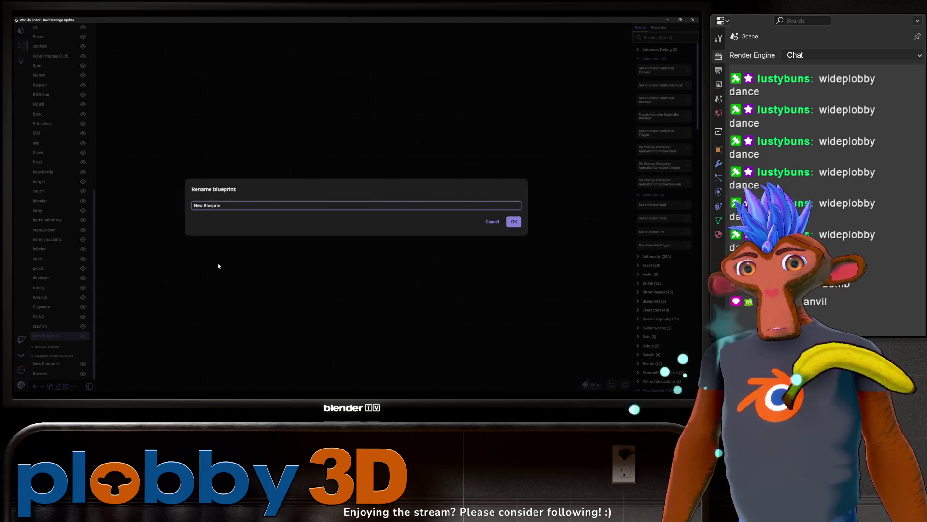
text(aa)
key(Return)
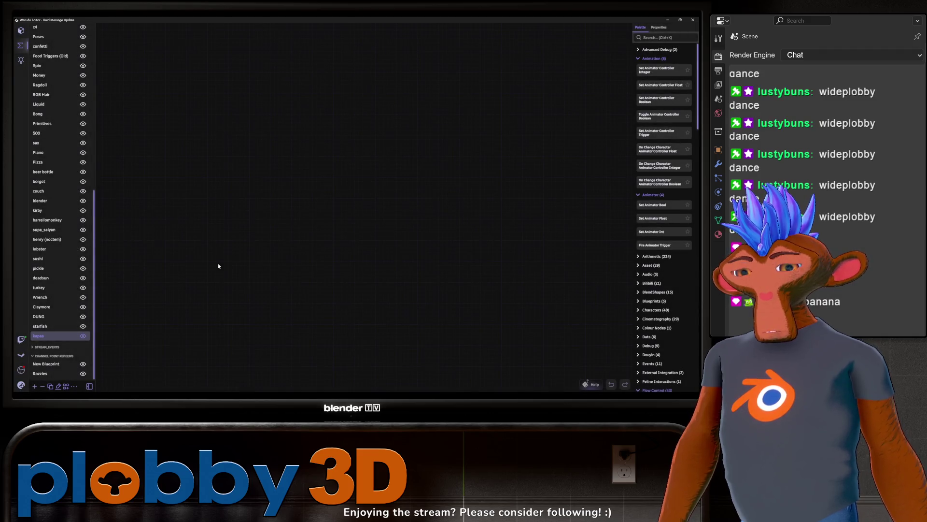
click(39, 338)
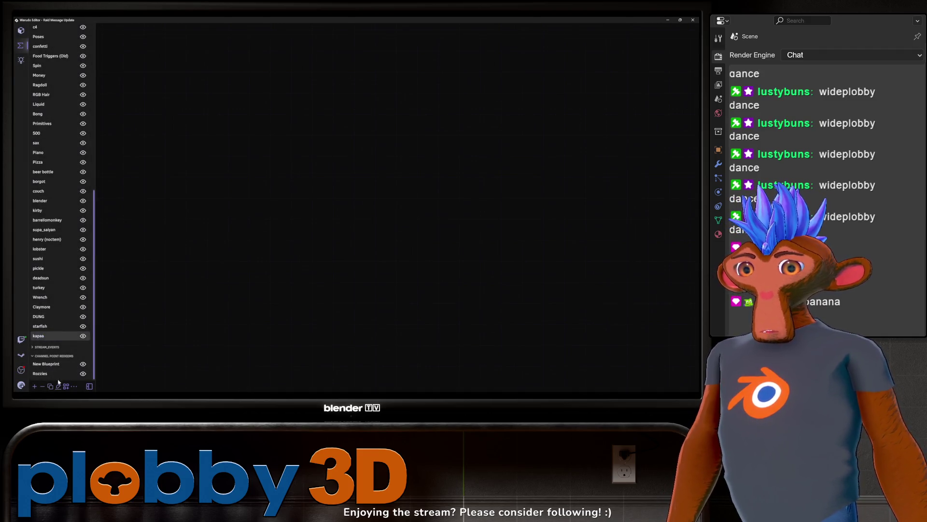
double_click(47, 339)
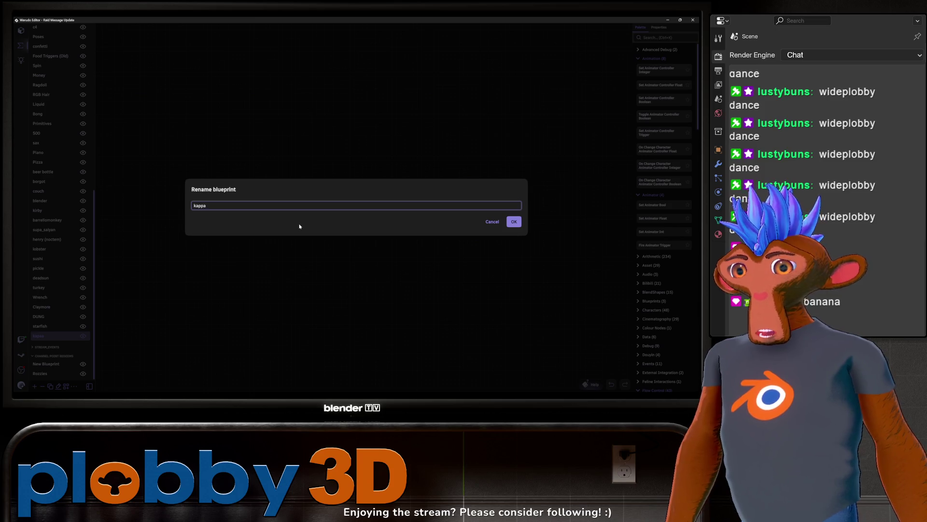
key(Return)
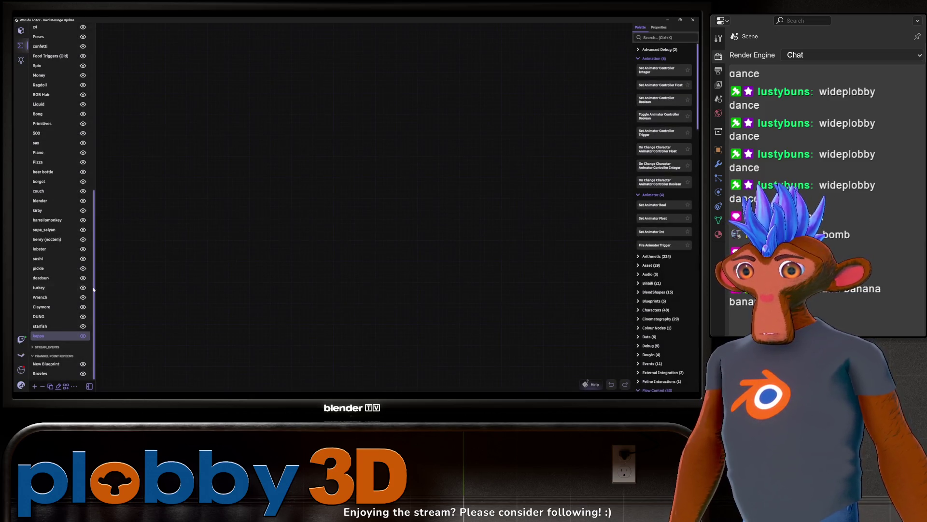
drag(200, 213, 255, 240)
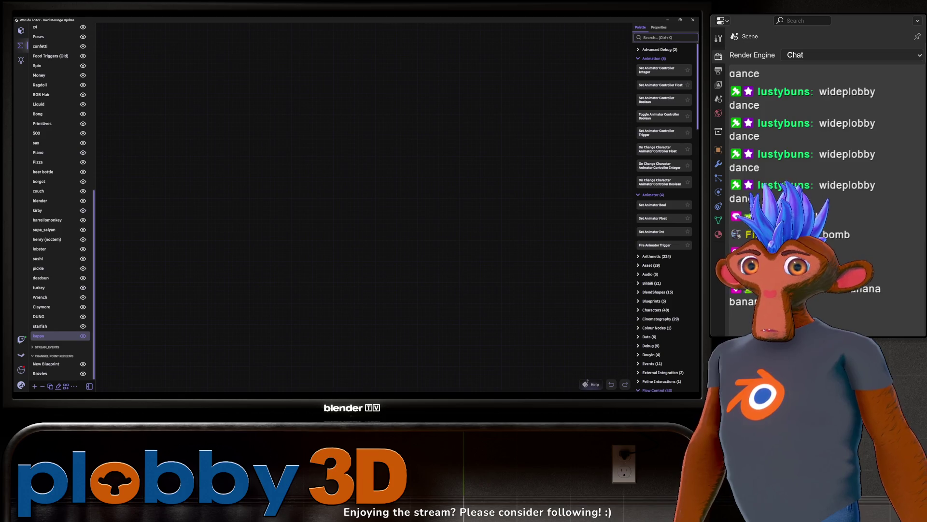
Step: Add On WebSocket Raw Message and Switch On String nodes, feeding Raw Message into Input String
mouse_move(681, 20)
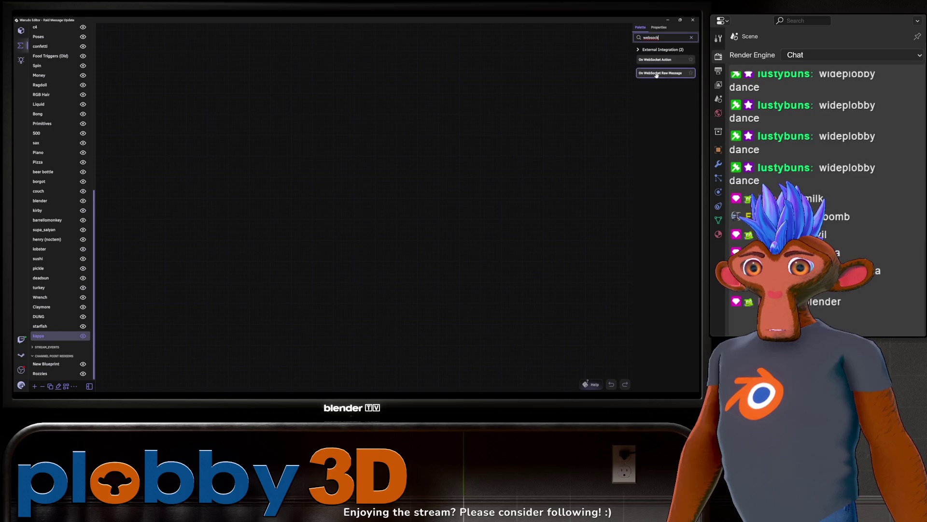
mouse_move(660, 73)
mouse_down()
mouse_move(212, 144)
mouse_move(273, 185)
mouse_up()
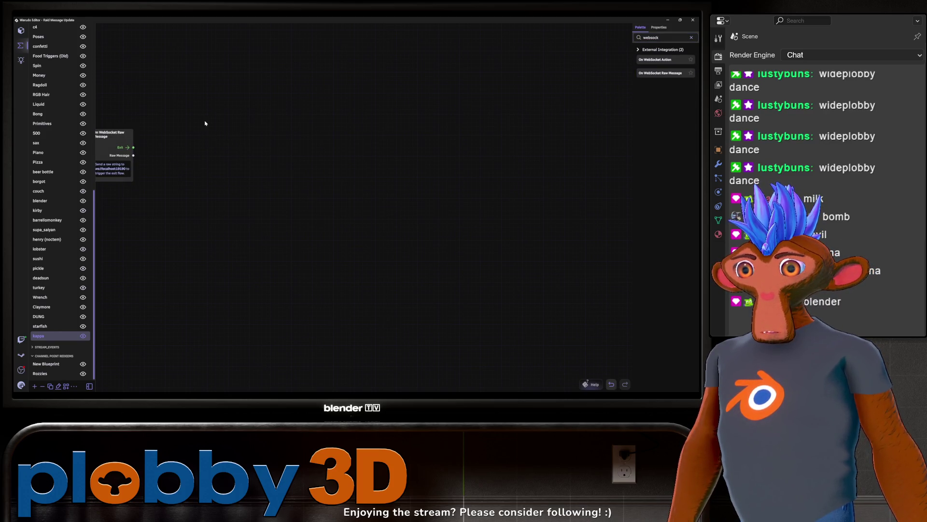
middle_drag(196, 144, 234, 200)
drag(206, 190, 293, 191)
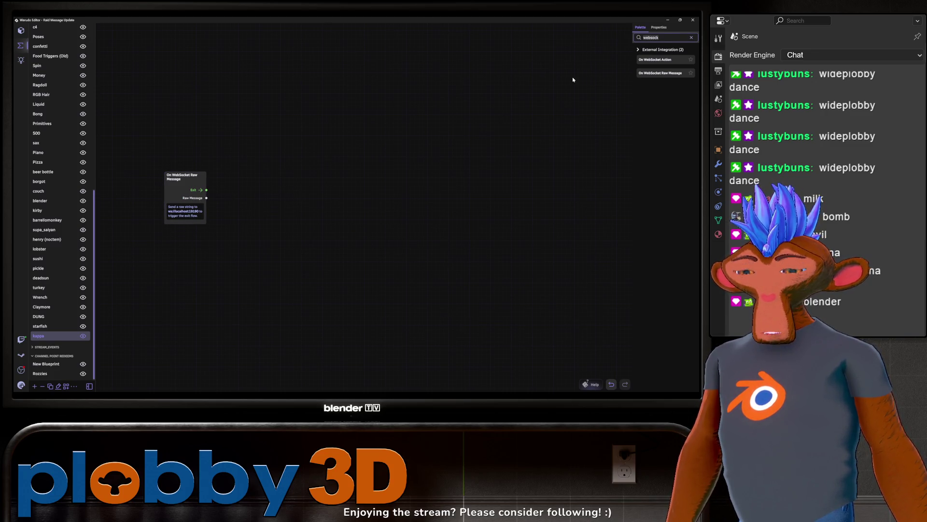
key(ctrl+a)
text(switc)
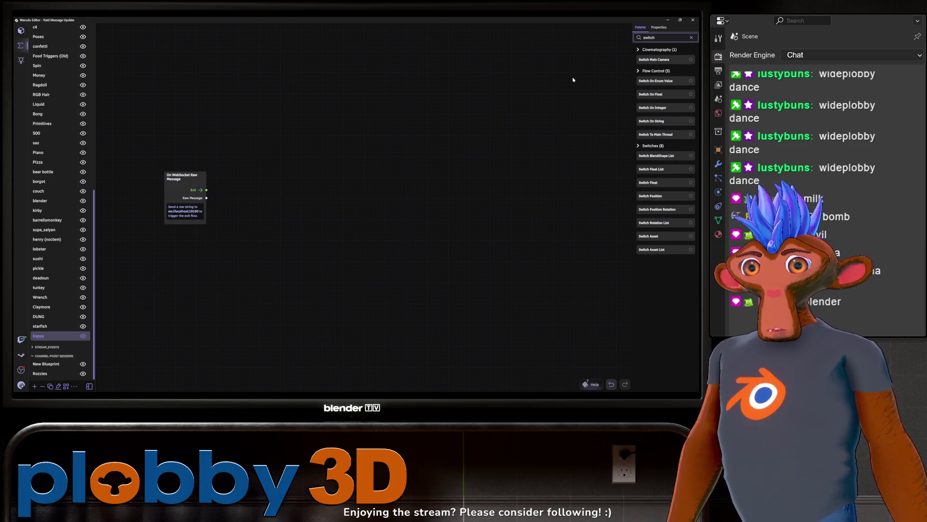
drag(645, 118, 286, 178)
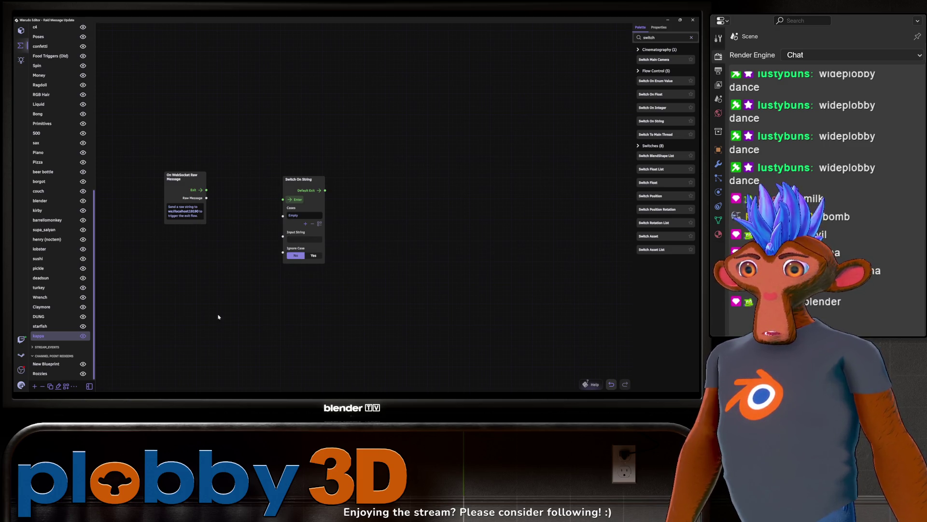
mouse_move(206, 198)
mouse_down()
mouse_move(278, 255)
mouse_move(283, 237)
mouse_up()
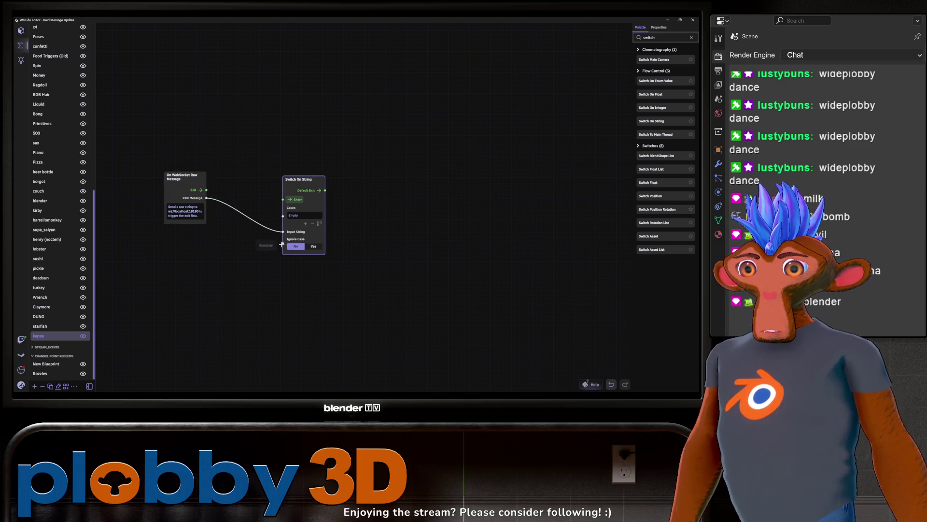
Step: Set the switch to ignore case, add a kappa case, and wire WebSocket Exit into Enter
click(319, 247)
click(305, 224)
text(kappa)
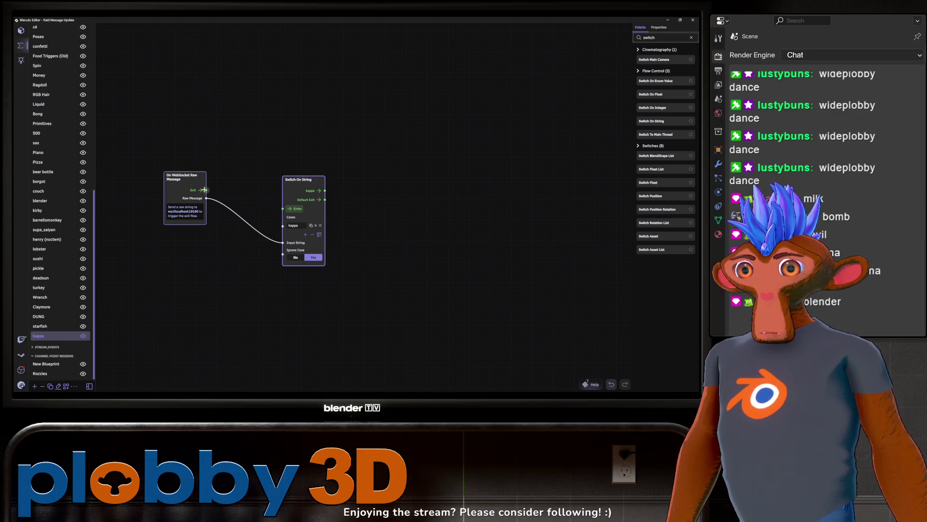
drag(205, 190, 282, 208)
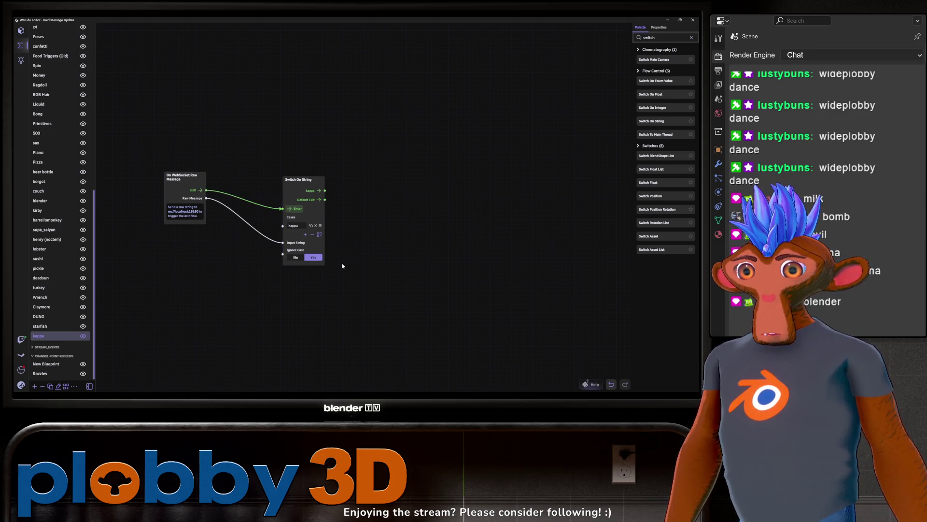
mouse_move(358, 246)
mouse_down()
mouse_move(353, 261)
mouse_move(309, 270)
mouse_move(352, 267)
mouse_up()
click(276, 244)
drag(357, 184, 338, 194)
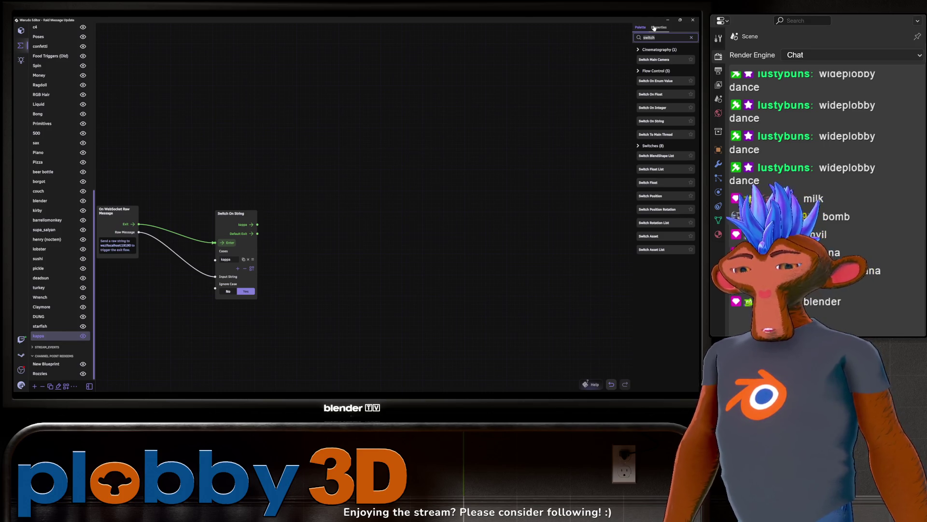
Step: Search the palette for 'branch' and add an If Branch node
key(BackSpace)
key(BackSpace)
key(BackSpace)
text(brn)
key(BackSpace)
key(BackSpace)
key(BackSpace)
text(ranch)
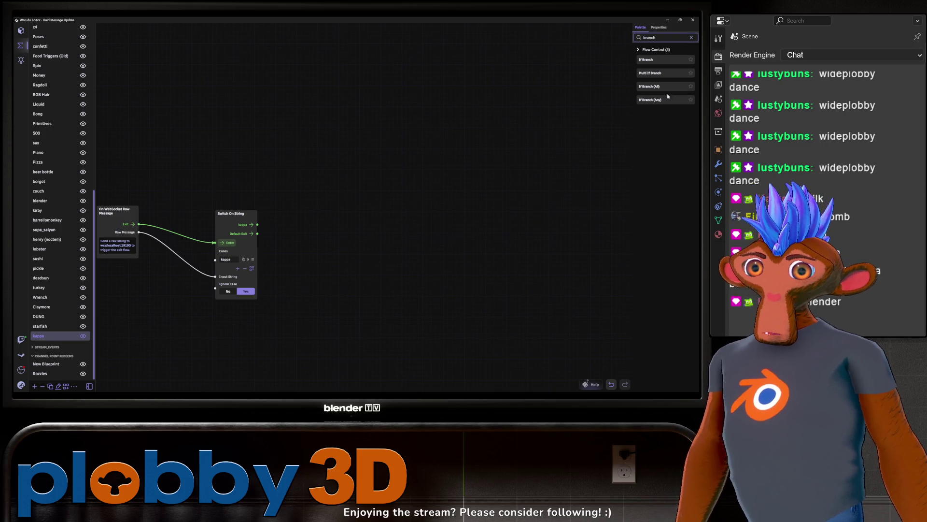
mouse_move(666, 64)
mouse_down()
mouse_move(570, 86)
mouse_move(344, 167)
mouse_up()
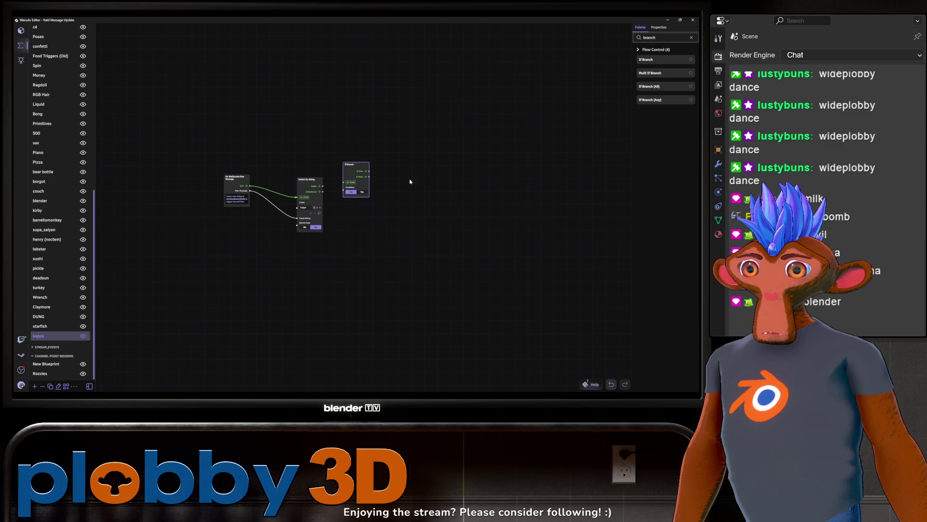
scroll(398, 160, up, 3)
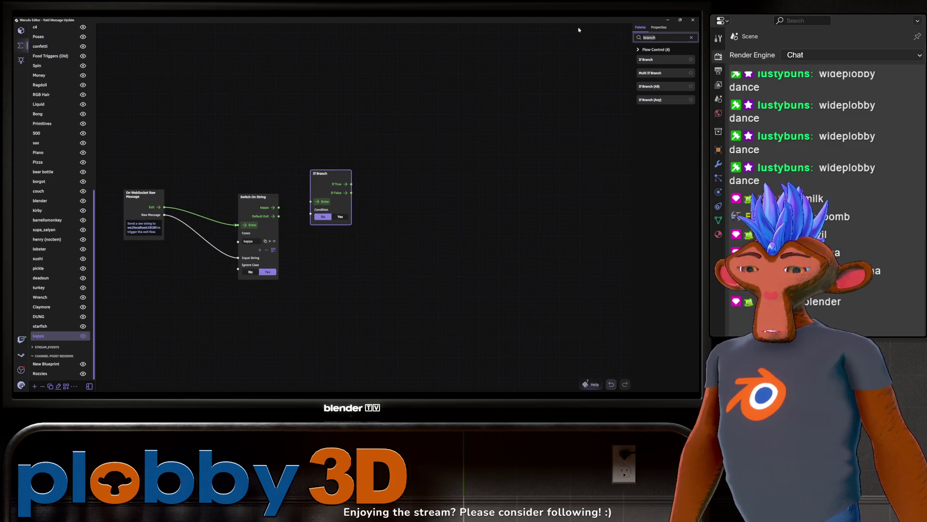
Step: Add a Throw Prop in a cool way node from a 'throw prop' search
key(ctrl+a)
text(throw prop)
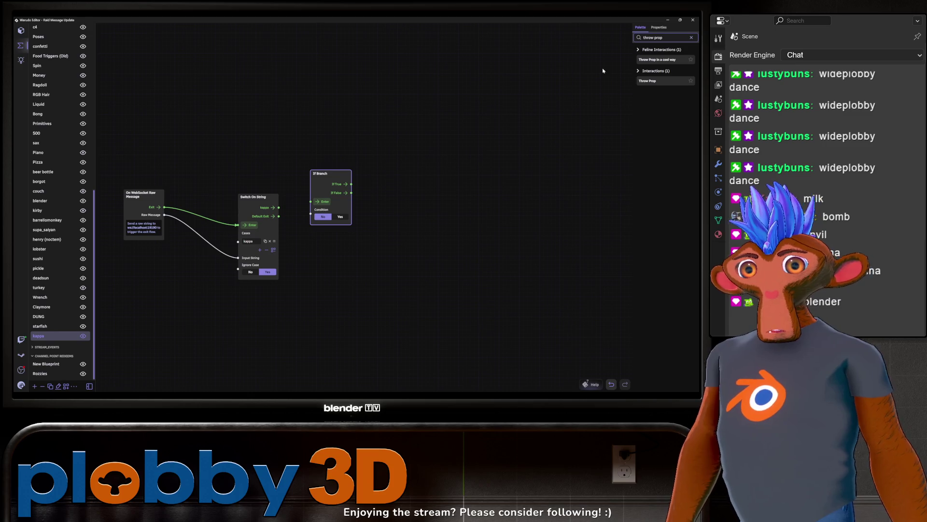
drag(654, 59, 478, 119)
drag(393, 221, 358, 174)
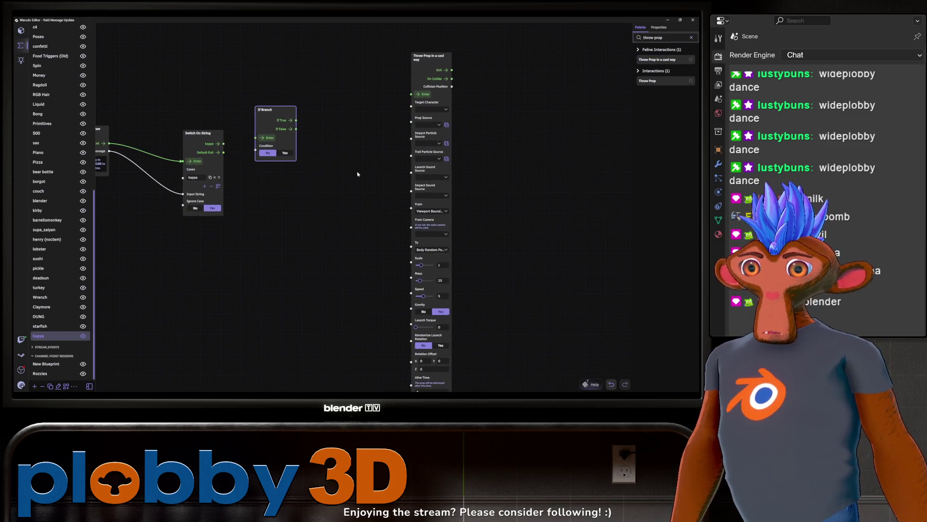
Step: Set the Throw Prop target to Character 1 and its prop source to kappa_regular
click(431, 109)
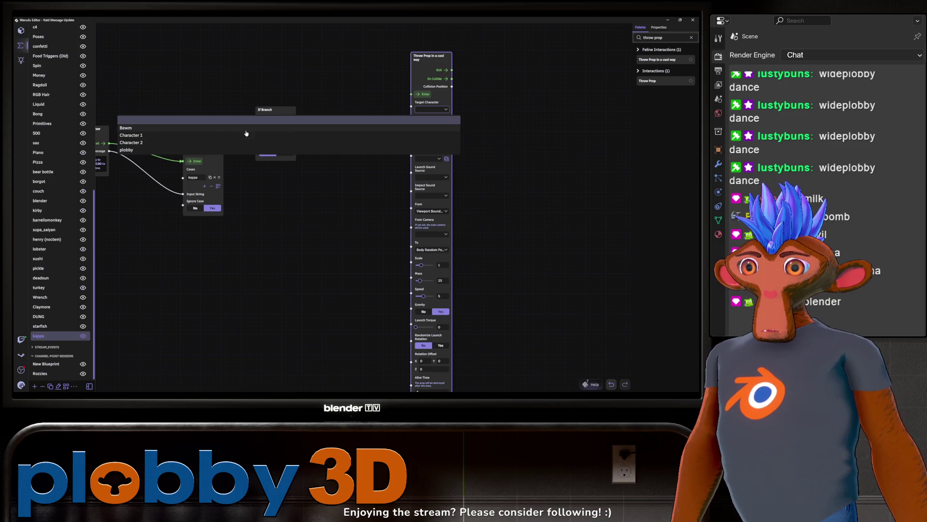
click(202, 139)
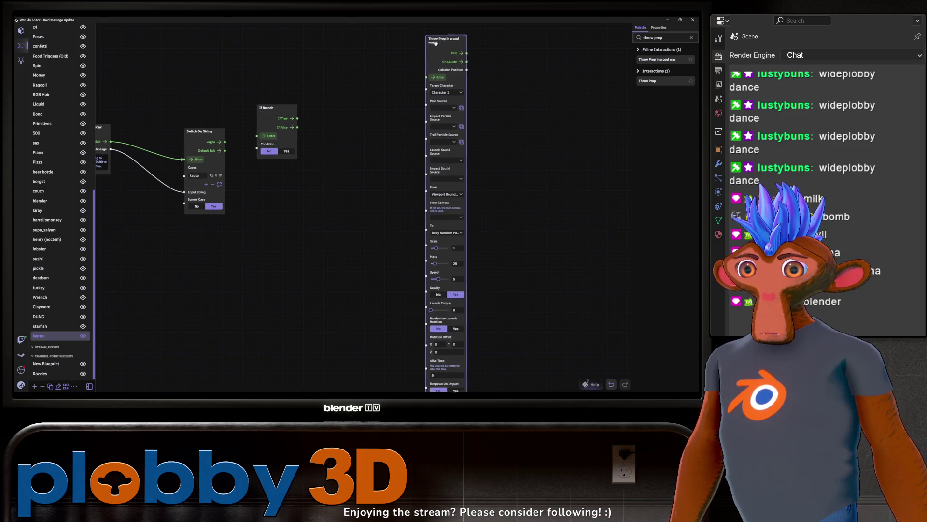
click(449, 104)
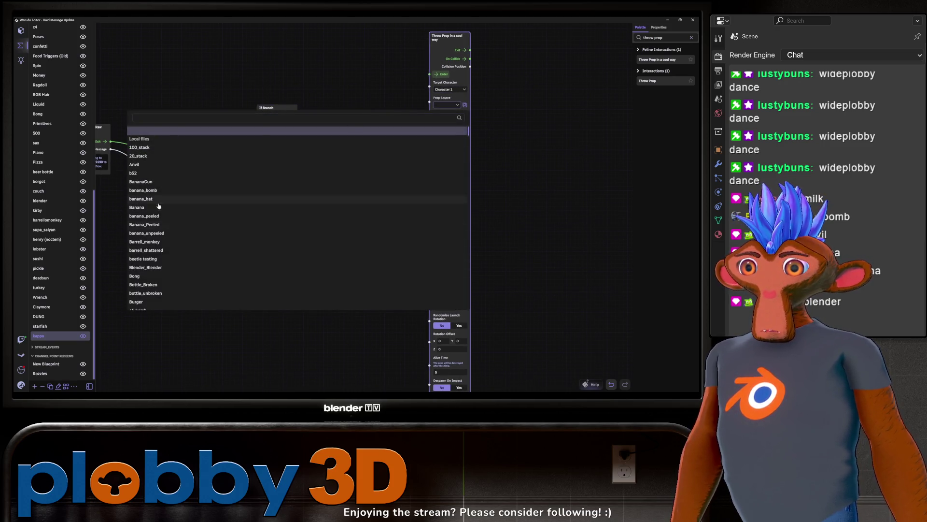
scroll(145, 215, down, 5)
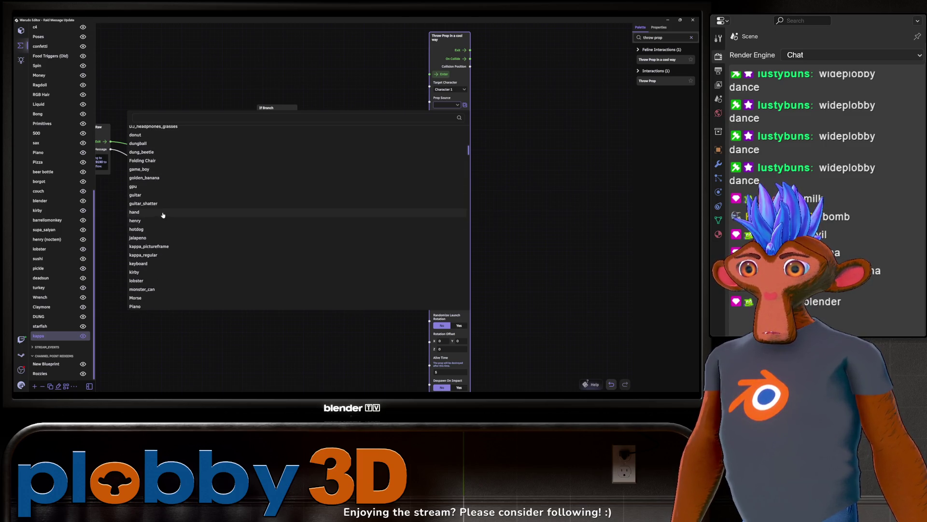
scroll(162, 217, down, 3)
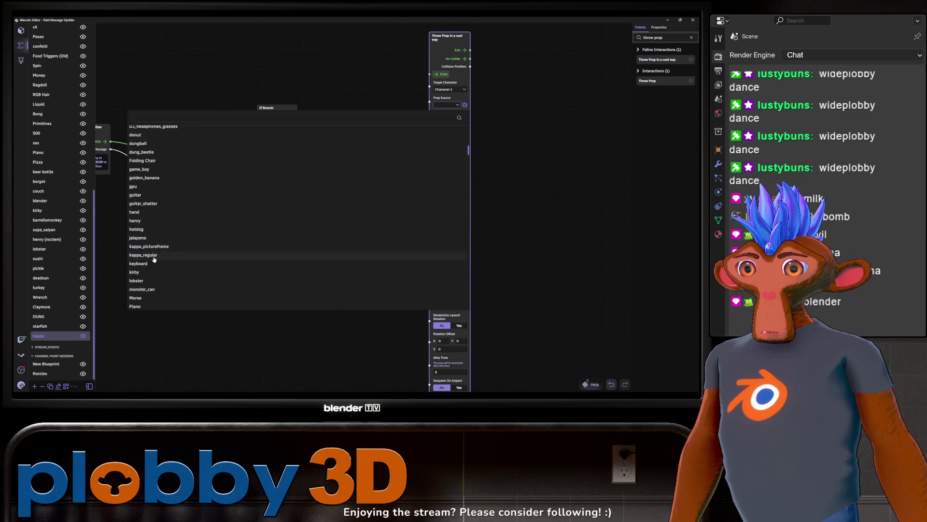
click(252, 260)
scroll(378, 141, down, 3)
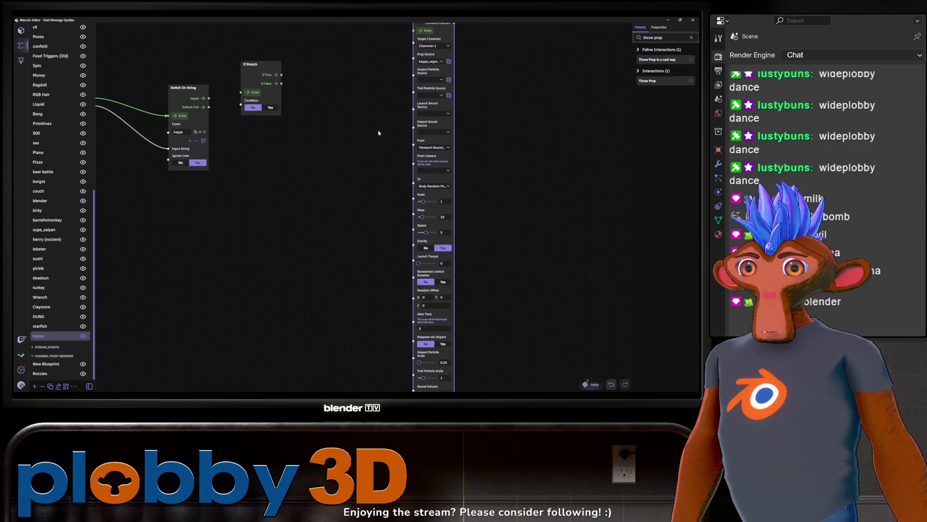
Step: Launch props from Screen Edge, with a 270–540 Generate Random Integer feeding From Angle
click(432, 133)
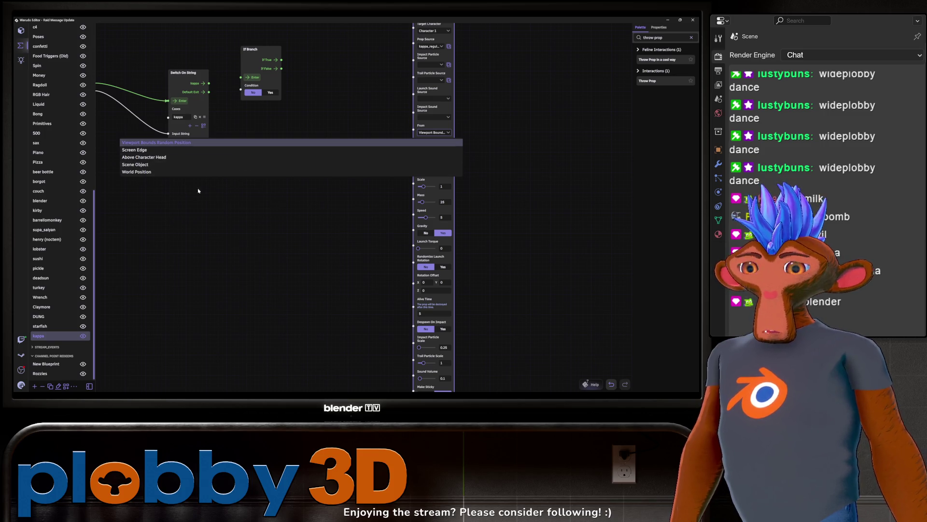
click(149, 150)
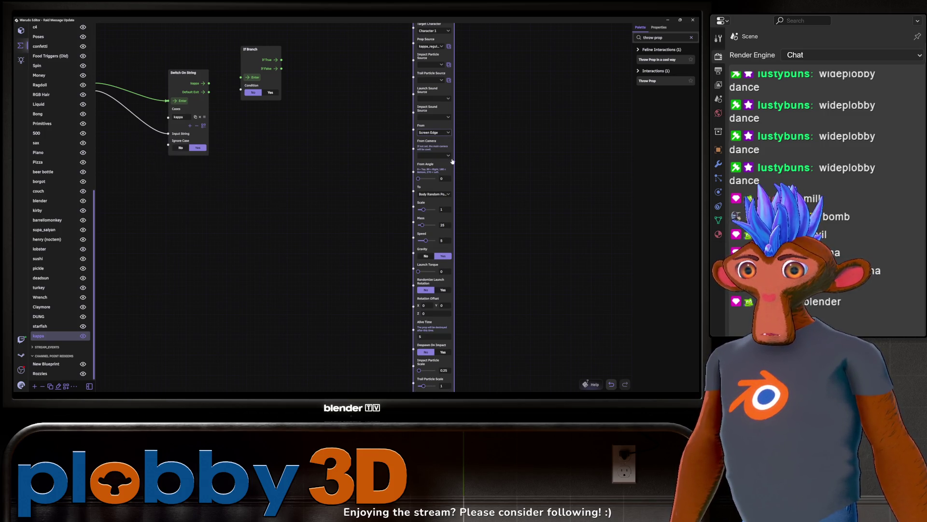
key(ctrl+a)
text(random)
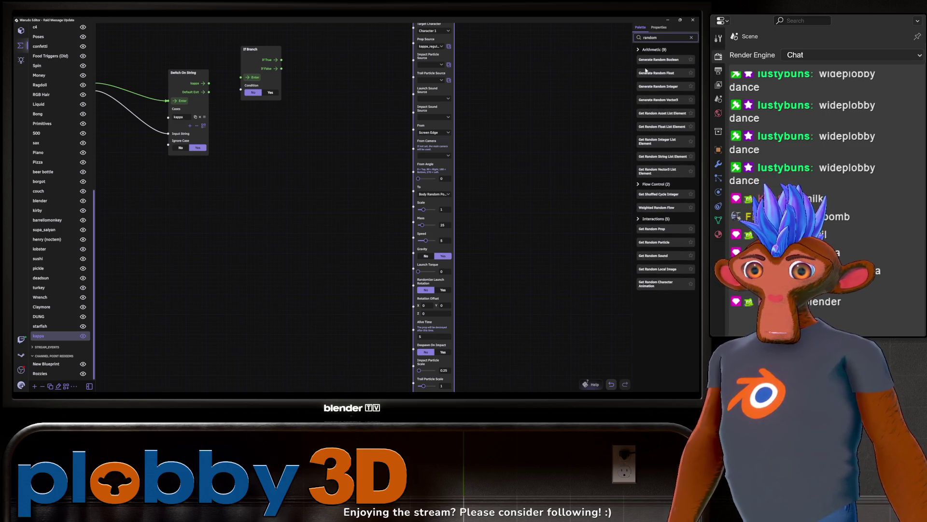
drag(647, 86, 256, 172)
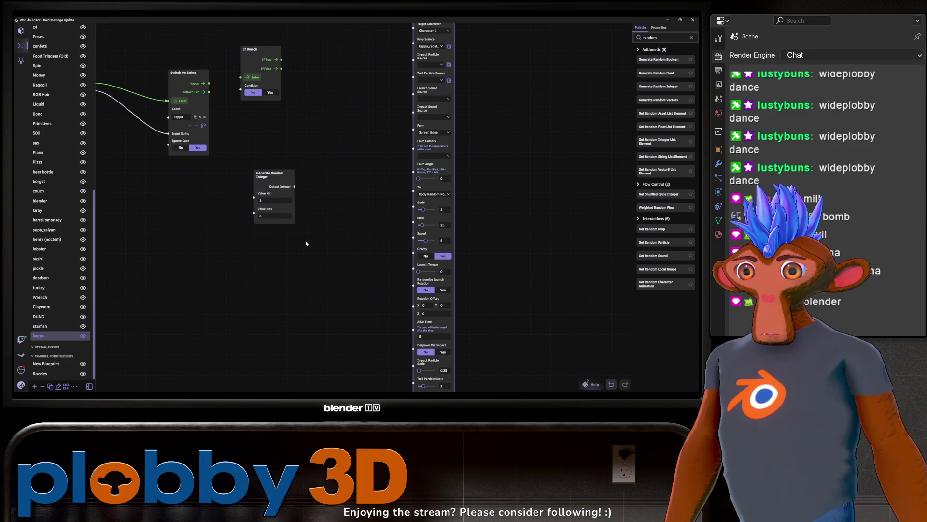
click(273, 200)
text(270)
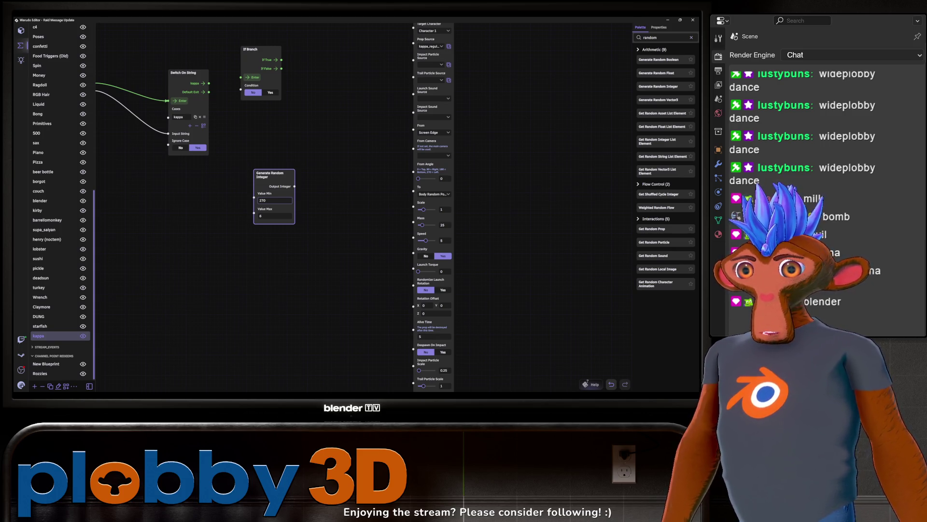
click(275, 216)
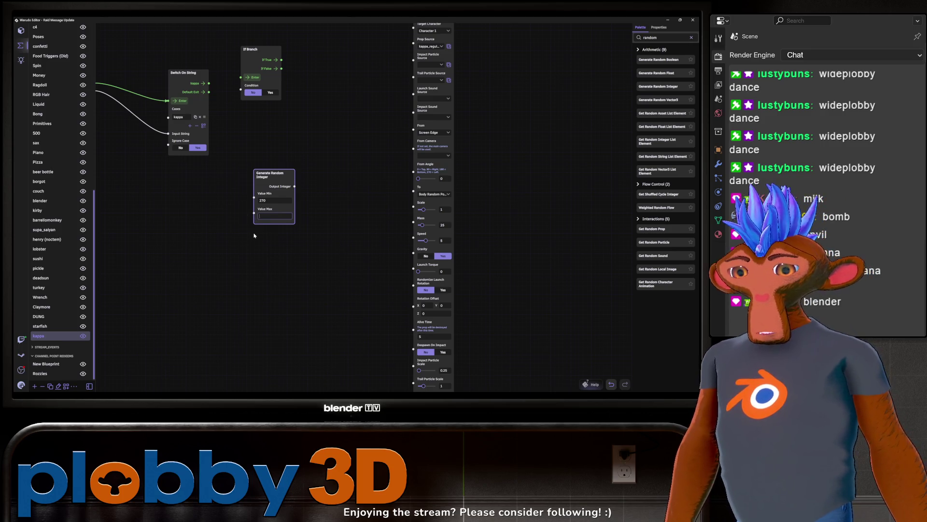
text(545)
click(255, 235)
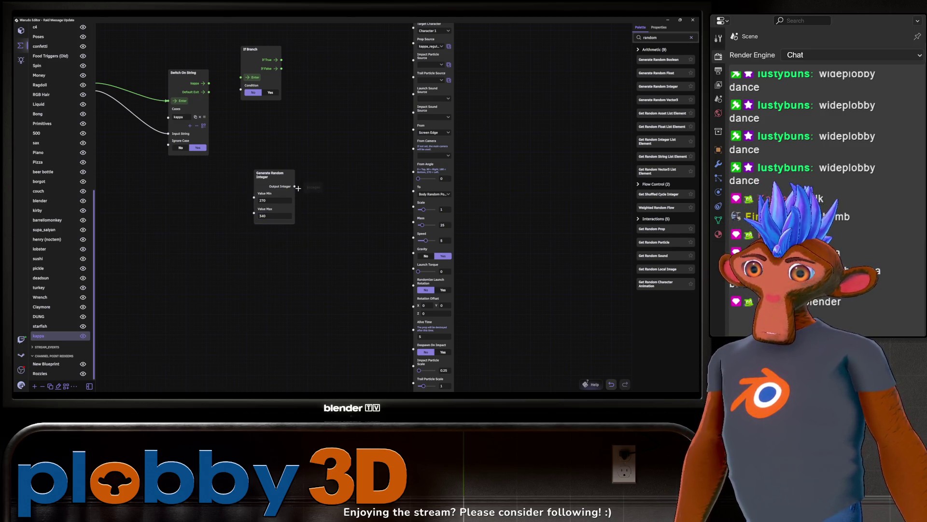
mouse_move(295, 186)
mouse_down()
mouse_move(391, 151)
mouse_move(382, 116)
mouse_move(409, 142)
mouse_move(396, 150)
mouse_move(398, 169)
mouse_move(411, 164)
mouse_up()
mouse_move(270, 172)
mouse_down()
mouse_move(358, 132)
mouse_move(338, 137)
mouse_up()
drag(351, 236, 353, 257)
Step: Aim throws at the Human Body Bone head, with gravity and sticking off and randomized launch rotation
click(433, 178)
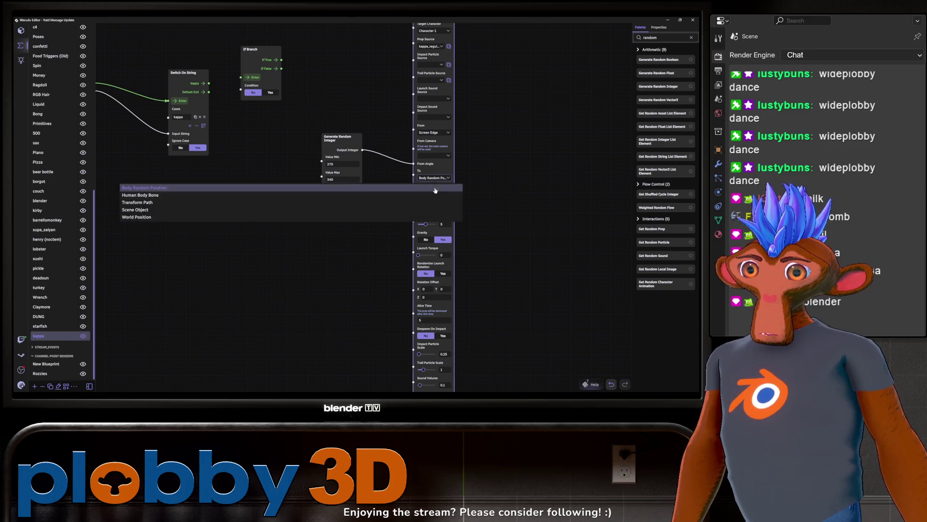
click(432, 218)
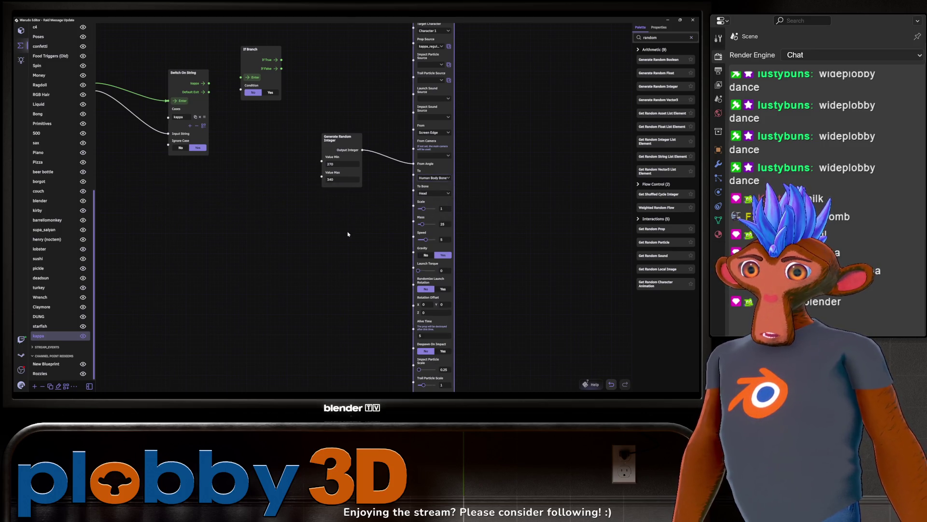
drag(330, 246, 303, 285)
scroll(352, 302, down, 5)
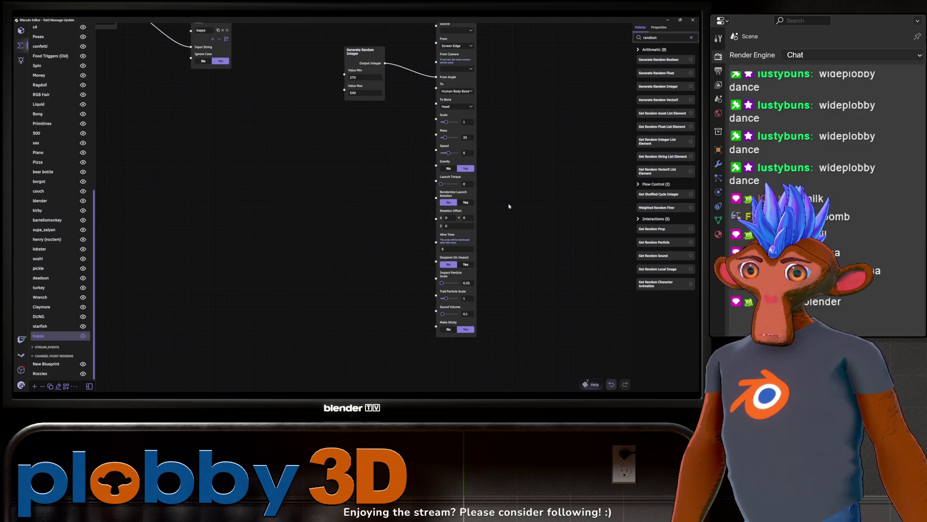
click(449, 168)
middle_drag(338, 230, 307, 259)
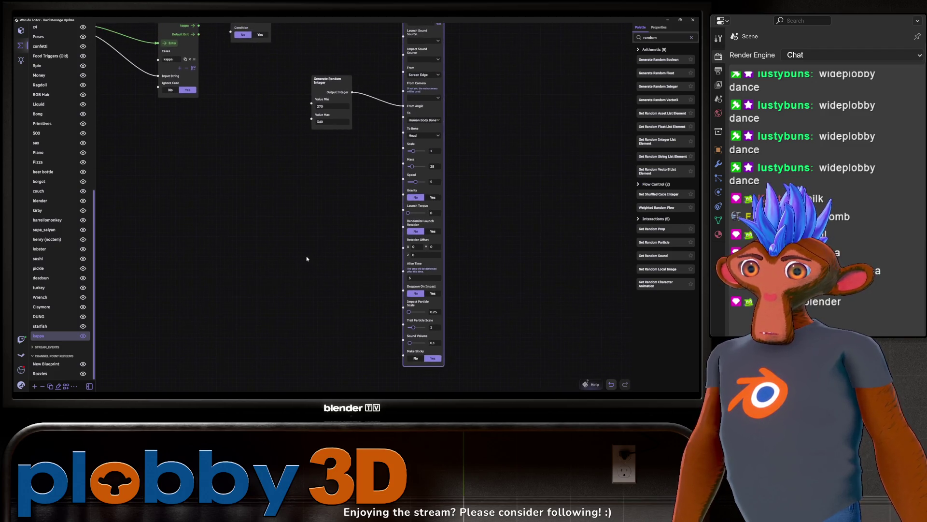
click(415, 357)
middle_drag(358, 317, 362, 325)
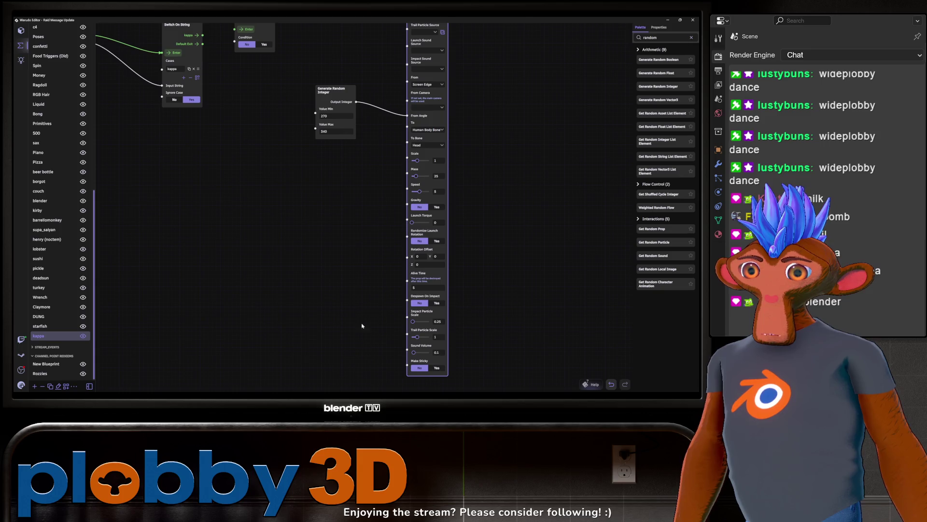
scroll(381, 285, up, 1)
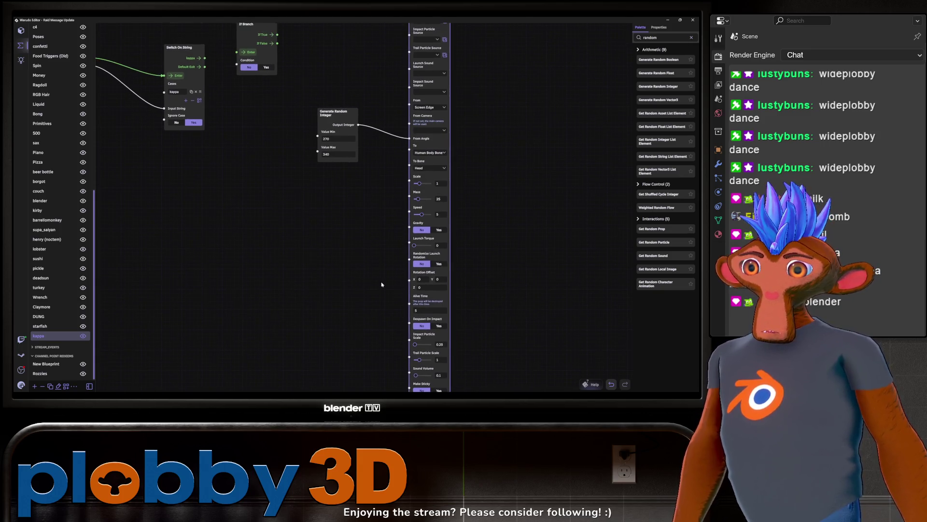
click(438, 264)
middle_drag(317, 260, 314, 287)
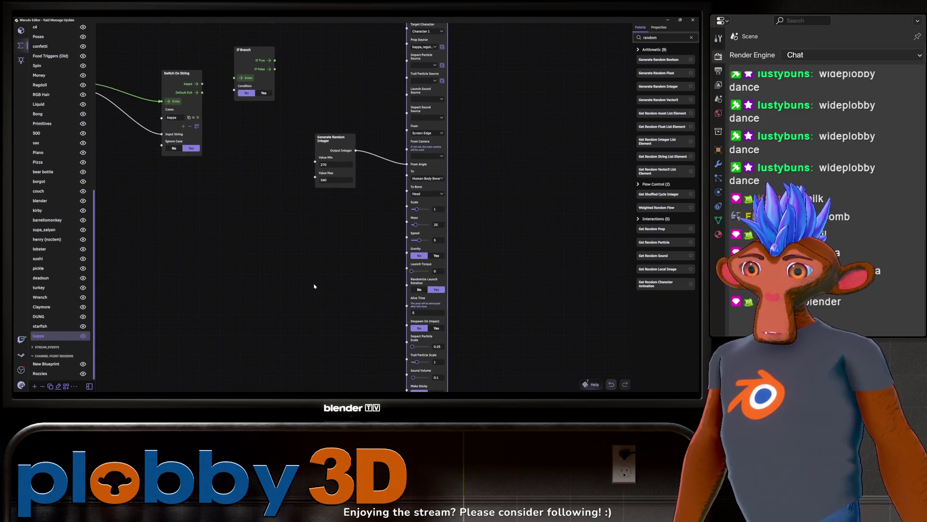
scroll(338, 280, up, 1)
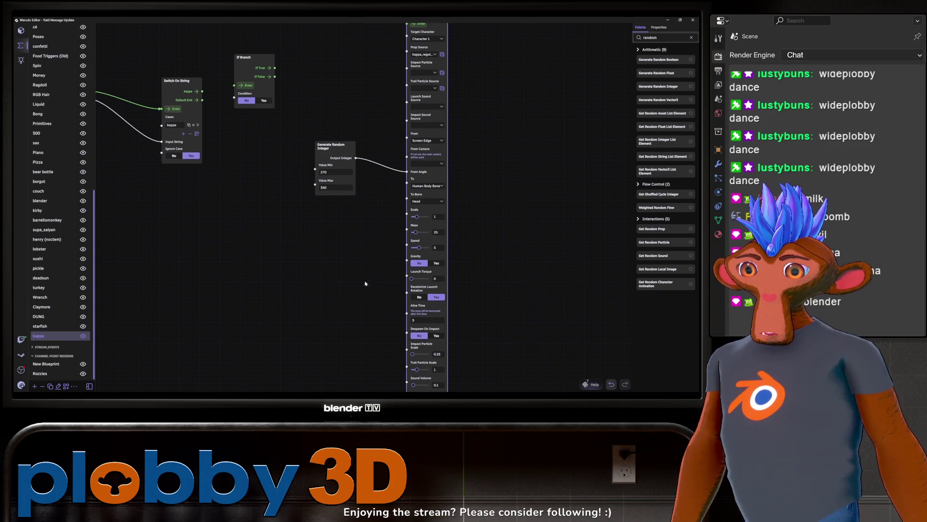
Step: Test-fire the Throw Prop twice and watch kappa props fly at the character
scroll(375, 275, up, 4)
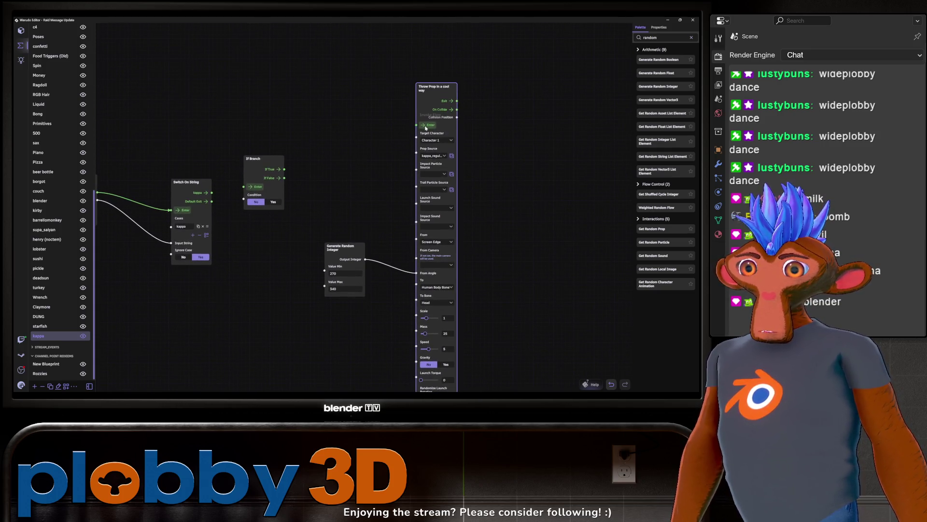
click(427, 126)
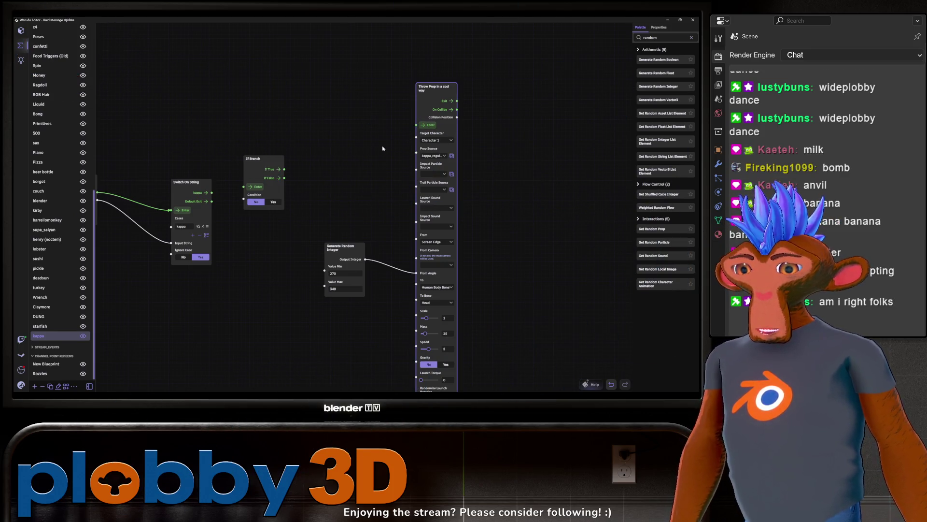
click(428, 125)
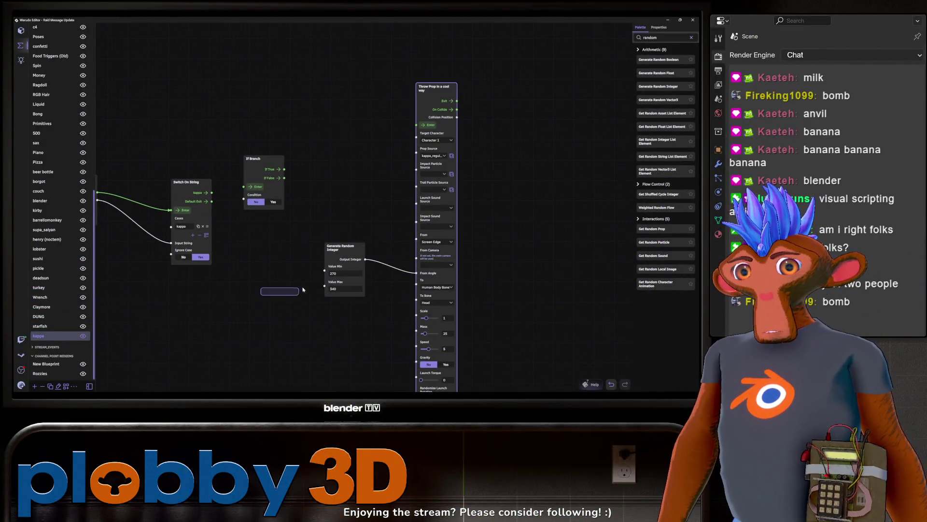
scroll(277, 304, down, 2)
mouse_move(278, 304)
right_down()
mouse_move(248, 209)
mouse_move(284, 256)
mouse_move(277, 267)
right_up()
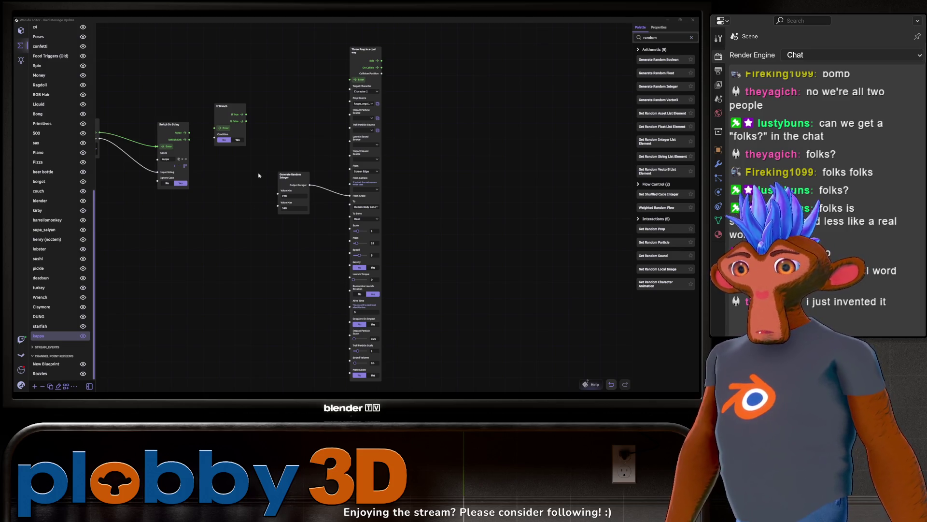
scroll(228, 221, down, 1)
drag(228, 220, 287, 249)
Step: Set the Throw Prop's Launch Torque to 12.6 and test-fire it
scroll(410, 258, up, 2)
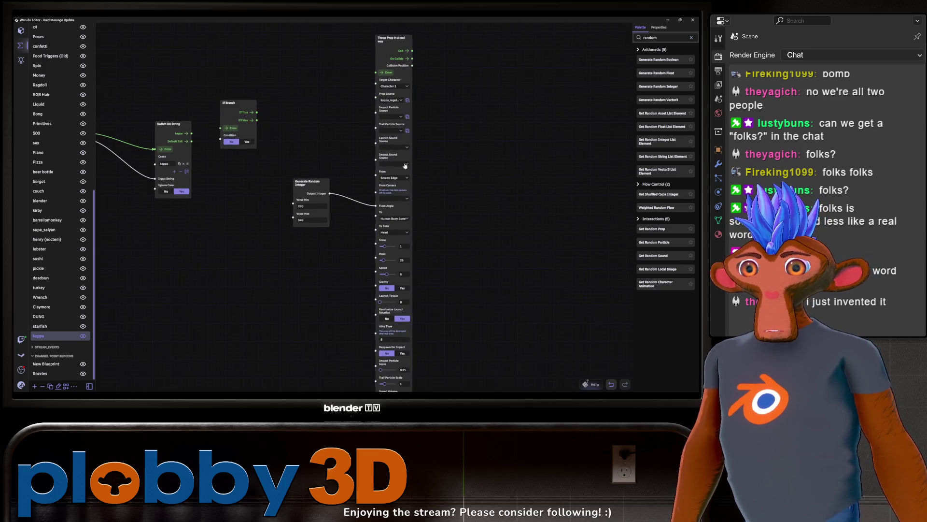
scroll(385, 280, down, 1)
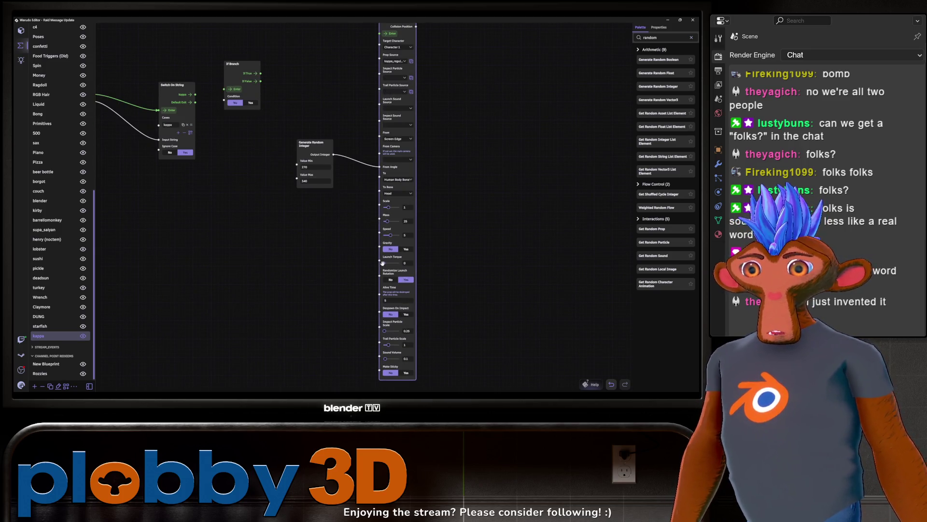
click(385, 263)
scroll(465, 247, up, 1)
click(389, 68)
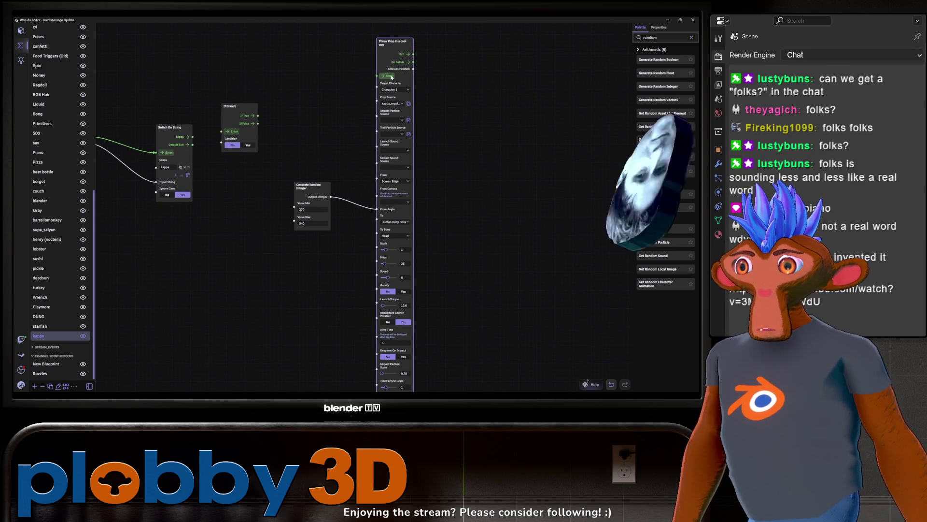
Step: Lower the throw Speed to 1, test-fire again, then switch to the YouTube video
scroll(465, 166, down, 2)
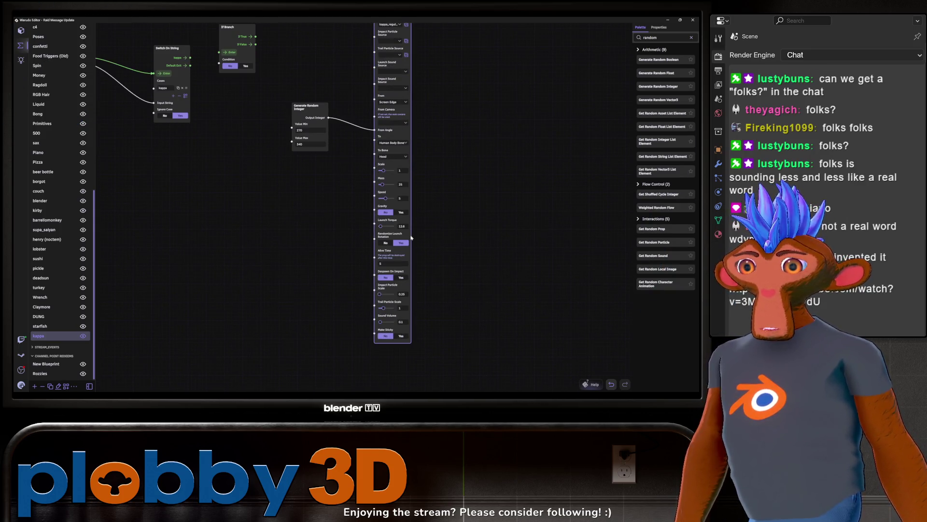
drag(384, 198, 358, 209)
scroll(451, 250, up, 2)
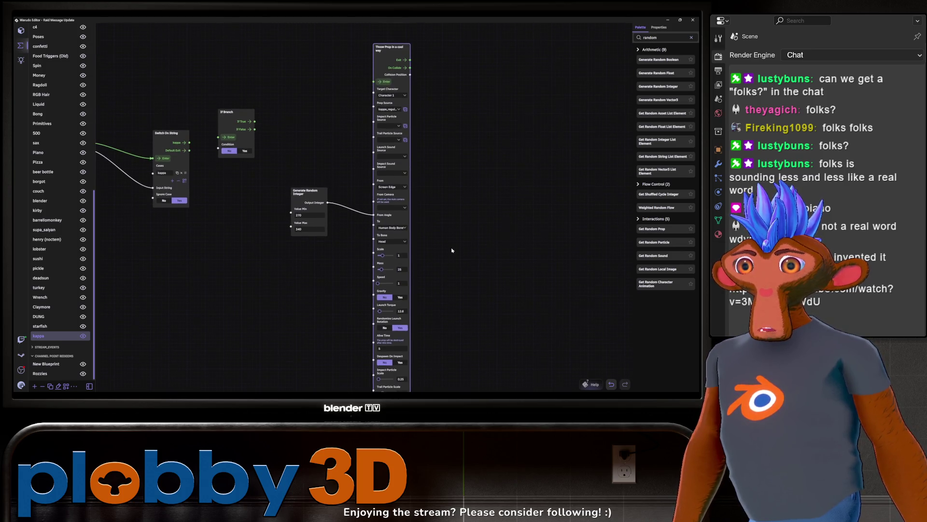
click(386, 82)
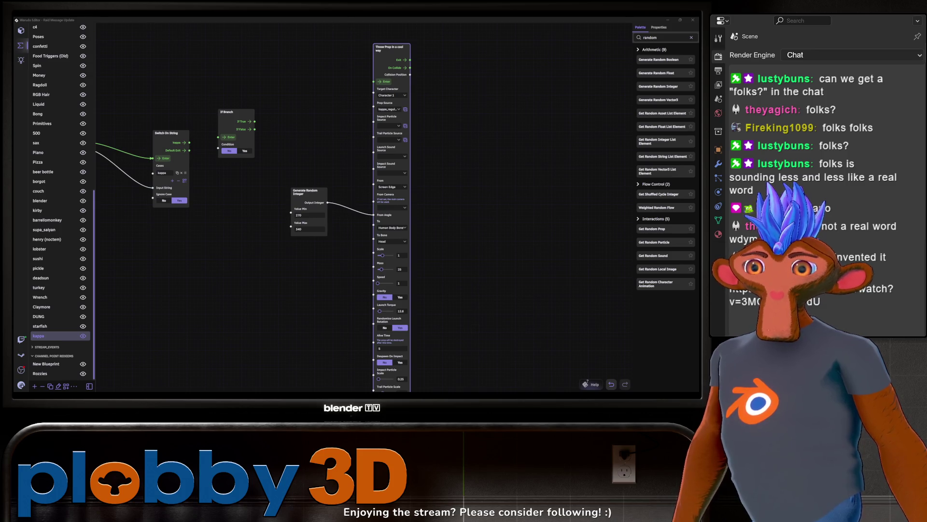
key(alt+Tab)
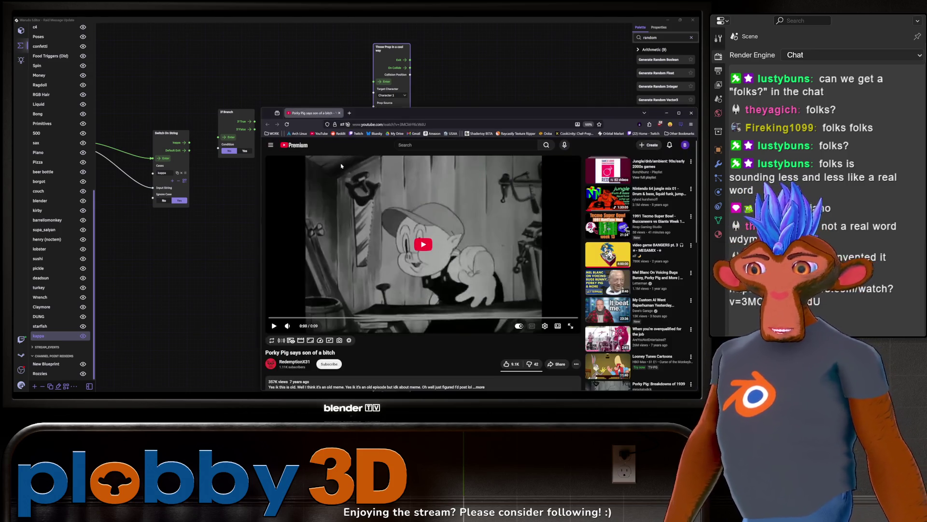
mouse_move(452, 114)
mouse_down()
mouse_move(425, 118)
mouse_move(434, 79)
mouse_move(358, 78)
mouse_up()
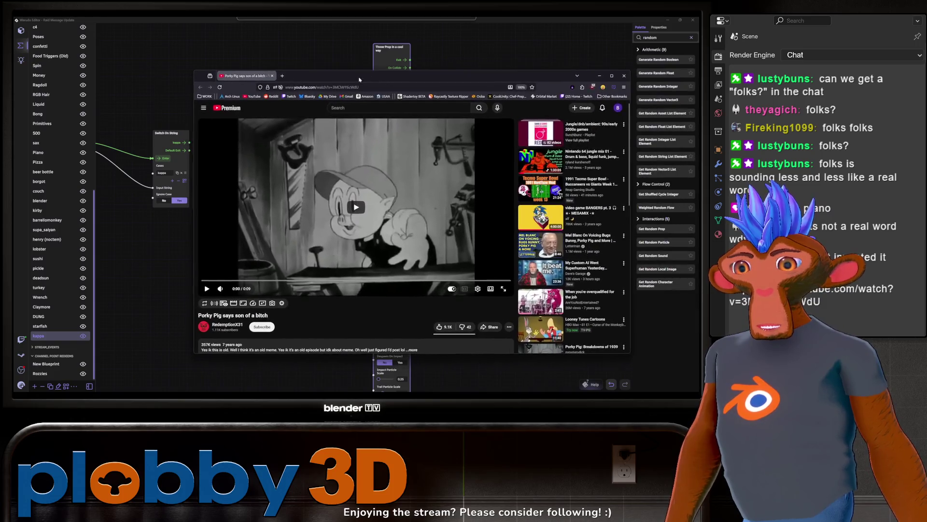
click(359, 211)
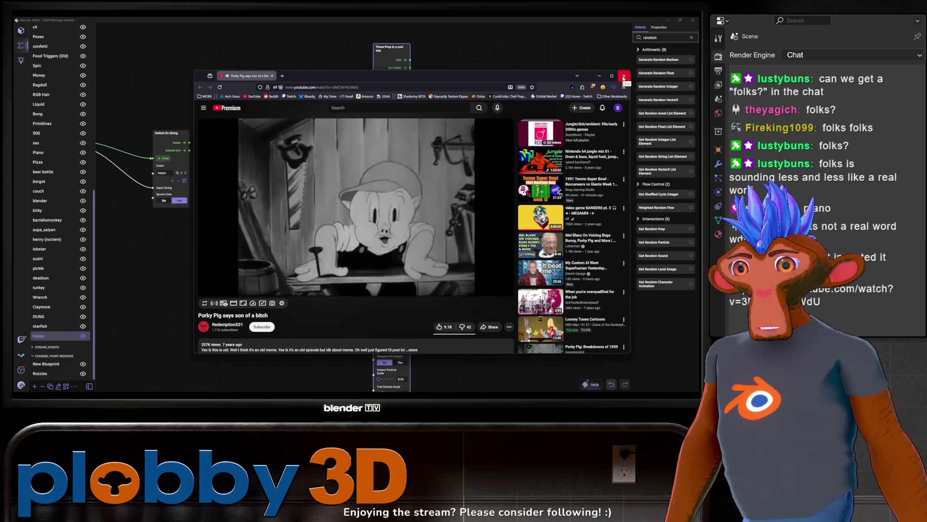
click(624, 77)
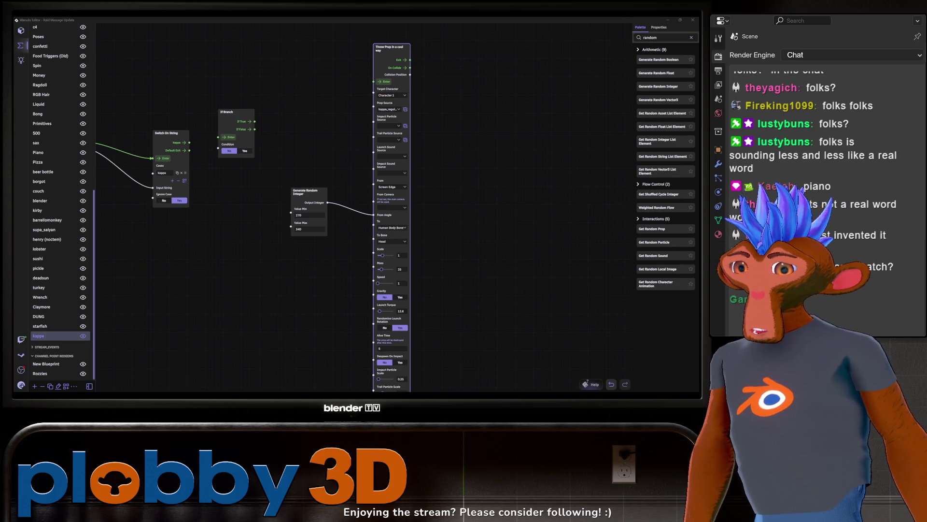
Step: Duplicate the Throw Prop node and set the copy's prop source to the kappa picture prop
drag(203, 271, 162, 302)
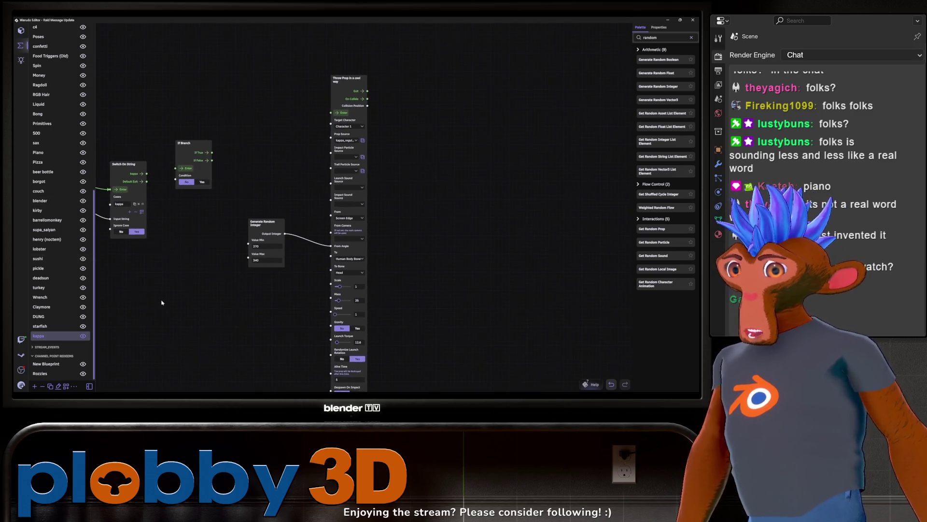
click(344, 113)
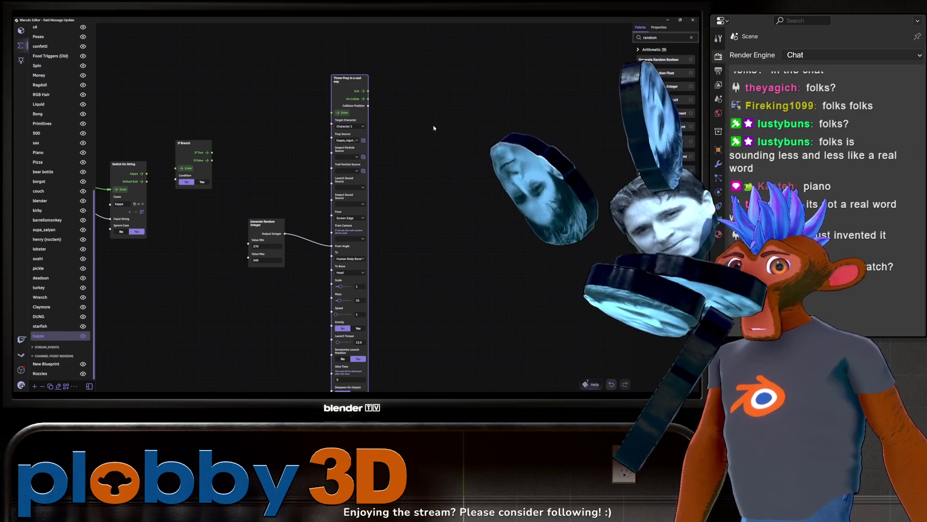
key(ctrl+c)
key(ctrl+v)
drag(485, 110, 453, 72)
click(474, 128)
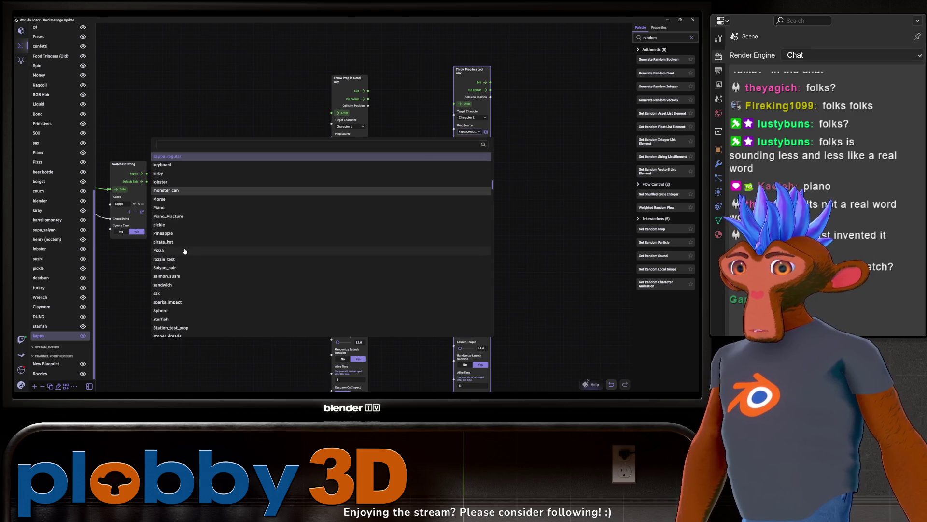
scroll(175, 220, up, 1)
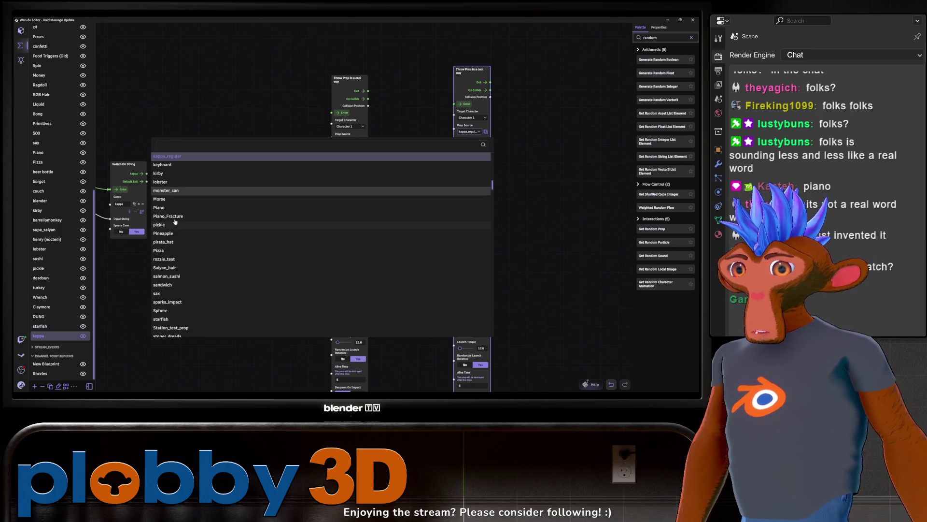
scroll(164, 211, up, 3)
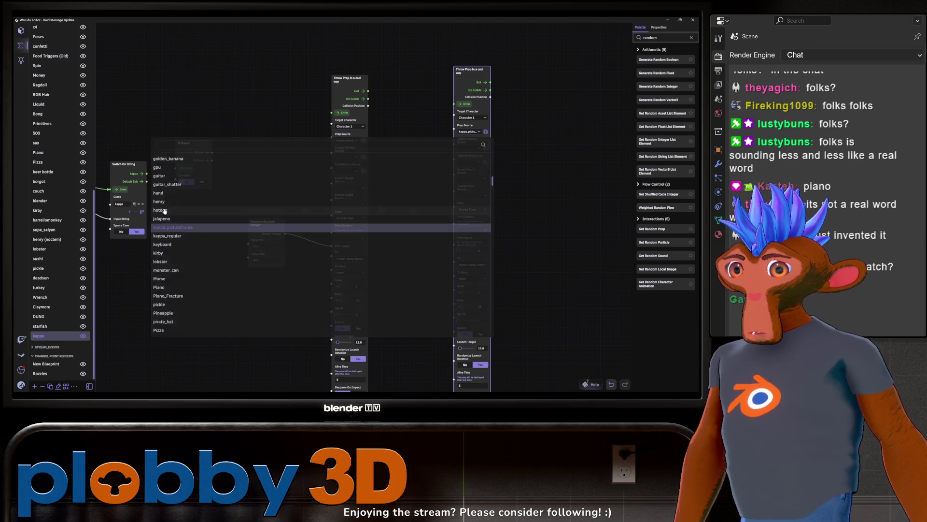
click(169, 175)
Step: Duplicate the Generate Random Integer node beside the second throw node and test-throw picture frames
click(263, 223)
key(ctrl+c)
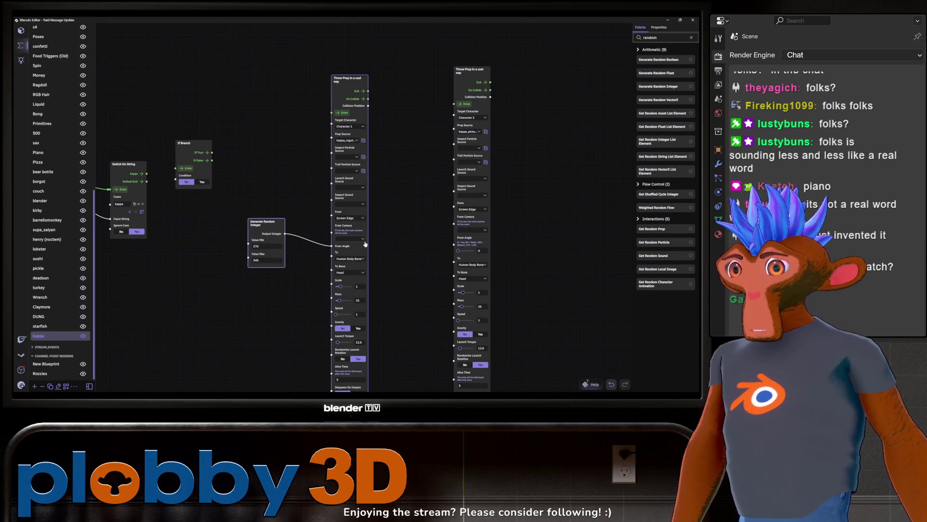
key(ctrl+v)
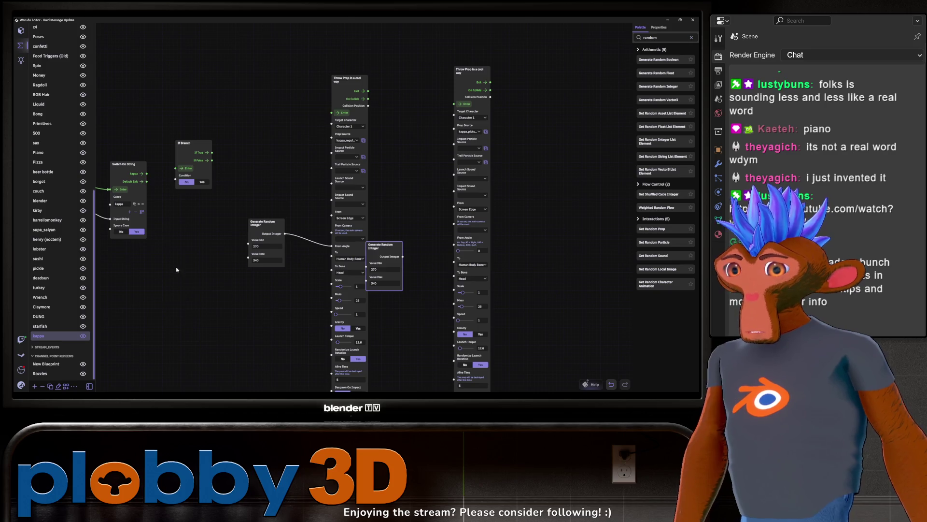
drag(261, 305, 193, 304)
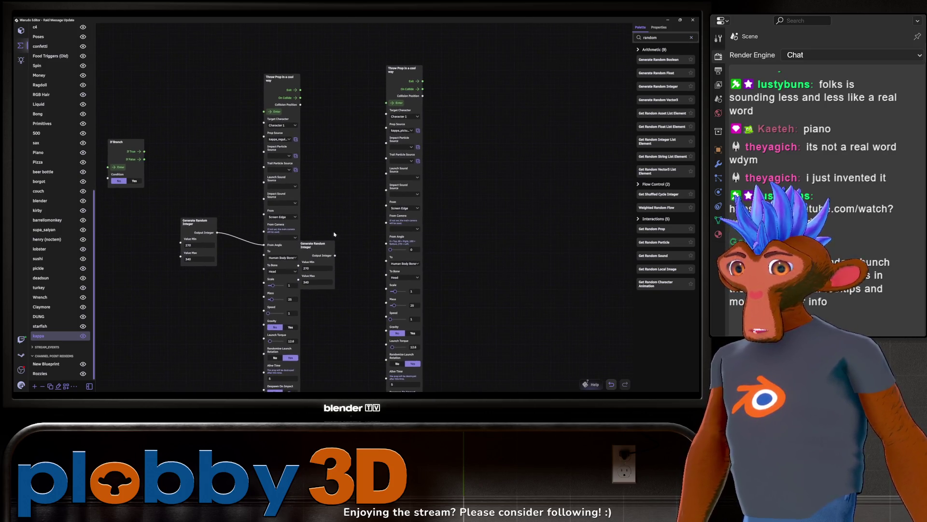
mouse_move(315, 244)
mouse_down()
mouse_move(330, 227)
mouse_move(390, 248)
mouse_up()
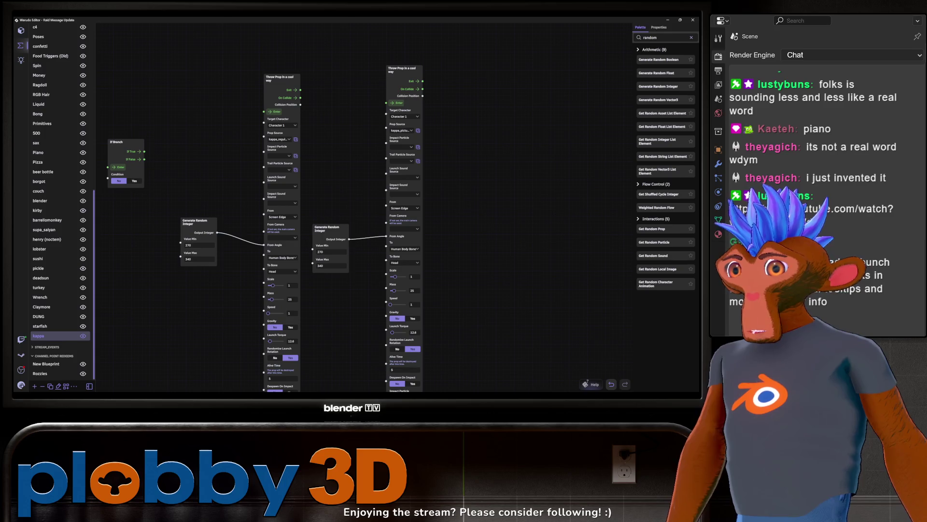
click(396, 104)
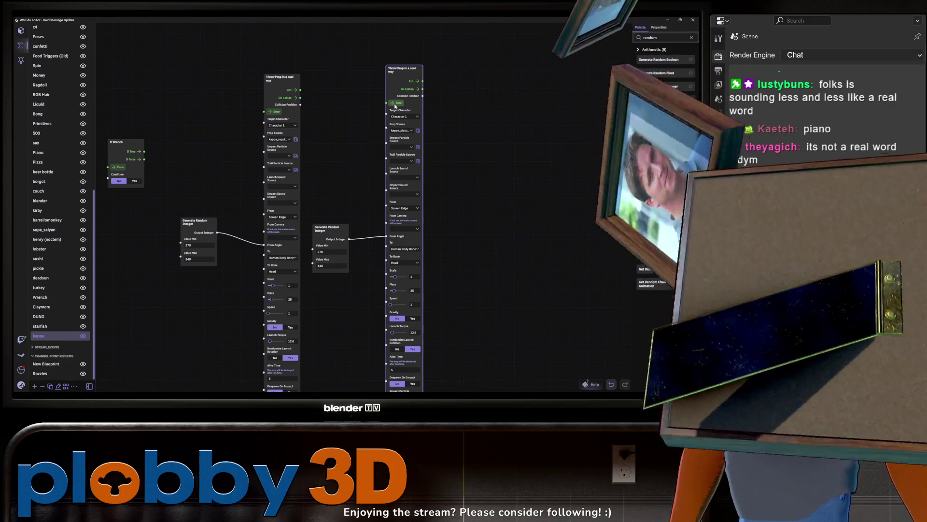
scroll(460, 324, down, 2)
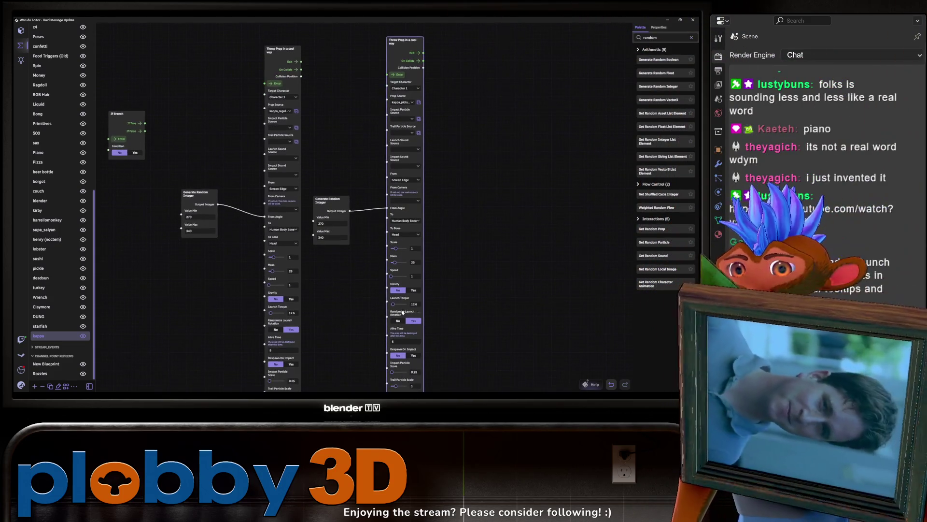
Step: Lower the picture node's Launch Torque to 2 and test-fire it three times
text(25)
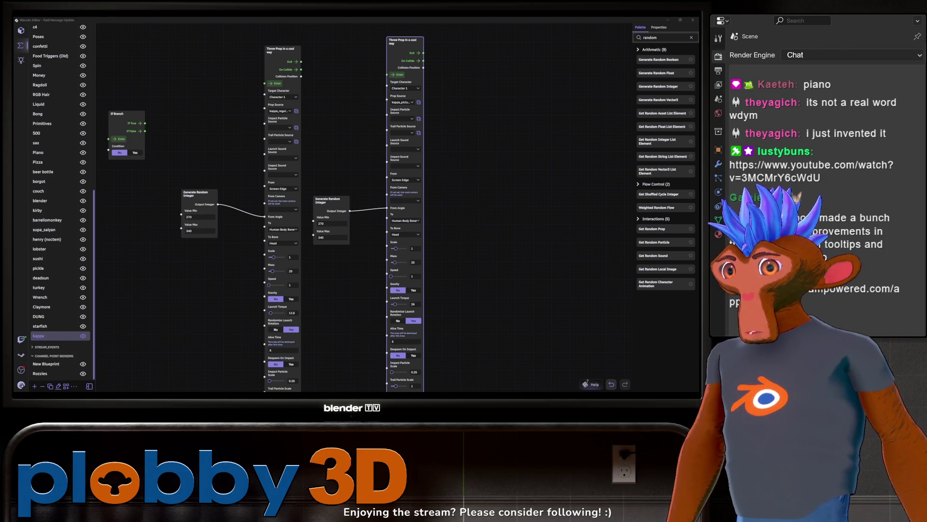
click(431, 203)
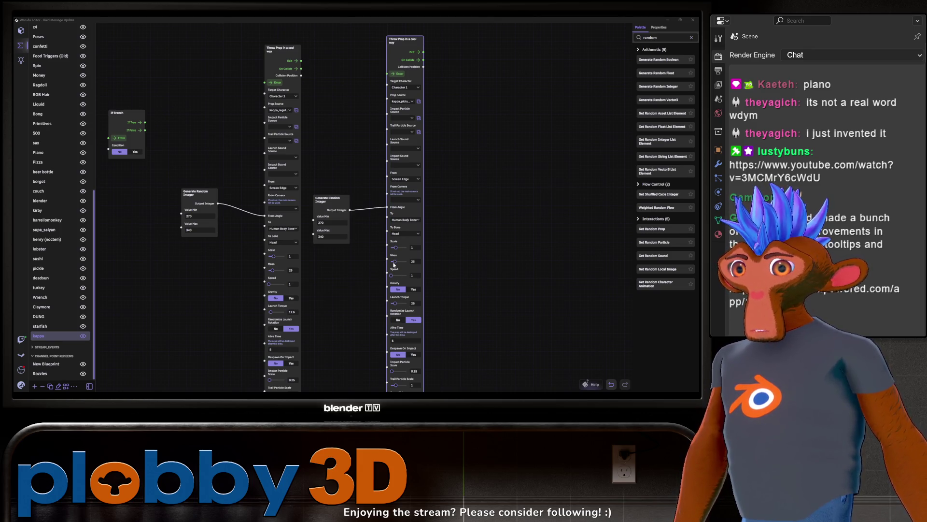
click(391, 303)
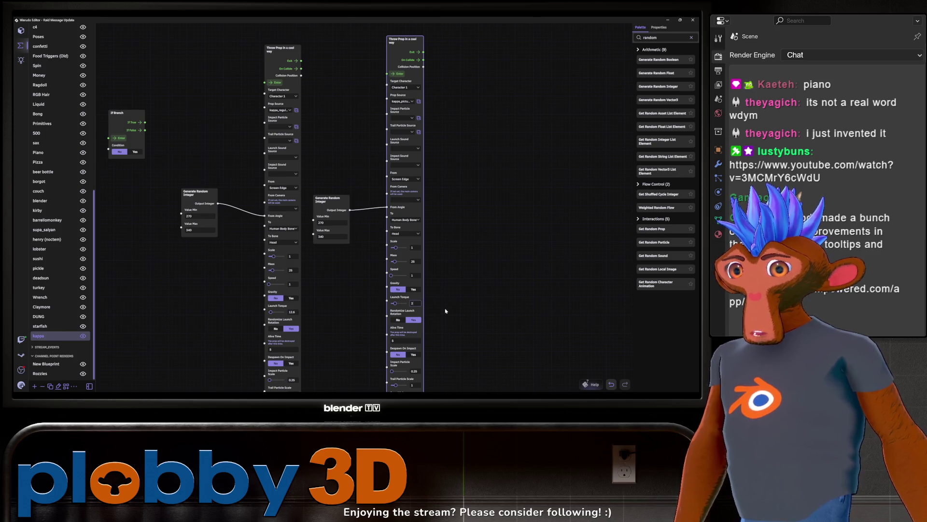
click(399, 74)
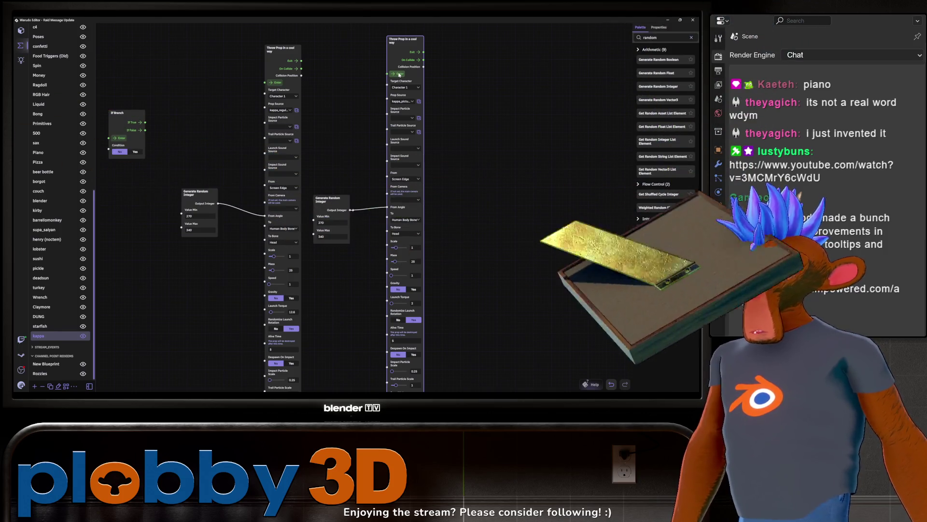
click(399, 74)
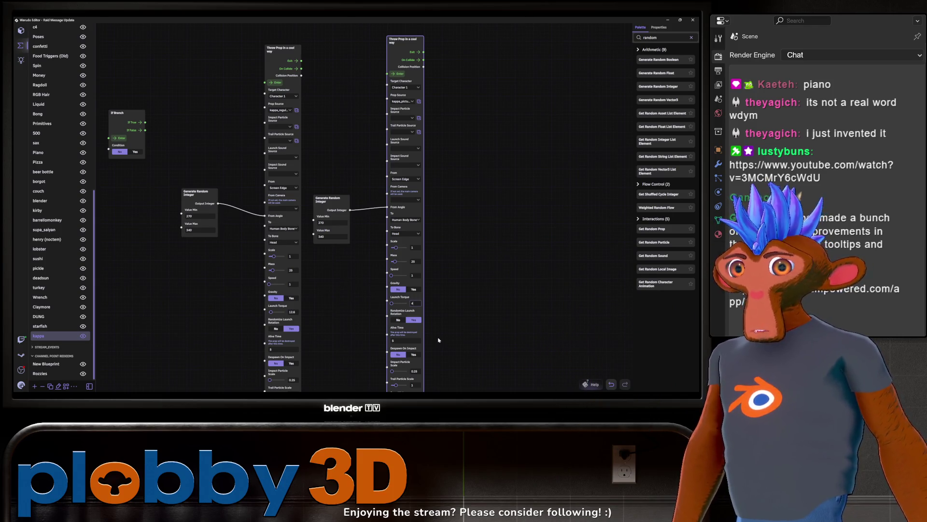
click(400, 74)
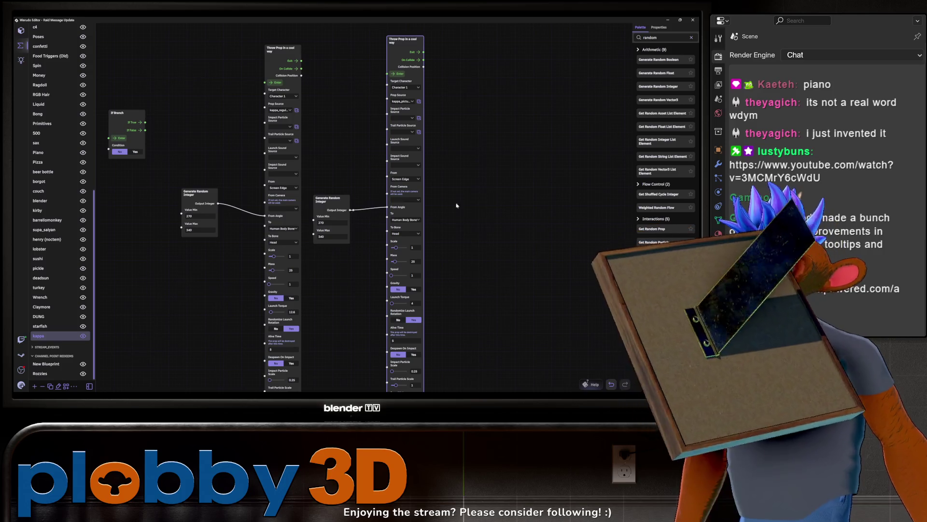
Step: Set the thrown prop's Scale to 2 and raise its Mass to 100
click(412, 248)
text(2)
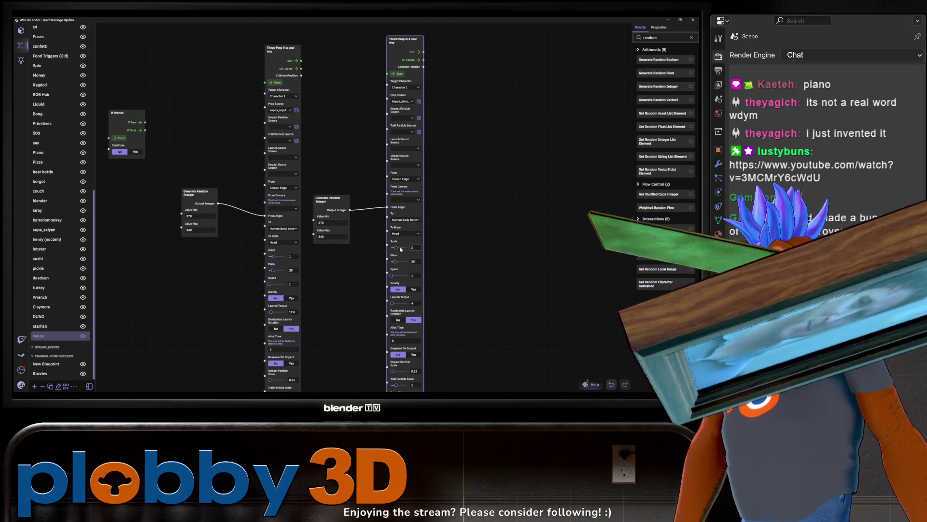
key(Return)
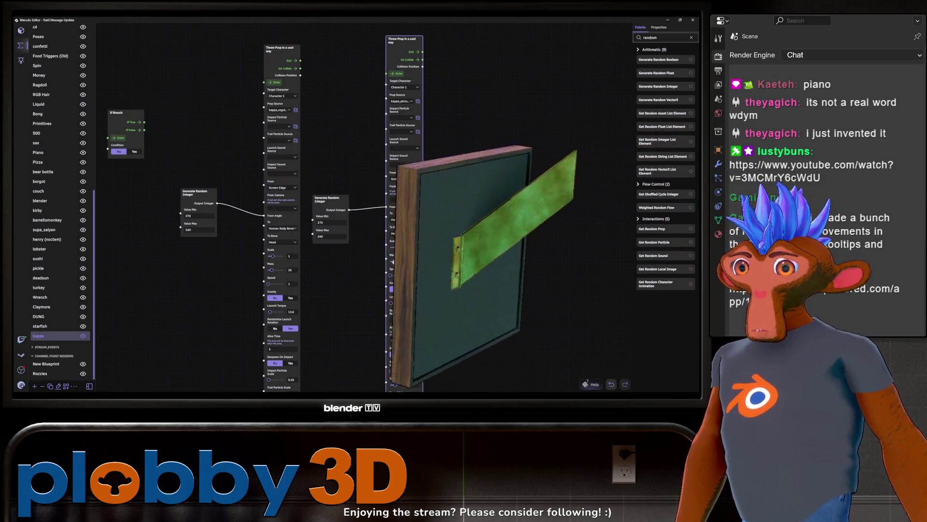
drag(401, 261, 495, 221)
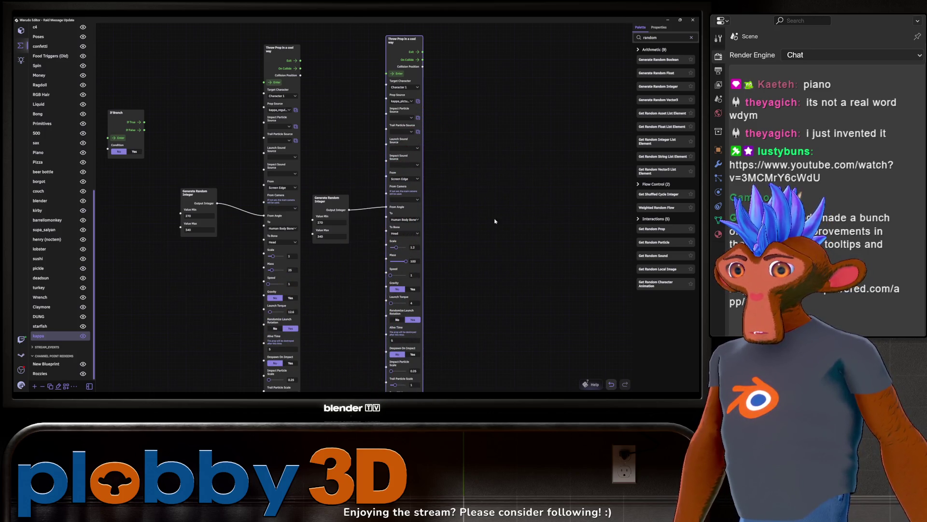
Step: Test-throw picture frames at the character, keeping Character 1 as the target
click(399, 75)
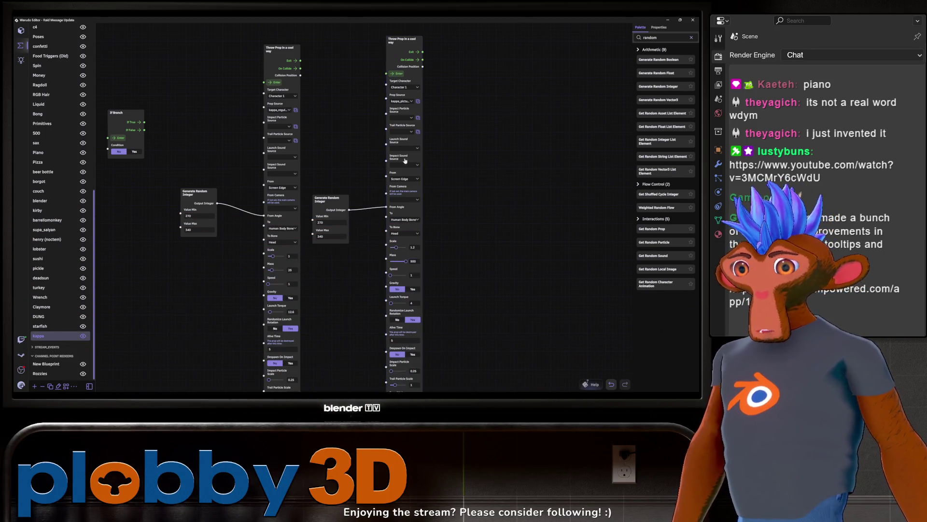
click(395, 74)
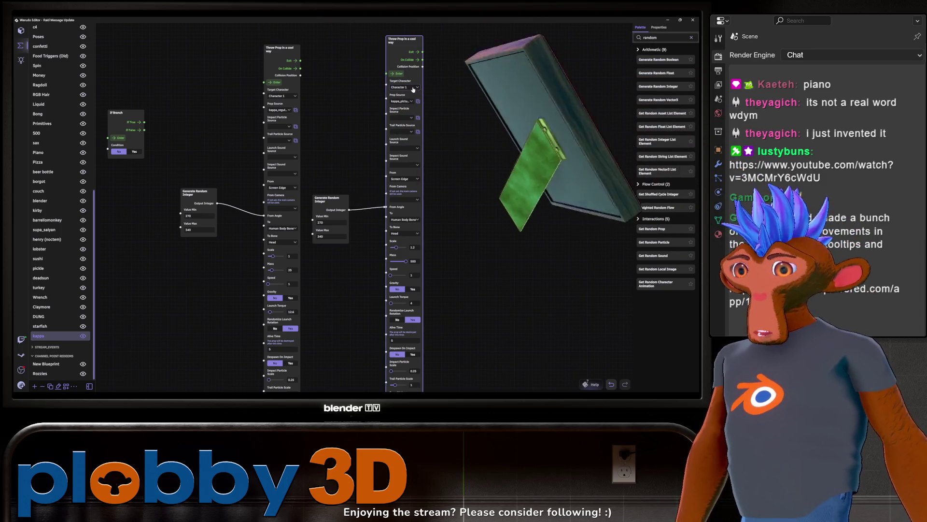
click(414, 87)
click(467, 115)
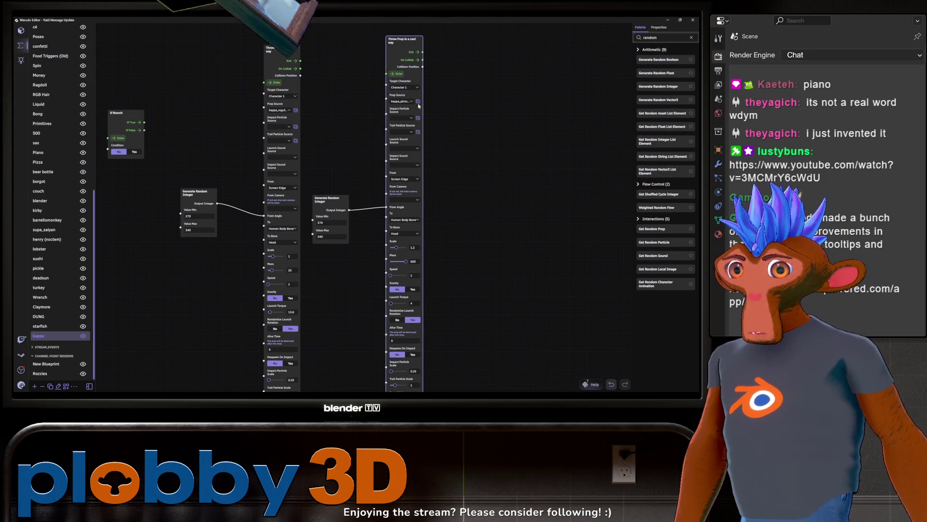
click(400, 75)
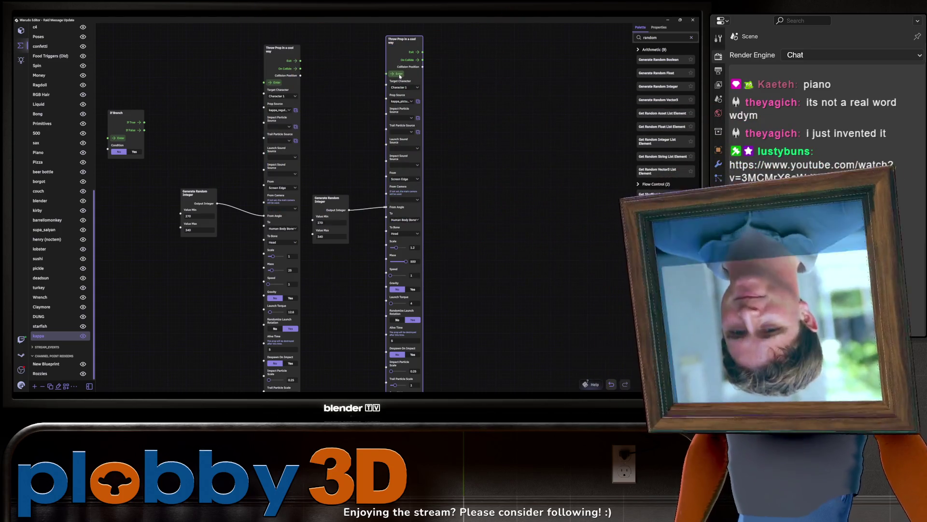
click(400, 75)
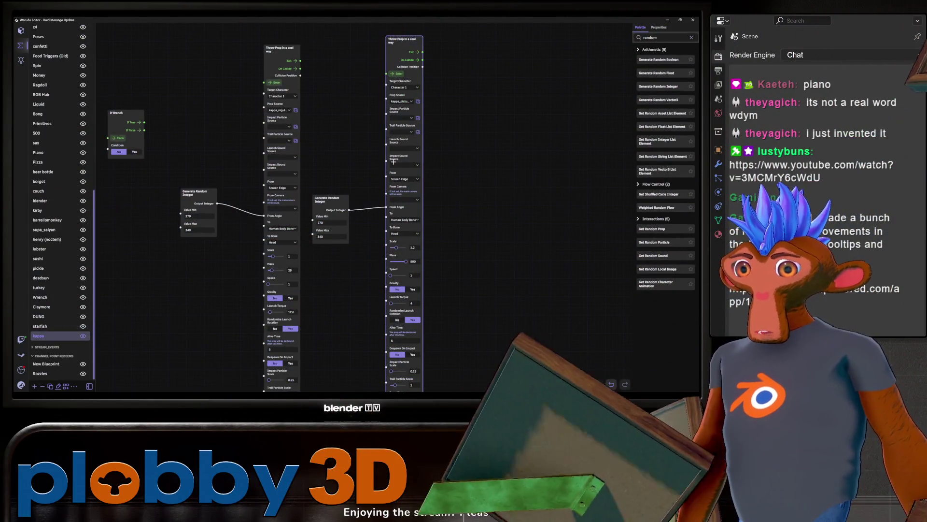
Step: Shift the second throw node right and bring up its Trail Particle Source list
scroll(470, 170, down, 1)
scroll(470, 170, down, 1)
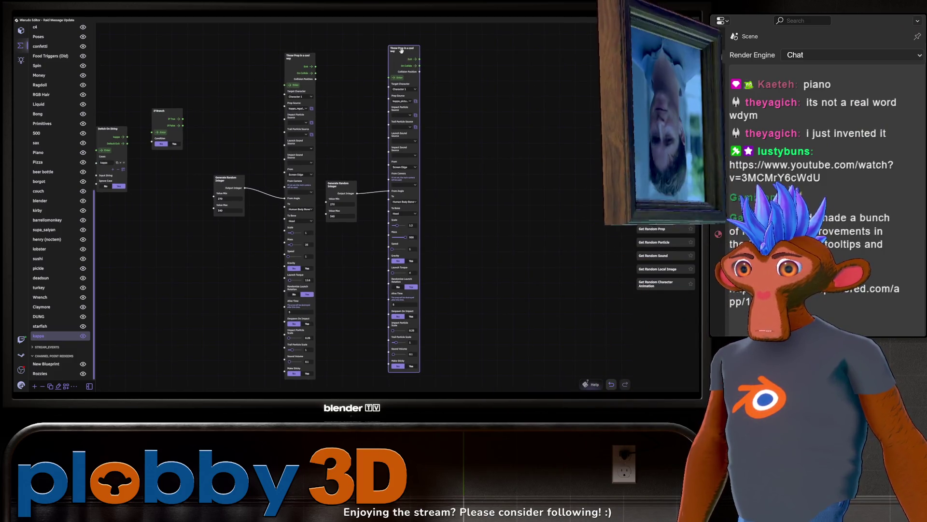
drag(396, 52, 437, 52)
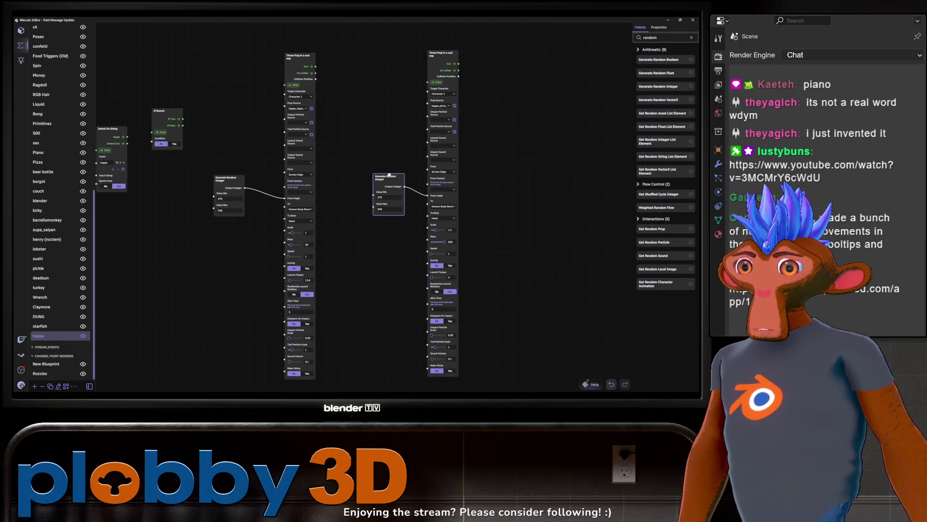
middle_drag(445, 133, 424, 112)
click(422, 110)
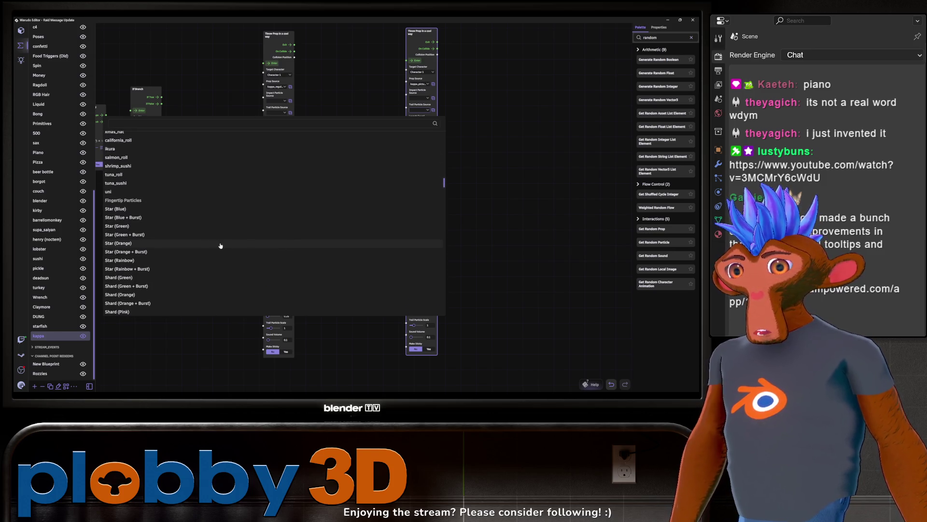
Step: Give the thrown props a Star (Rainbow) trail and test-throw several picture frames
click(118, 260)
click(418, 60)
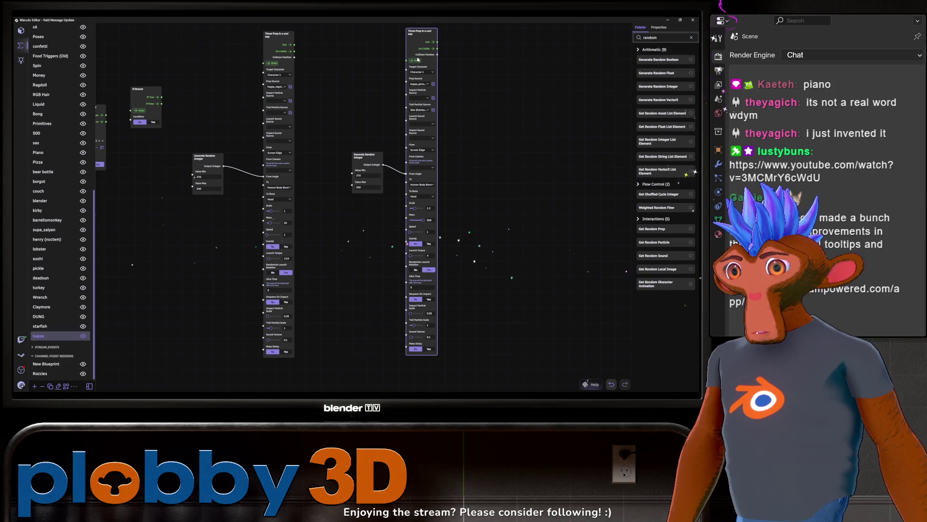
click(415, 60)
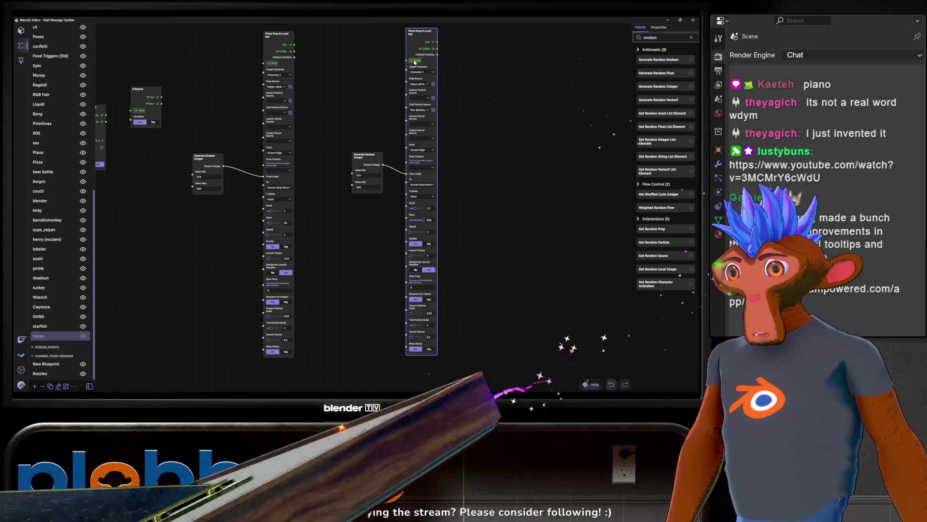
click(415, 61)
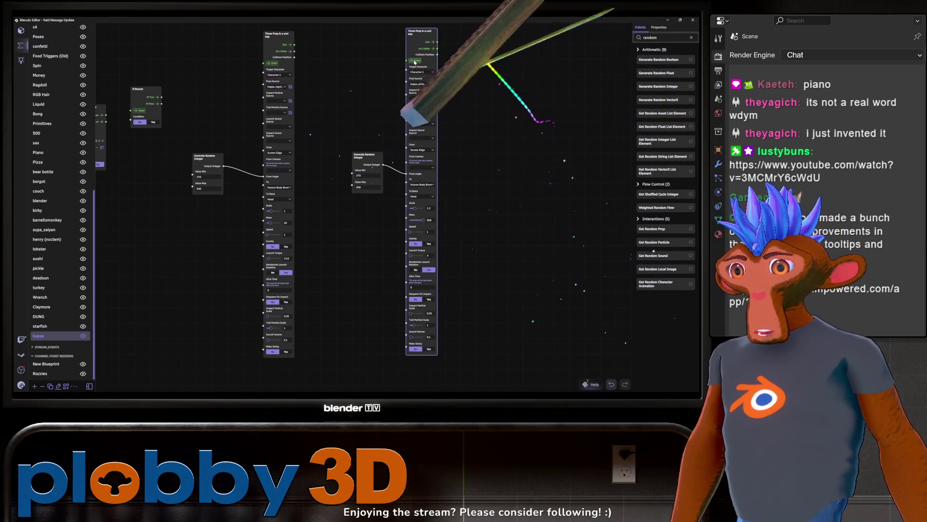
click(415, 60)
click(415, 62)
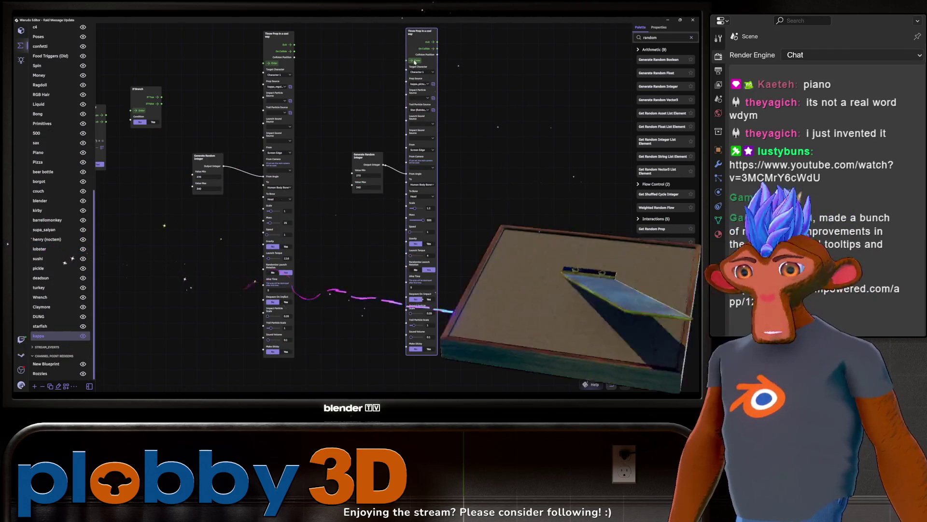
click(415, 61)
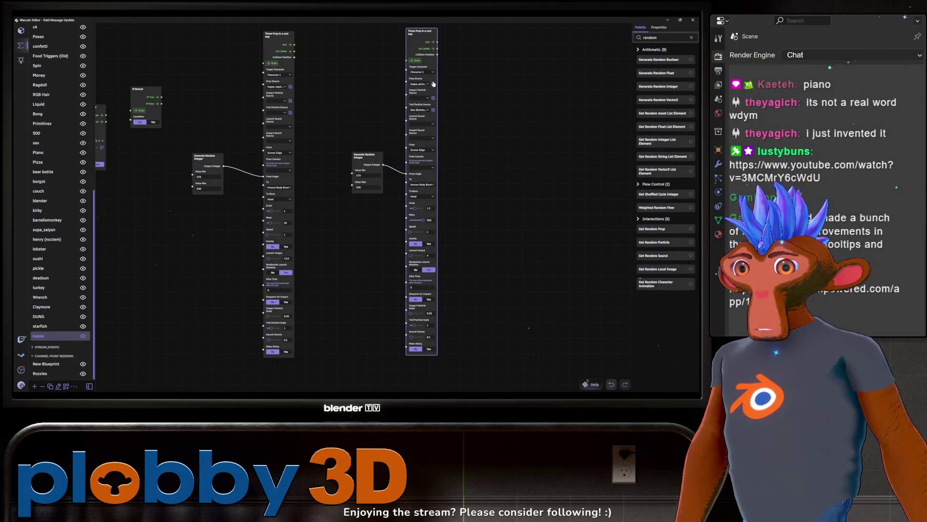
Step: Switch the second throw node's trail to Star w/o Trail and fire a test throw
click(421, 110)
scroll(292, 199, down, 5)
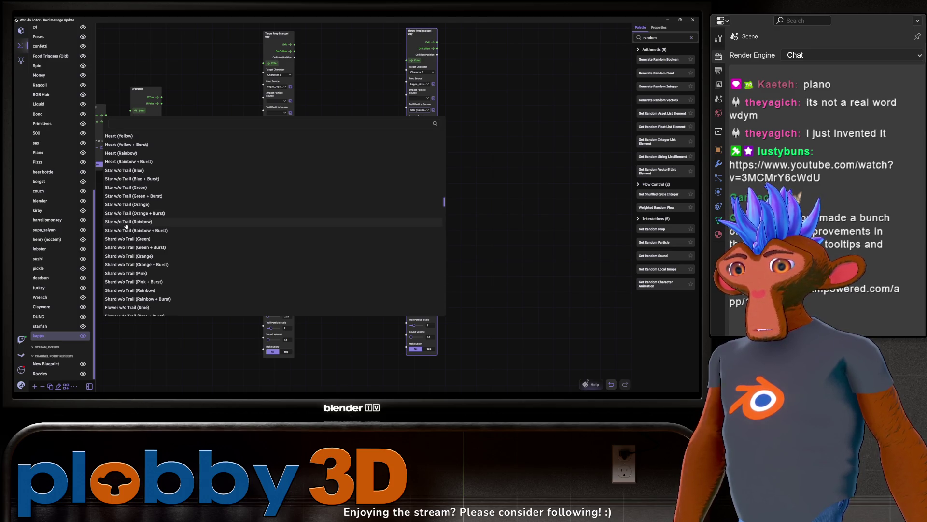
click(133, 204)
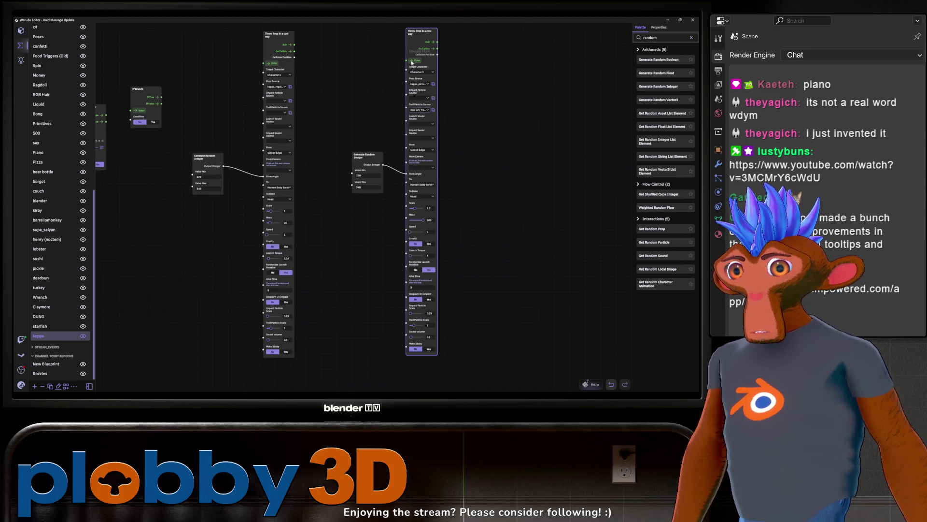
click(411, 61)
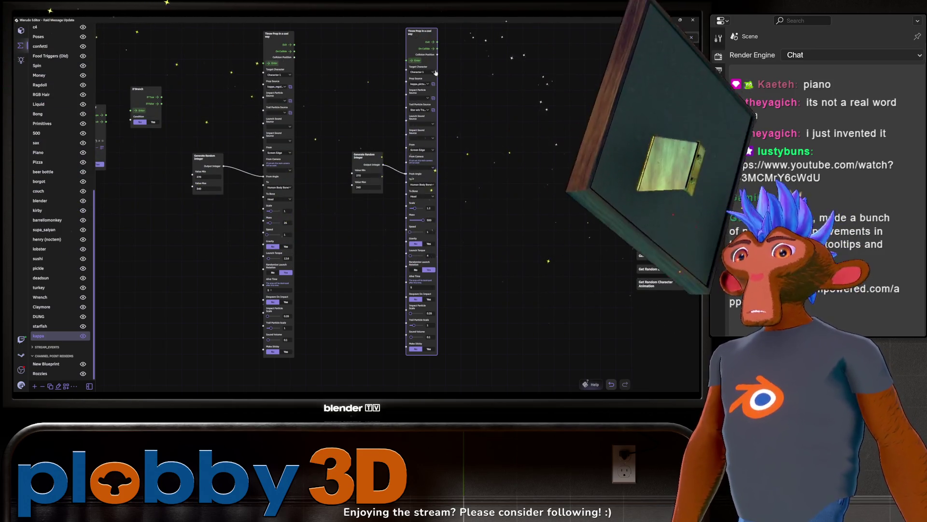
scroll(456, 308, up, 2)
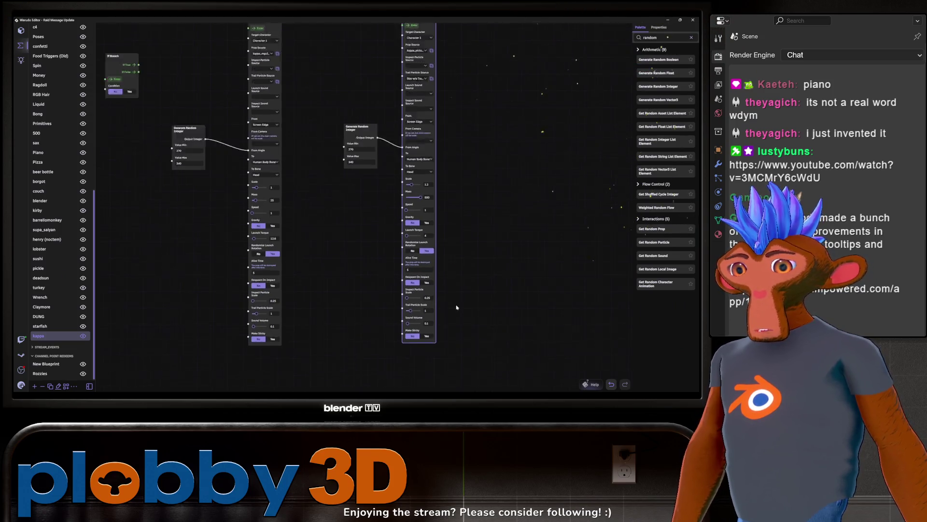
Step: Fire the Throw Prop flow four more times, sending framed pictures at the character
scroll(449, 307, up, 2)
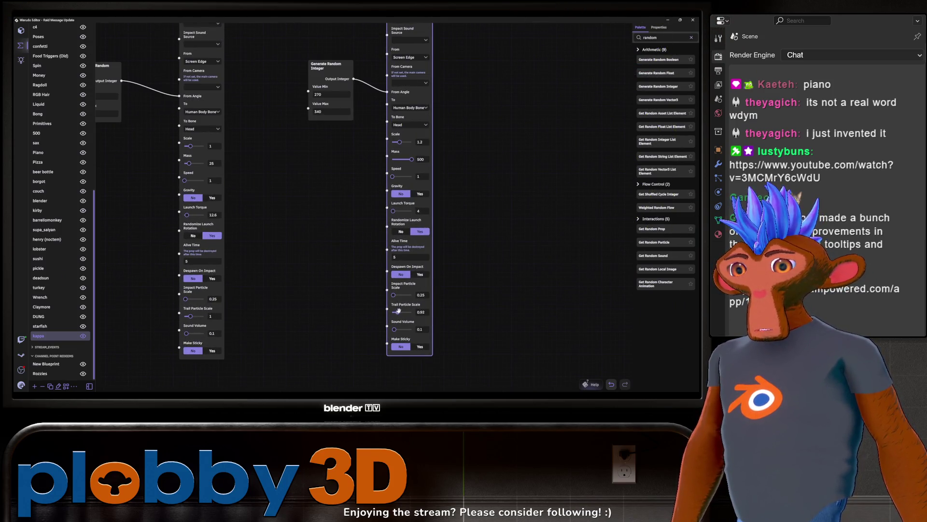
scroll(408, 312, down, 4)
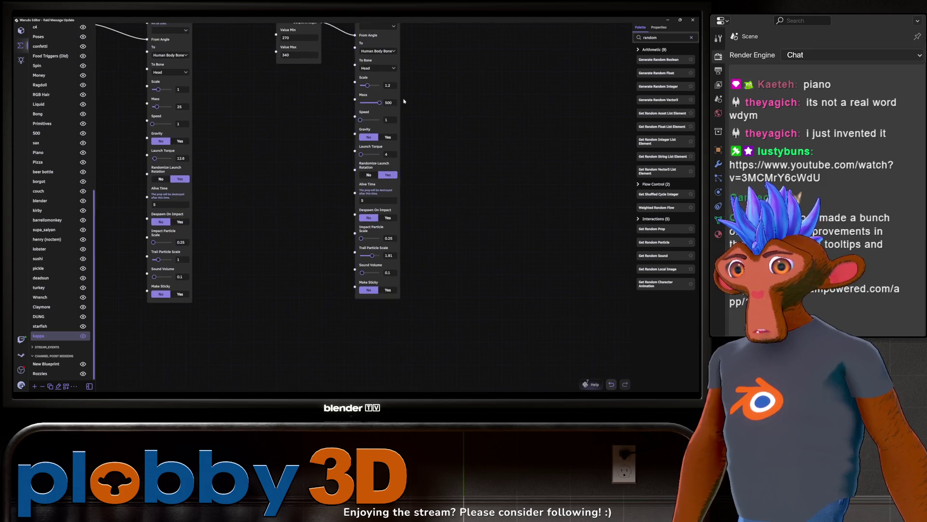
scroll(418, 193, up, 2)
click(348, 122)
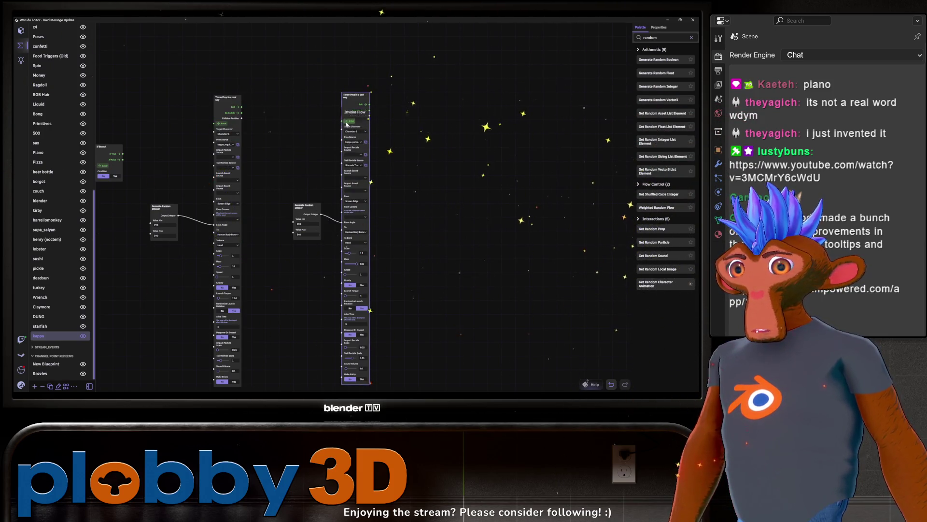
click(347, 123)
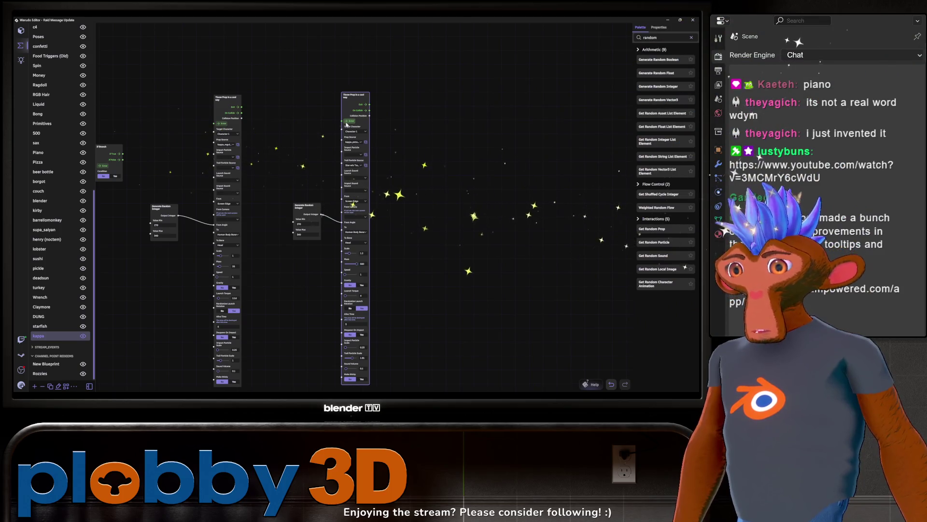
click(347, 123)
click(347, 122)
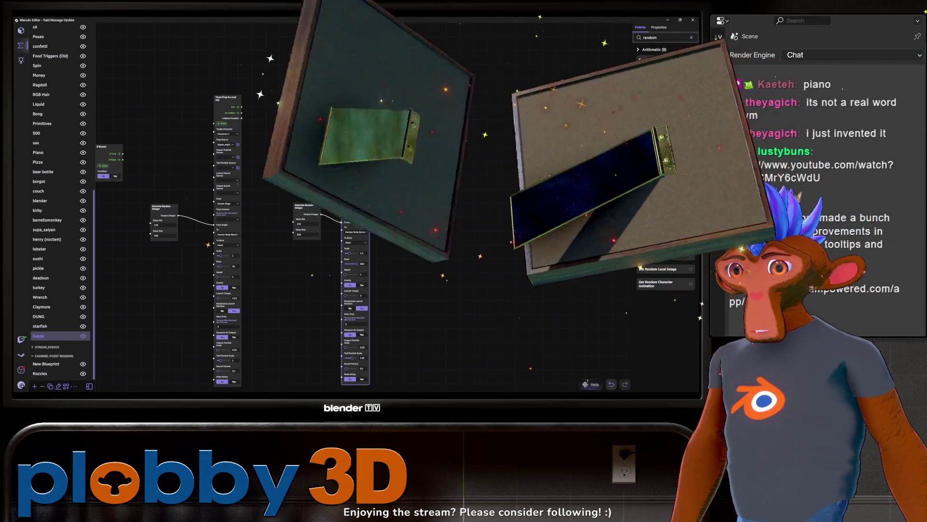
middle_drag(355, 256, 355, 227)
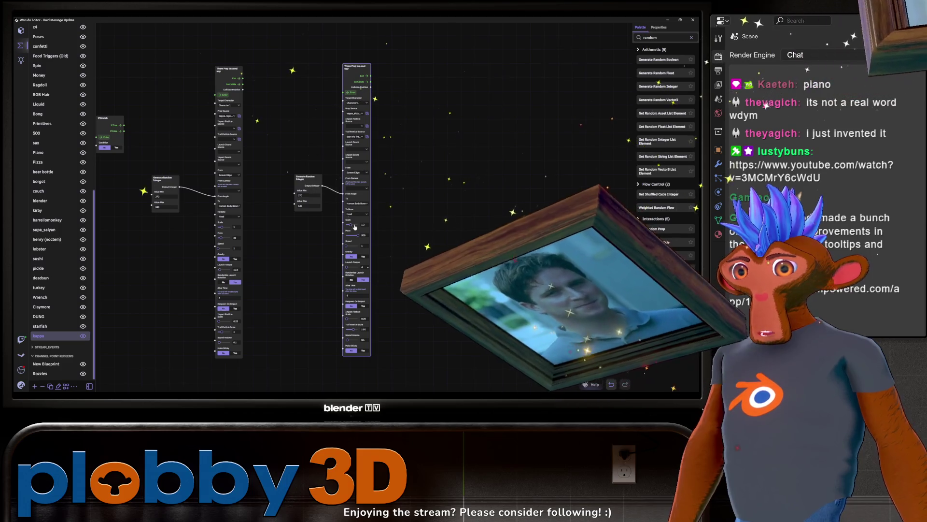
scroll(401, 263, up, 2)
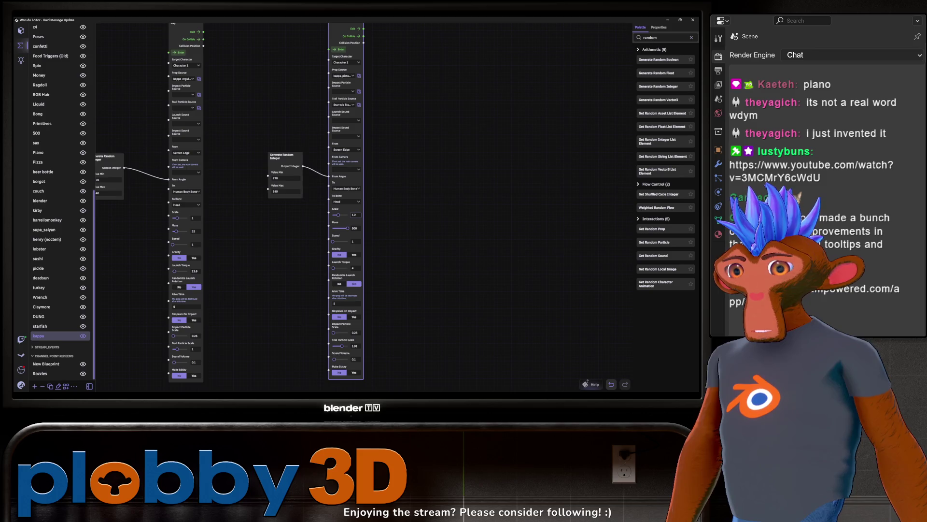
scroll(381, 212, up, 2)
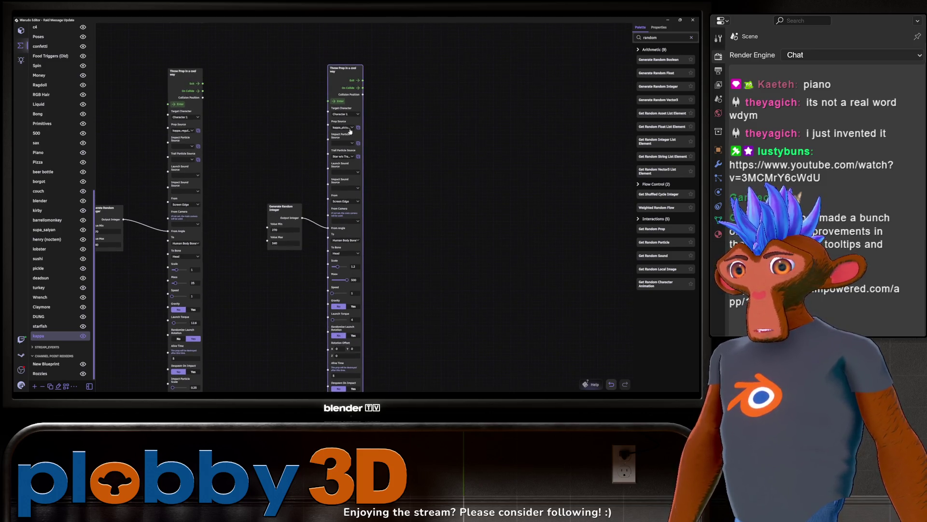
Step: Repeatedly test-throw framed photo props at the character from the throw node
click(339, 101)
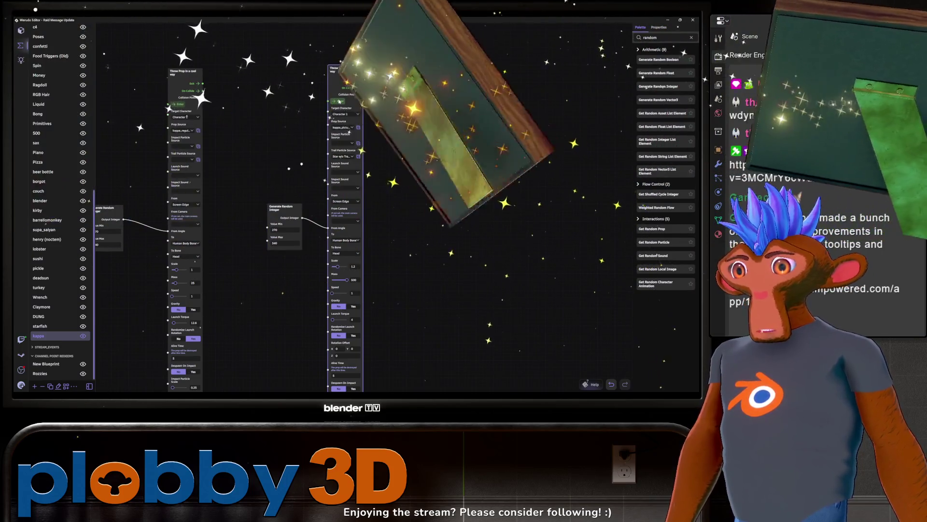
scroll(350, 281, down, 2)
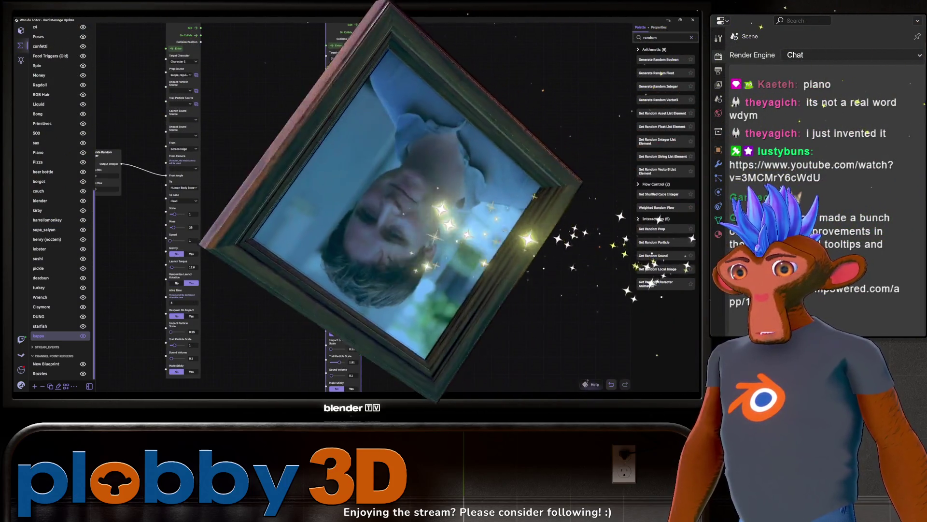
scroll(334, 138, up, 2)
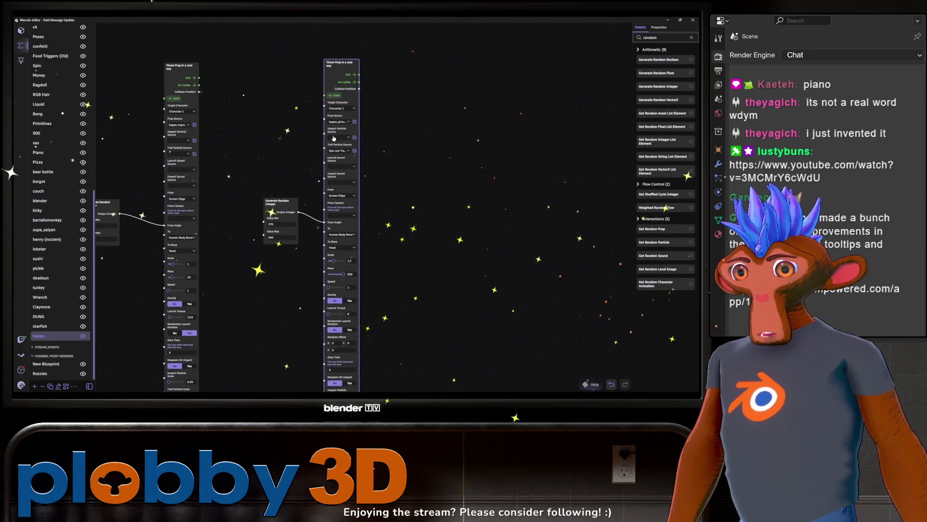
click(333, 98)
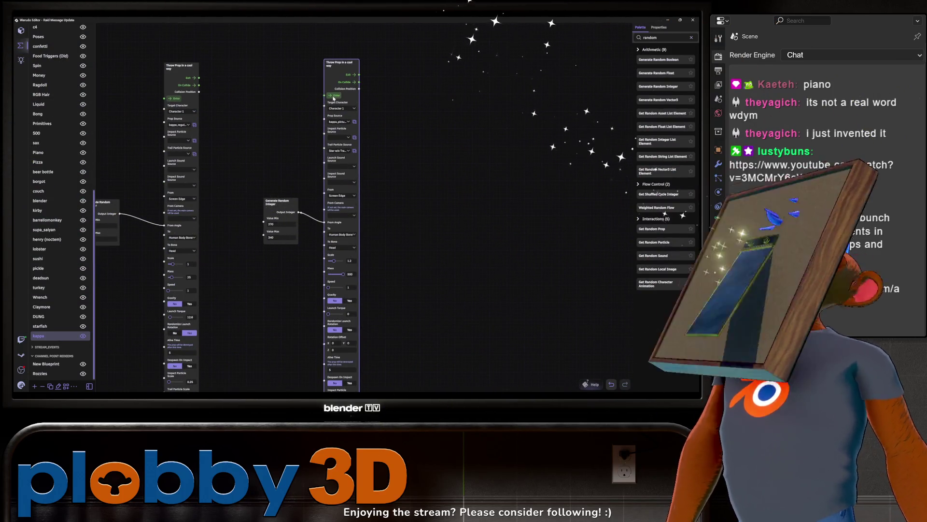
scroll(348, 326, down, 1)
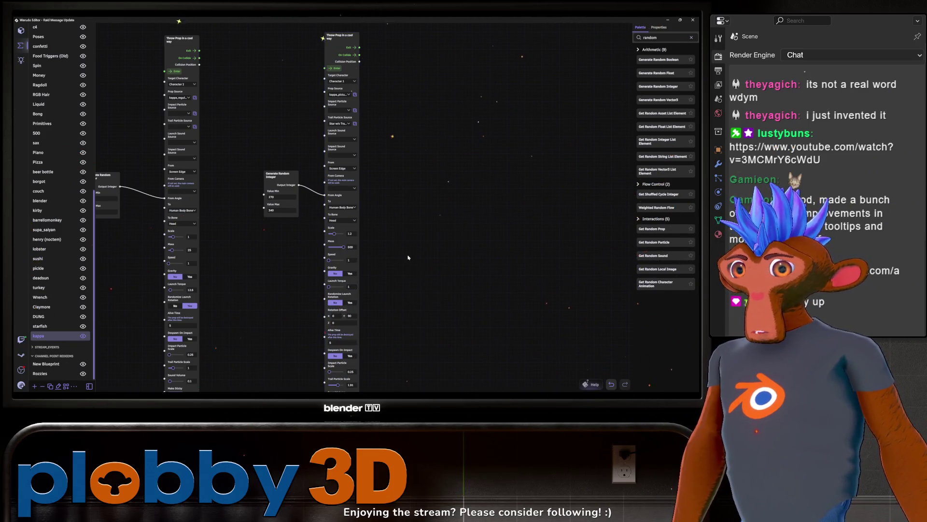
click(333, 68)
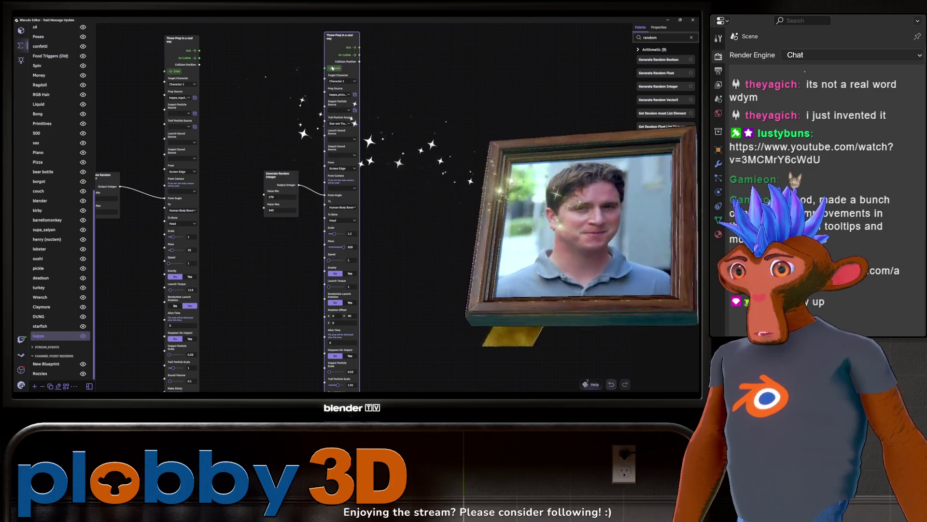
click(333, 68)
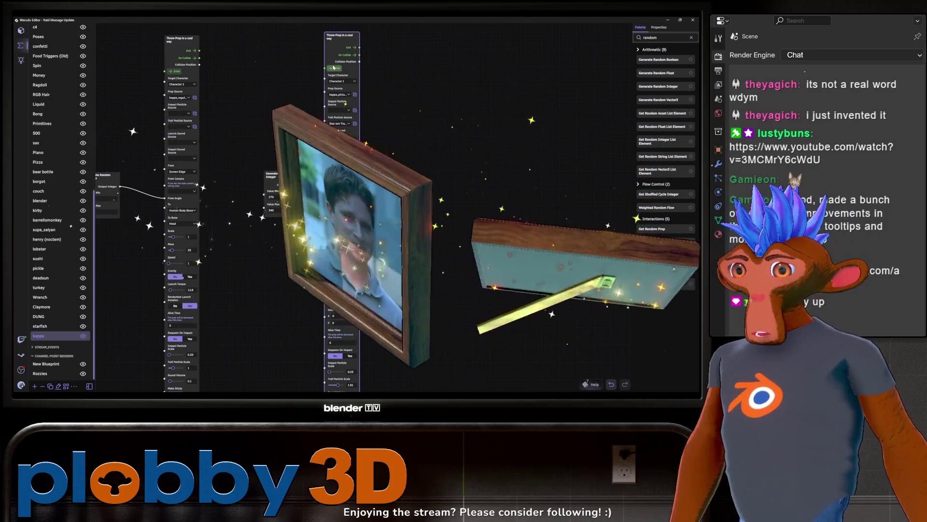
click(334, 68)
click(333, 67)
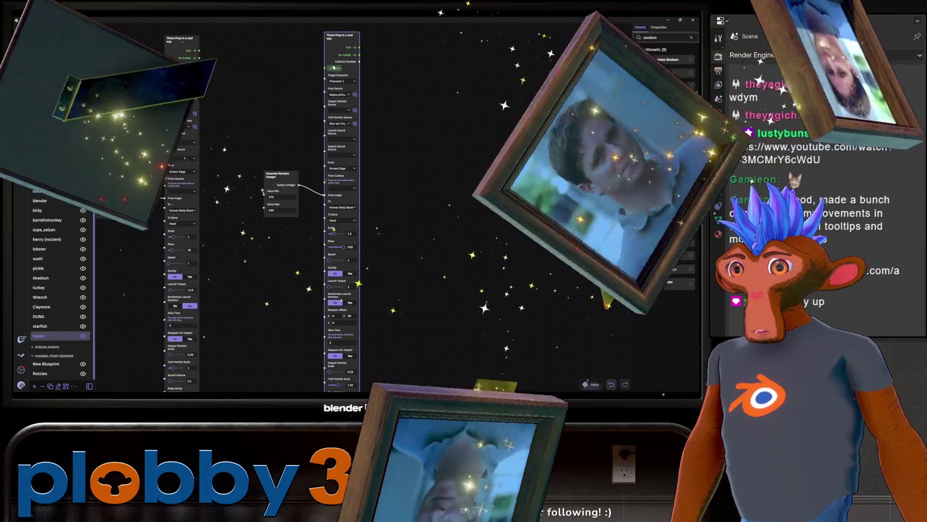
click(333, 68)
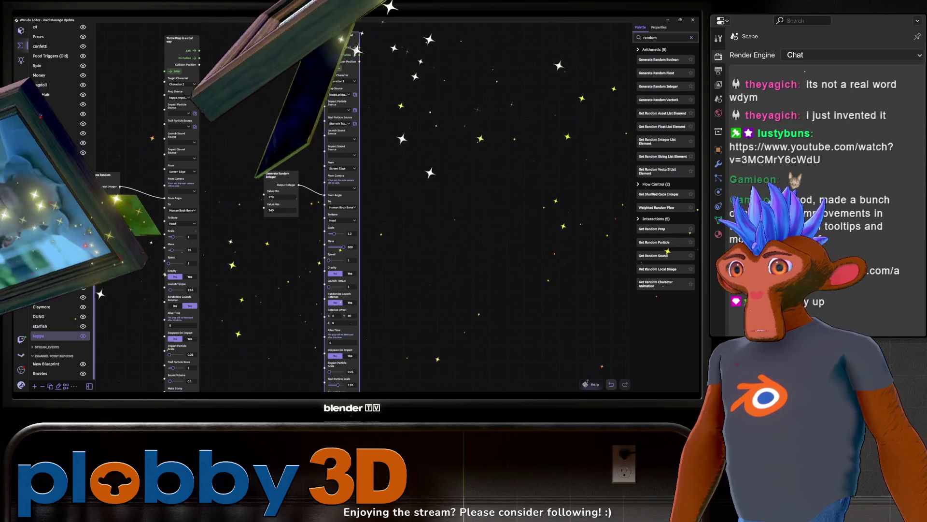
scroll(386, 249, down, 3)
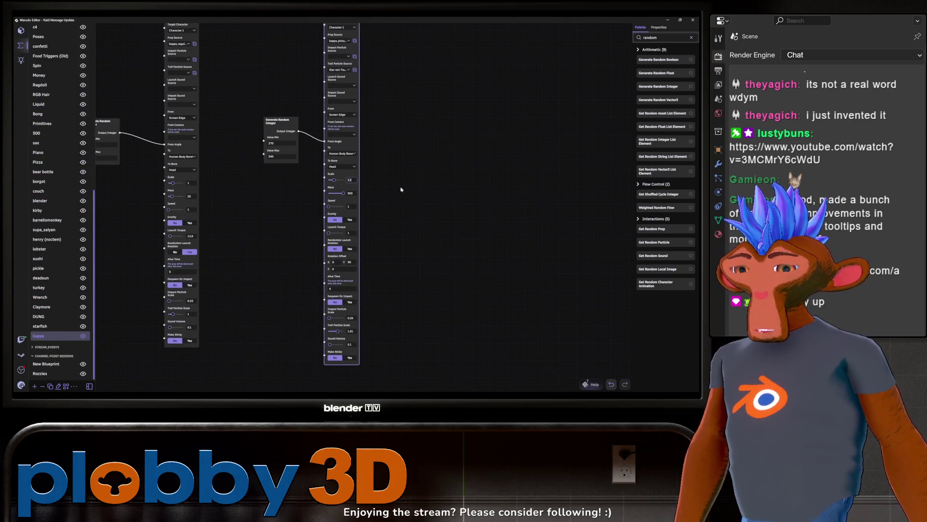
scroll(396, 165, up, 3)
click(343, 65)
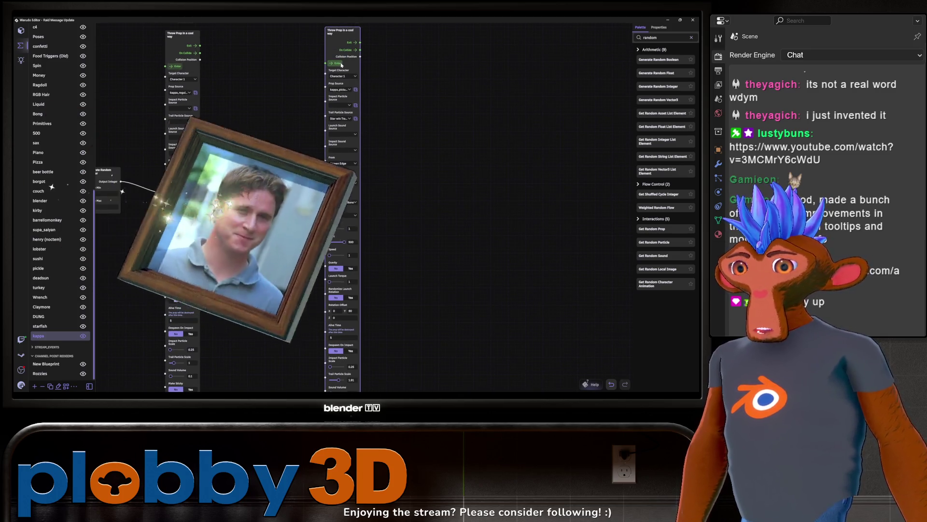
Step: Set the second Throw Prop node's Scale to 1.5 and test-throw two props
click(350, 228)
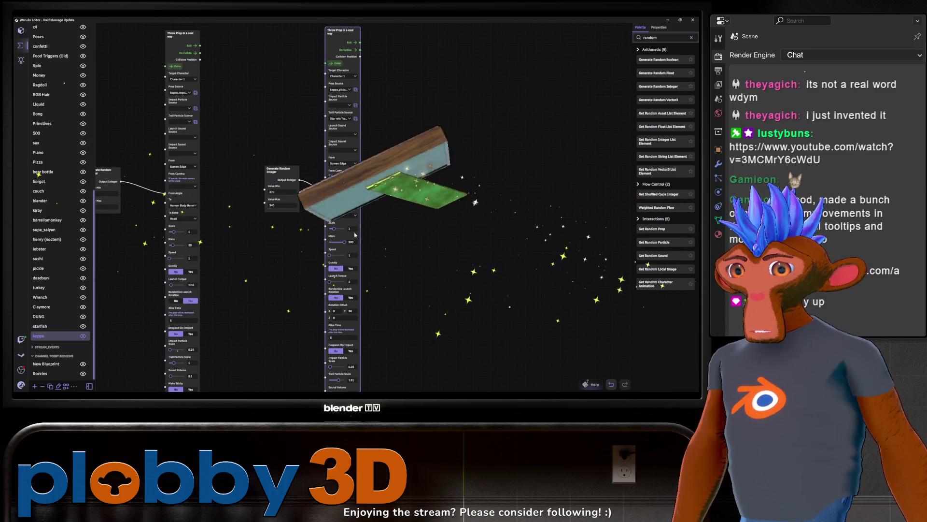
text(1.5)
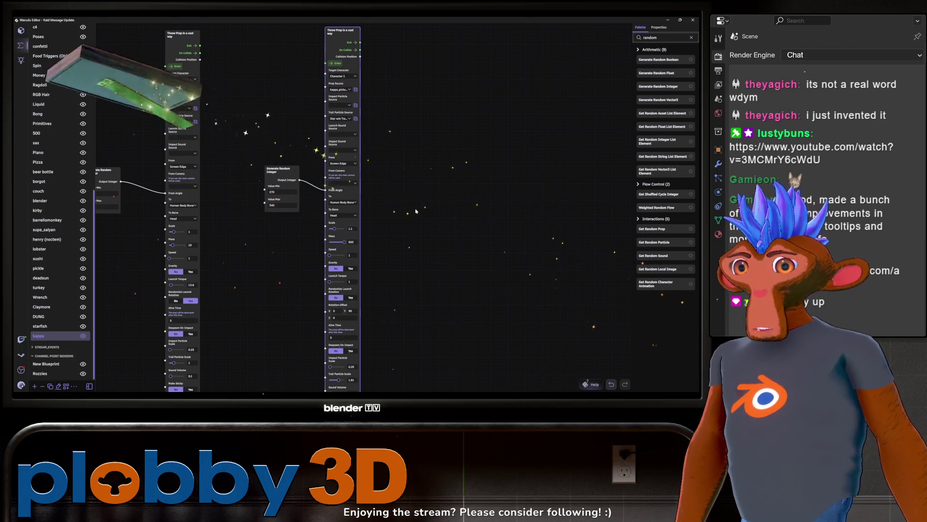
click(338, 64)
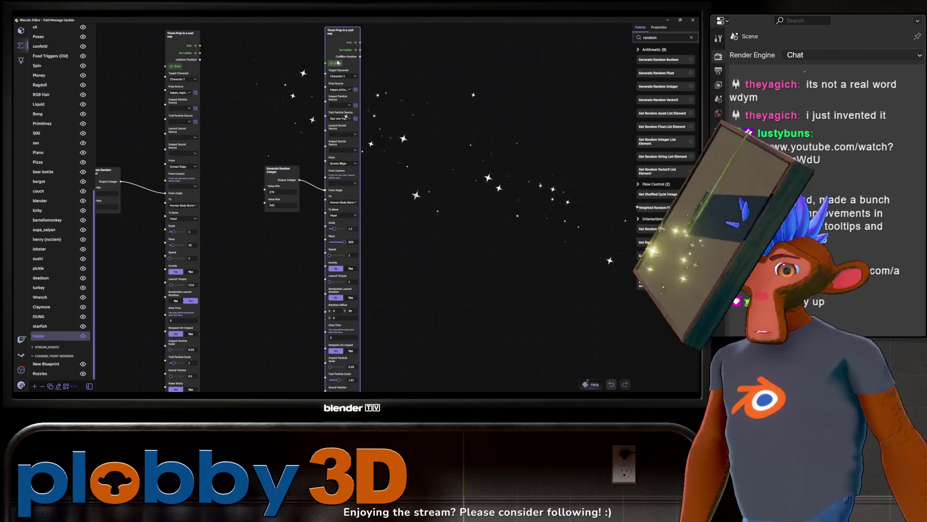
click(338, 63)
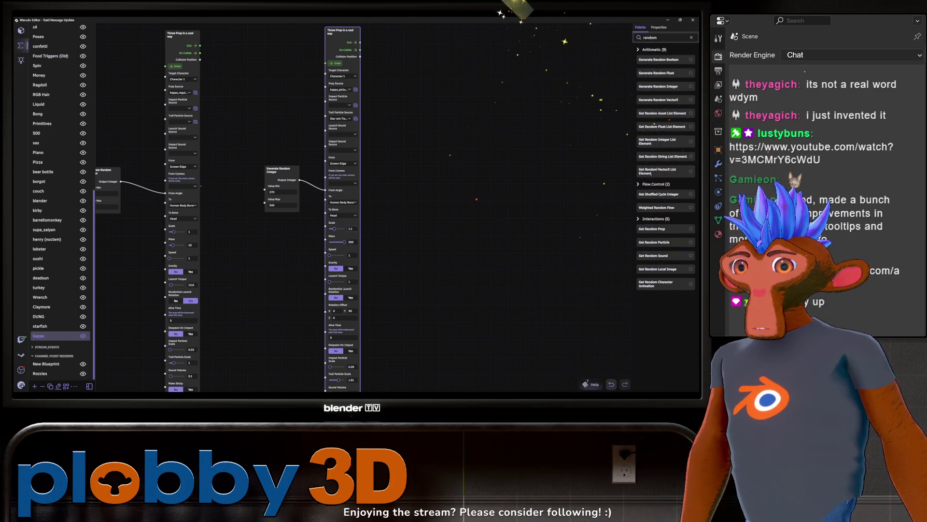
scroll(340, 261, down, 3)
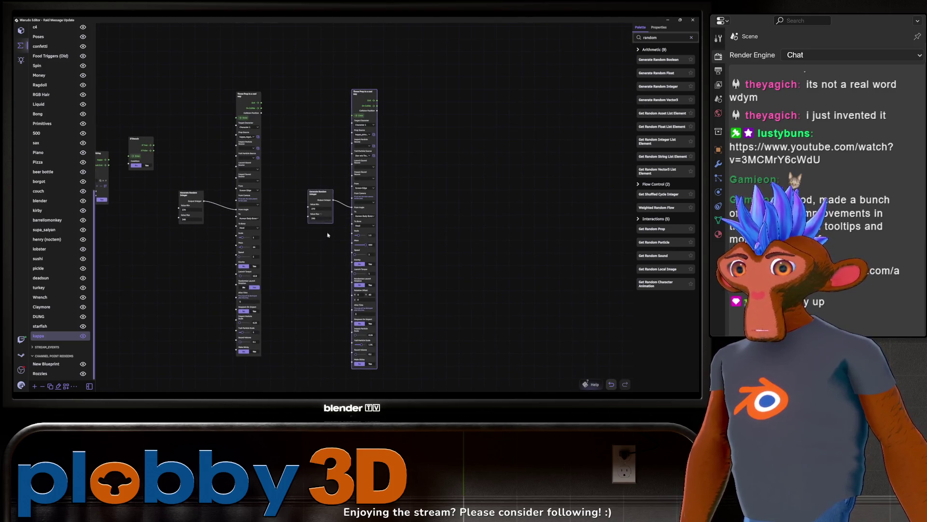
Step: Move the throw-node column down-left and box-select the leftmost trigger nodes
scroll(340, 261, down, 3)
drag(341, 135, 426, 333)
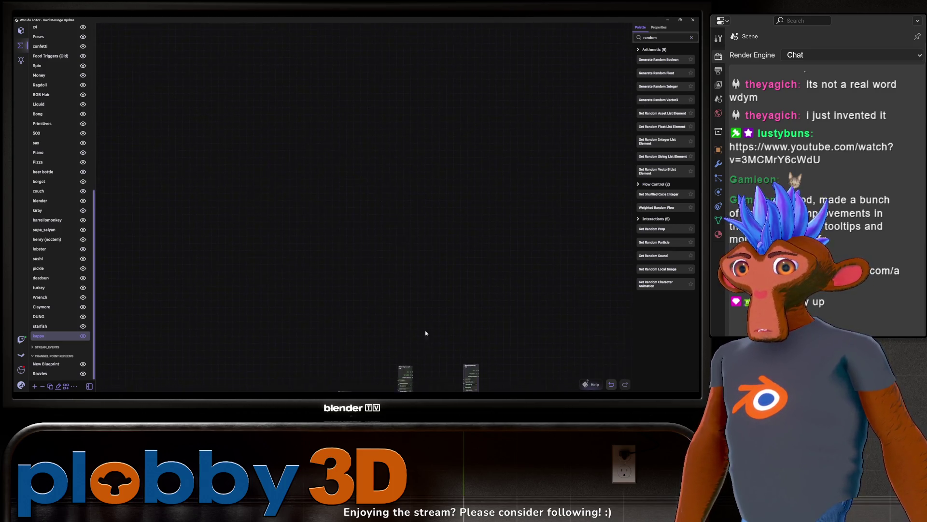
scroll(328, 126, down, 1)
mouse_move(323, 94)
mouse_down()
mouse_move(412, 284)
mouse_move(426, 344)
mouse_up()
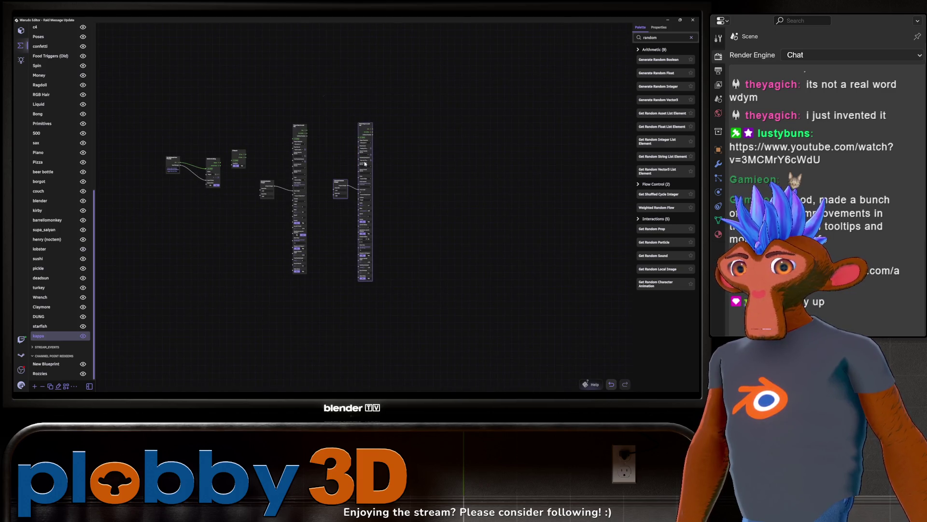
drag(361, 124, 206, 261)
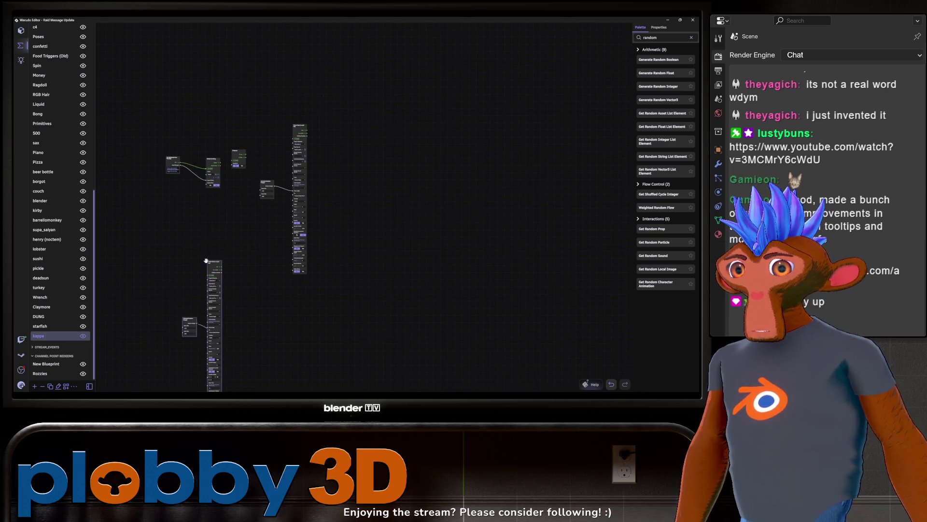
scroll(236, 237, up, 3)
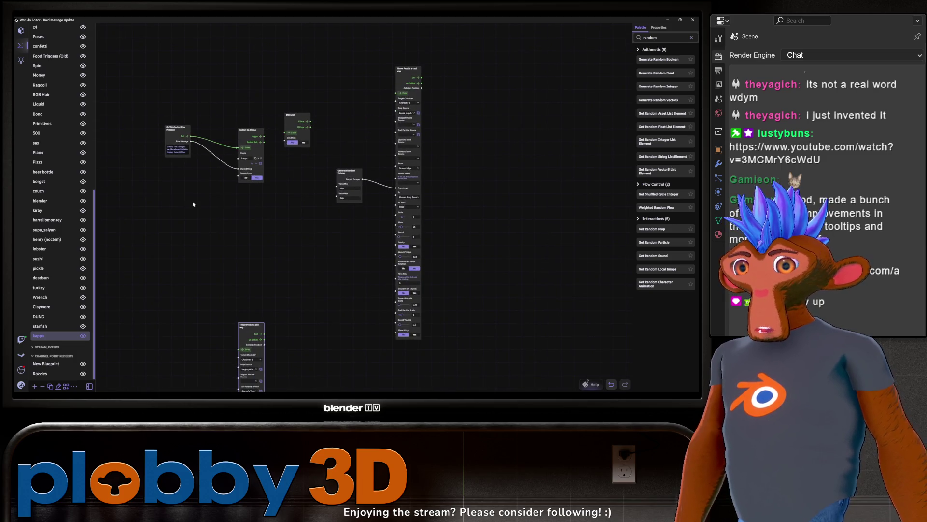
scroll(192, 205, up, 1)
drag(155, 95, 238, 234)
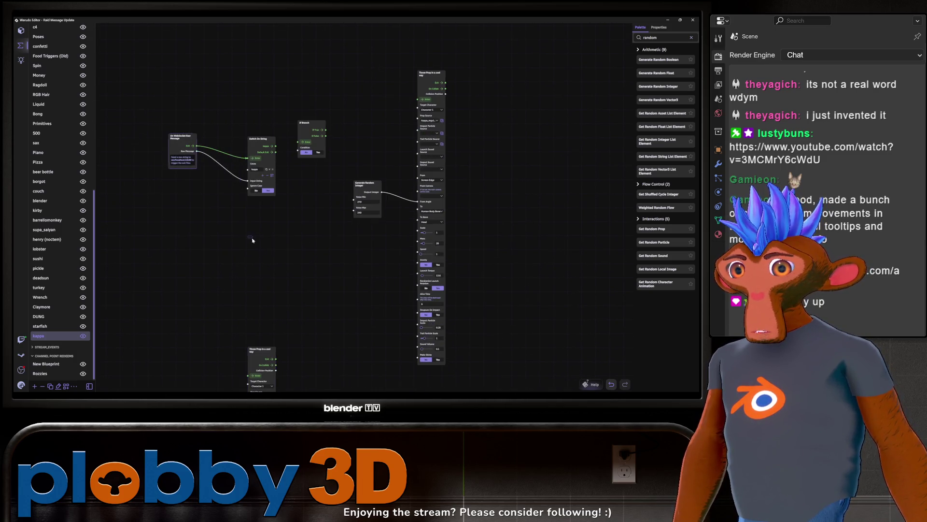
mouse_move(149, 81)
mouse_down()
mouse_move(236, 224)
mouse_move(277, 239)
mouse_up()
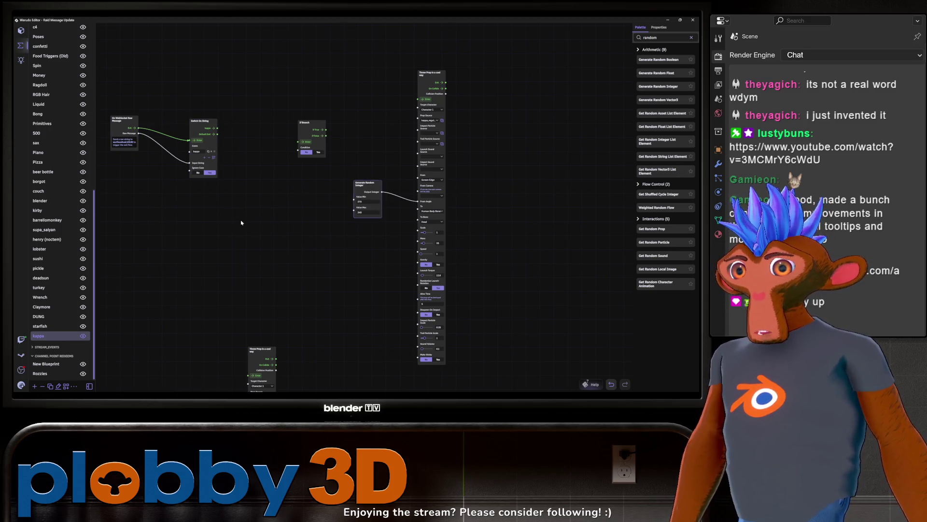
scroll(232, 184, up, 5)
text(100)
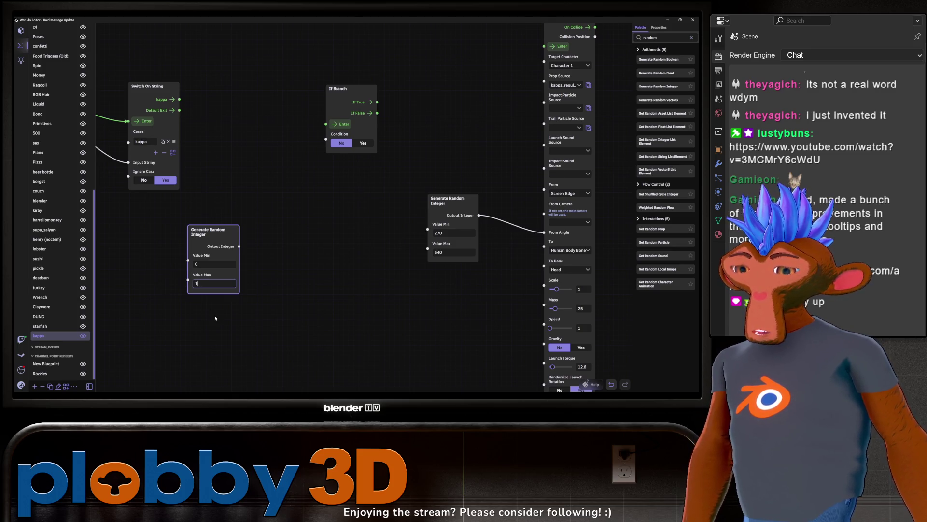
Step: Add an Integer Greater Than node comparing the 0–100 random integer against B = 99
click(271, 302)
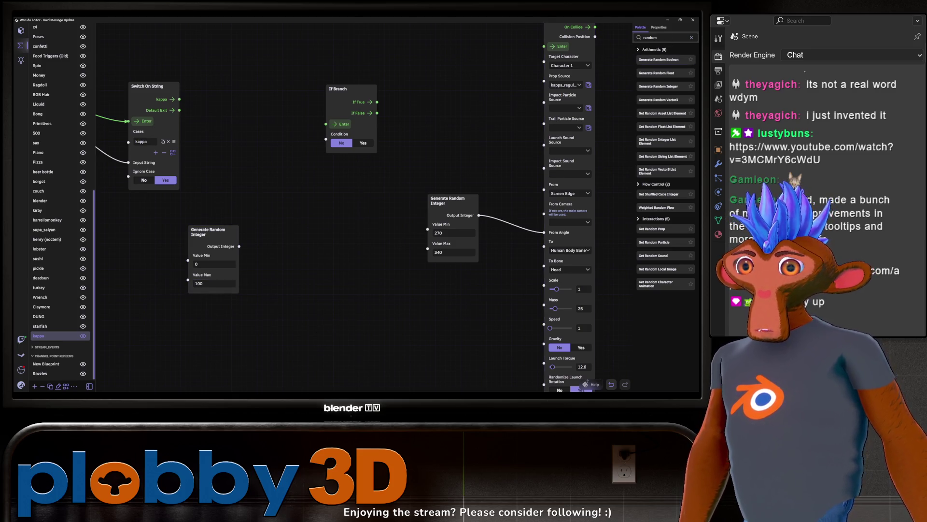
text(greater)
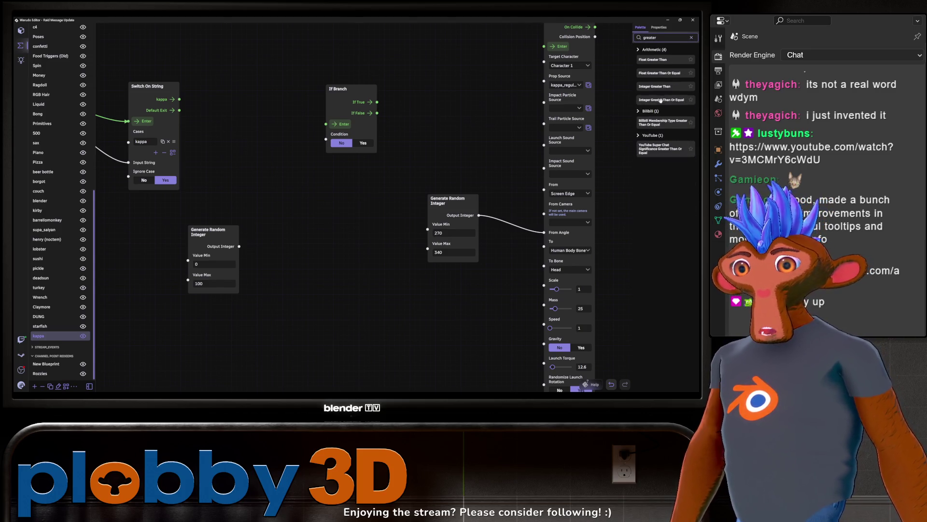
mouse_move(657, 86)
mouse_down()
mouse_move(587, 121)
mouse_move(437, 154)
mouse_move(312, 219)
mouse_up()
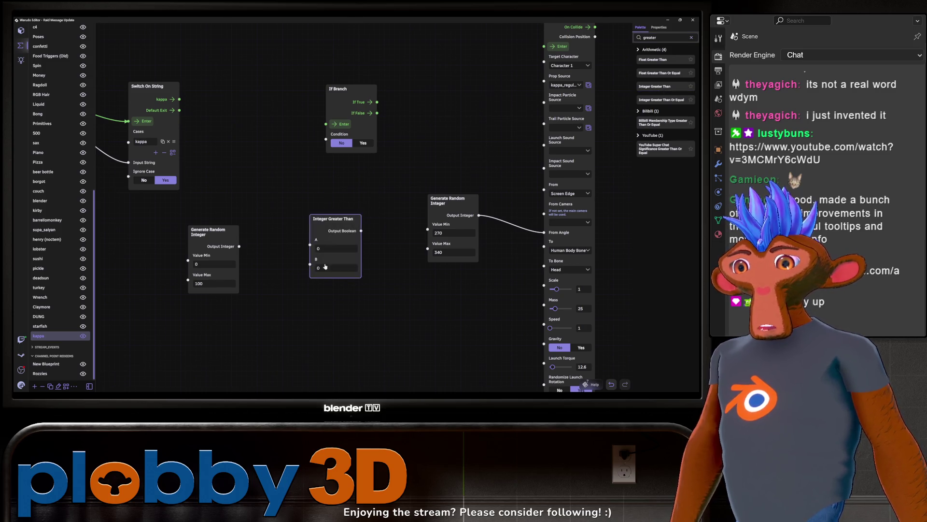
mouse_move(219, 233)
mouse_down()
mouse_move(181, 239)
mouse_move(310, 239)
mouse_up()
click(337, 256)
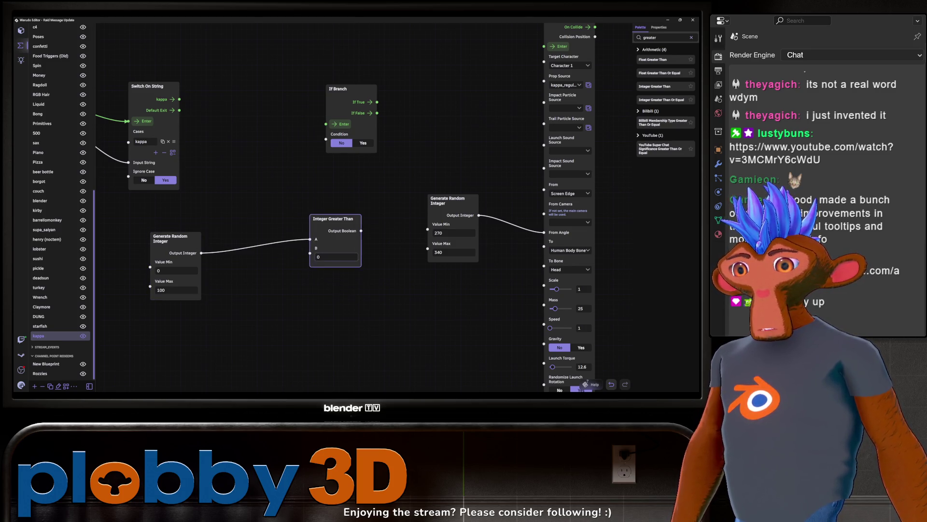
text(99)
click(360, 279)
Step: Wire the comparison into If Branch's Condition and Switch On String's kappa output into If Branch
mouse_move(361, 231)
mouse_down()
mouse_move(322, 123)
mouse_move(326, 134)
mouse_up()
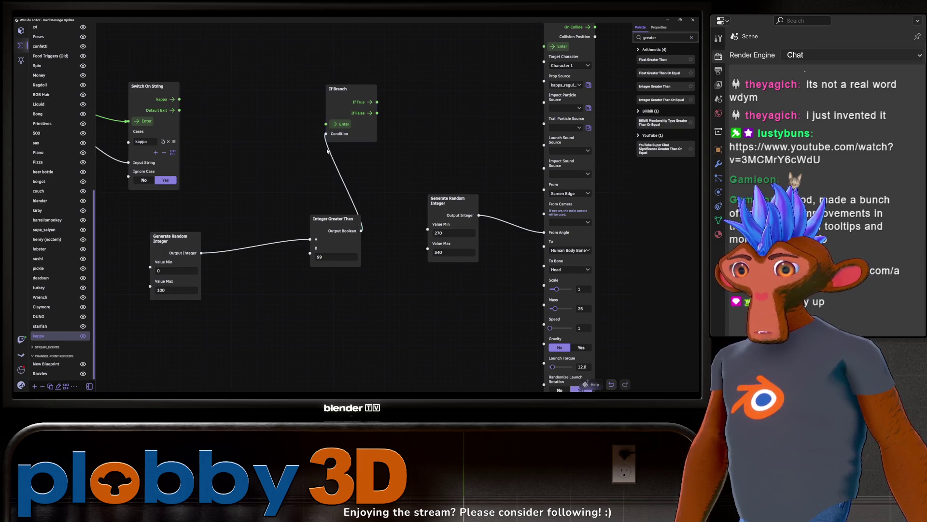
drag(337, 220, 255, 244)
click(169, 236)
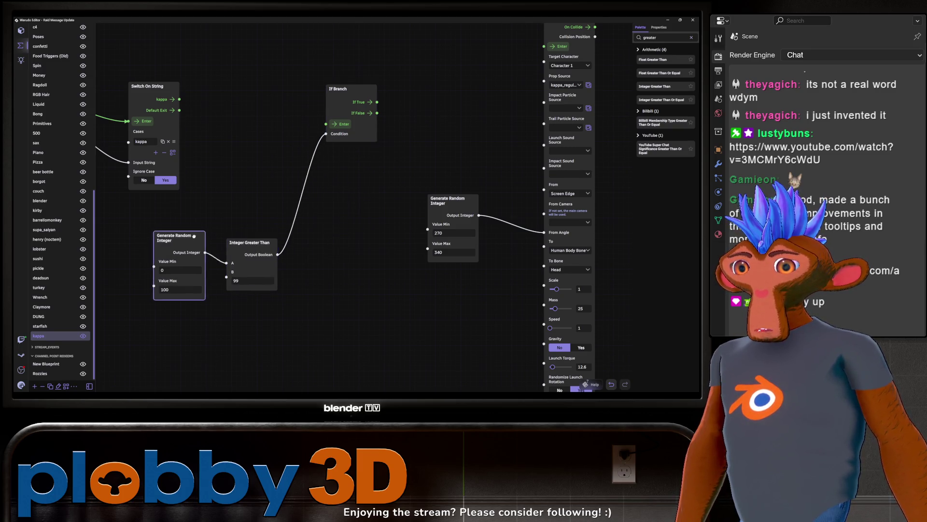
drag(170, 237, 178, 235)
drag(243, 187, 297, 206)
drag(233, 118, 380, 143)
Step: Reposition the Throw Prop node and its random integer back to the top of the graph
mouse_move(323, 175)
mouse_down()
mouse_move(232, 192)
mouse_move(189, 161)
mouse_move(230, 217)
mouse_move(276, 225)
mouse_up()
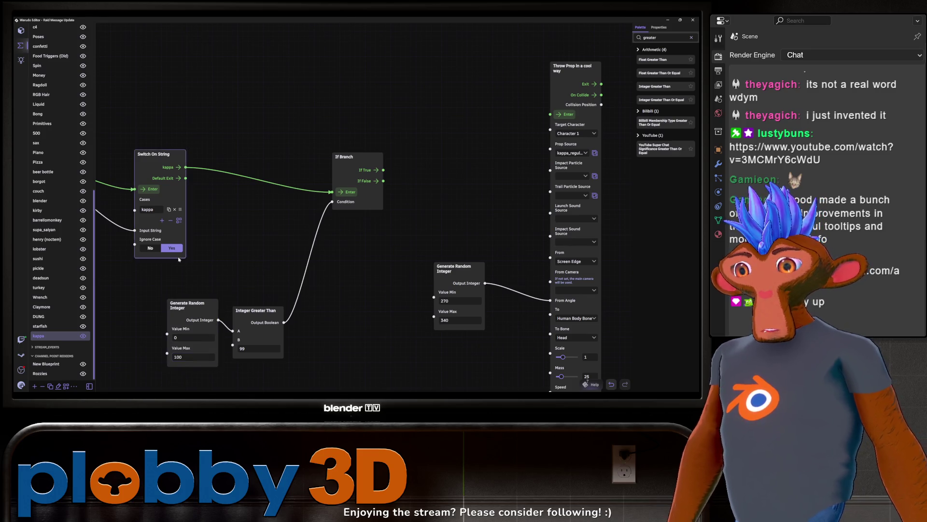
drag(311, 336, 278, 321)
scroll(278, 320, down, 8)
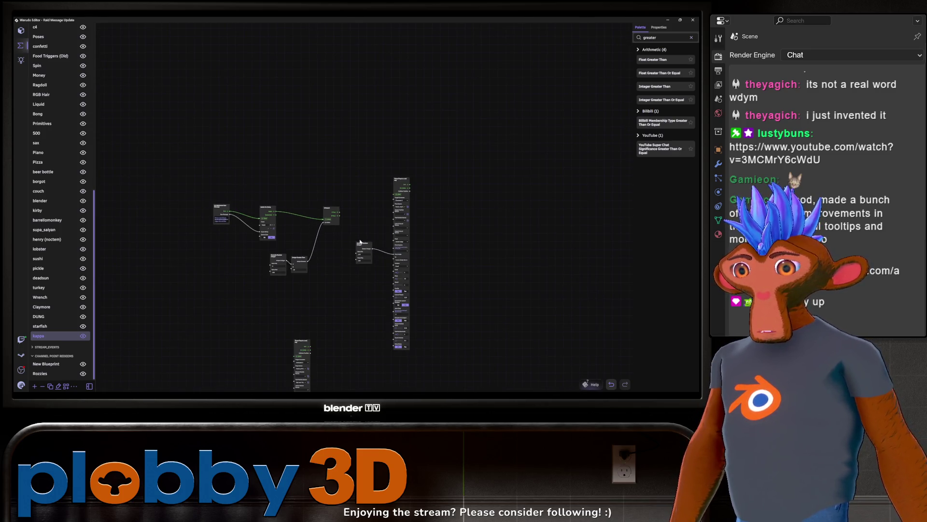
drag(307, 254, 283, 212)
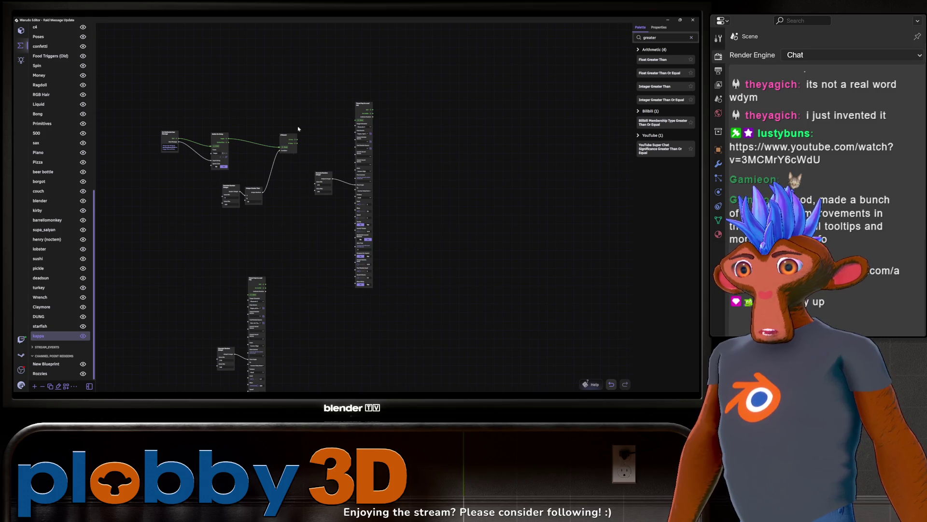
scroll(296, 230, up, 3)
scroll(304, 270, down, 3)
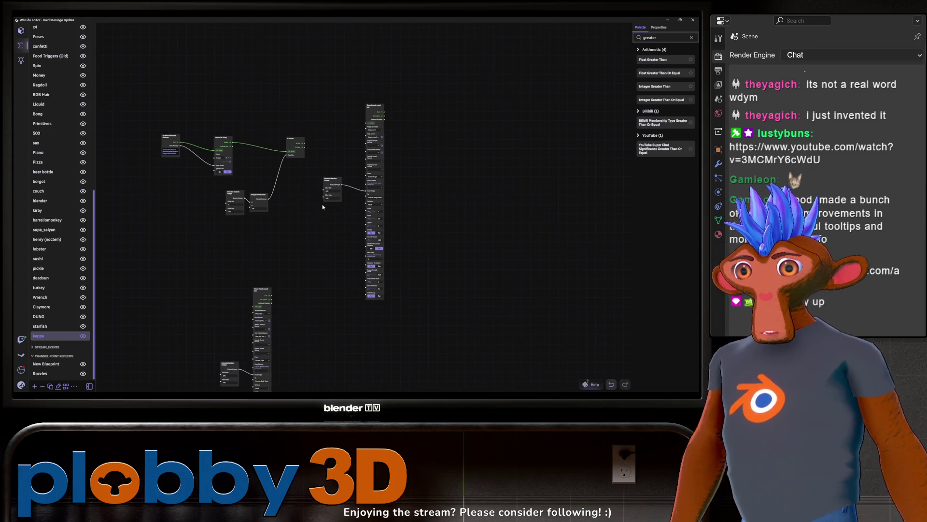
mouse_move(332, 98)
mouse_down()
mouse_move(319, 41)
mouse_move(398, 308)
mouse_up()
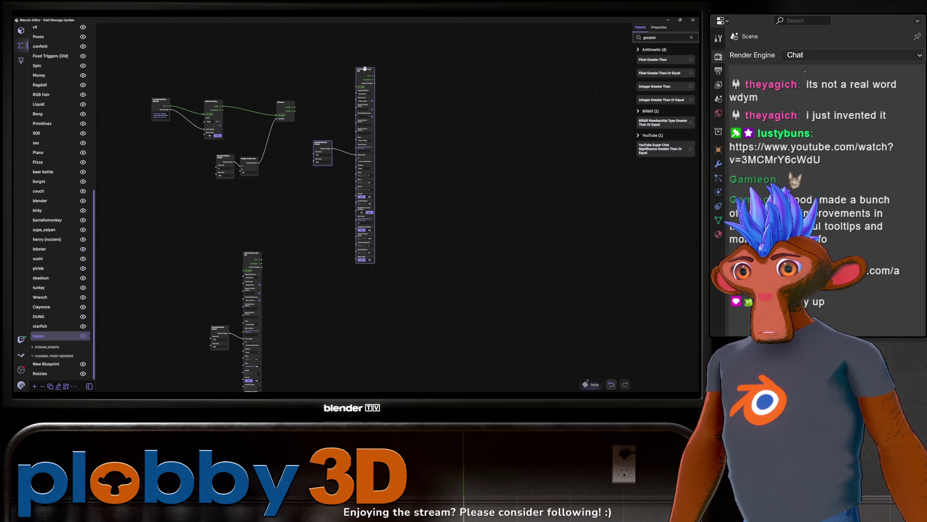
drag(363, 71, 367, 245)
mouse_move(182, 238)
middle_down()
mouse_move(227, 231)
mouse_move(214, 137)
middle_up()
middle_drag(342, 211, 288, 265)
mouse_move(269, 257)
mouse_down()
mouse_move(434, 43)
mouse_move(418, 26)
mouse_up()
scroll(381, 54, up, 5)
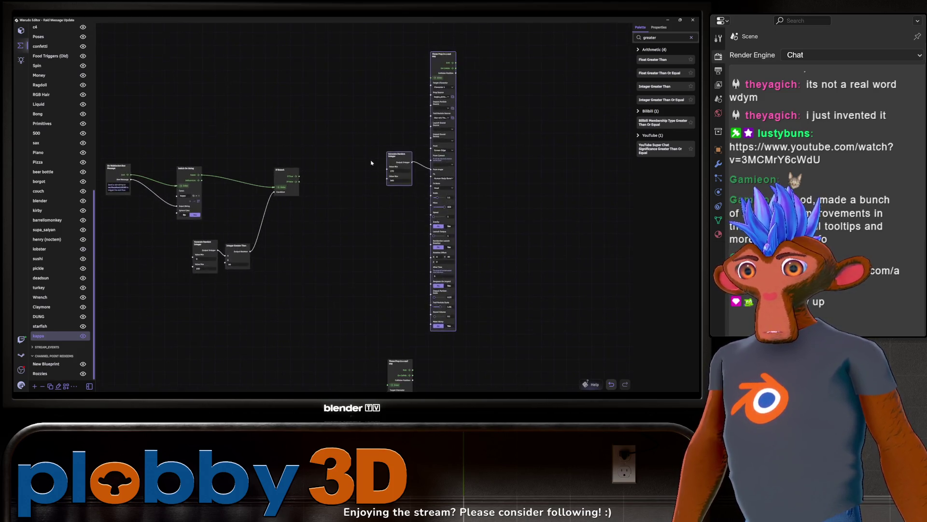
scroll(331, 182, down, 2)
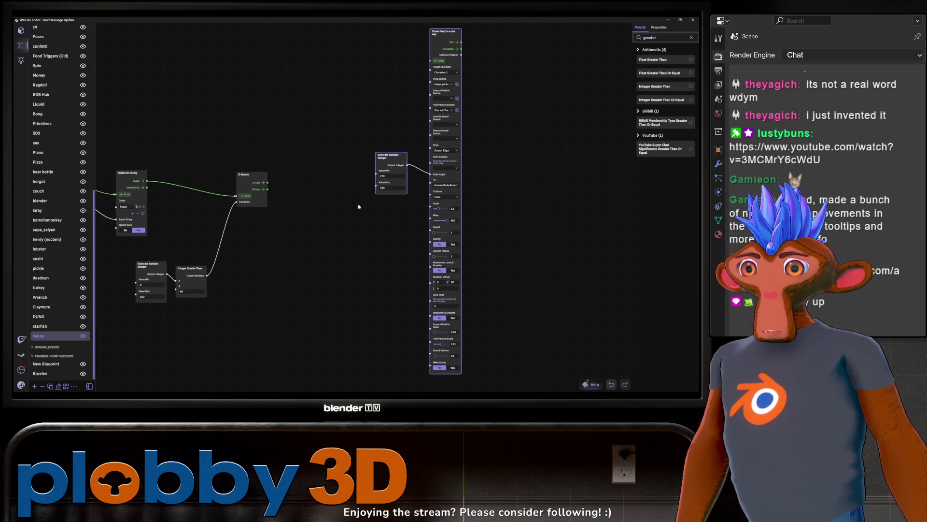
scroll(343, 127, down, 3)
scroll(309, 154, down, 2)
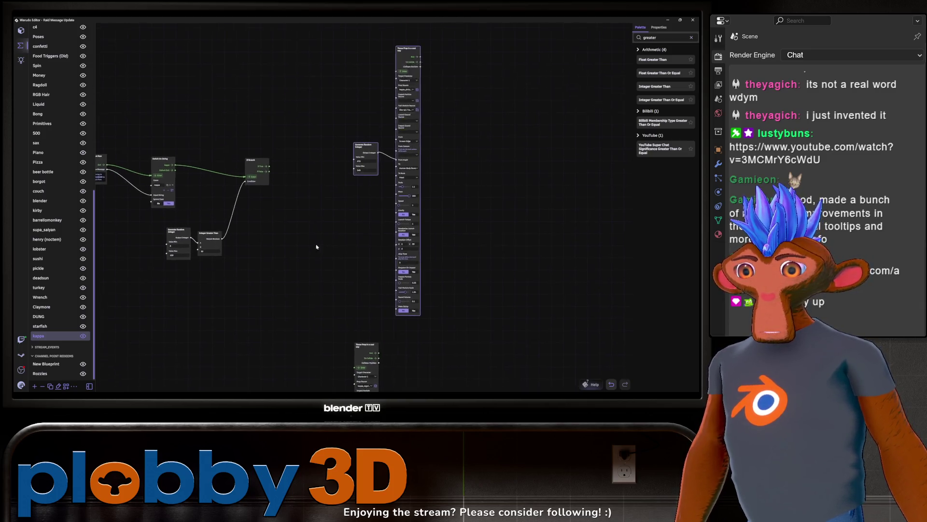
Step: Connect If True to the Throw Prop node's Enter and nudge the nodes into place
drag(264, 171, 400, 69)
drag(377, 217, 325, 227)
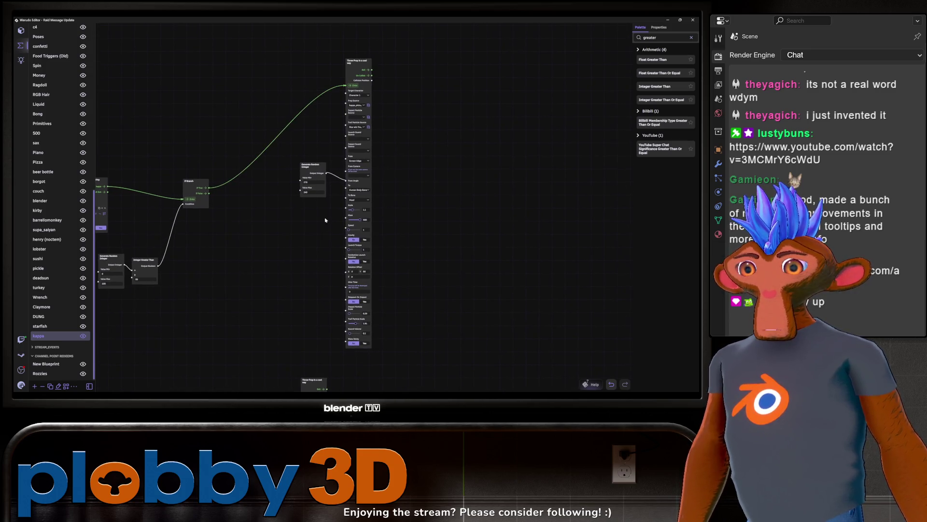
mouse_move(359, 62)
mouse_down()
mouse_move(397, 47)
mouse_move(389, 46)
mouse_up()
drag(310, 166, 348, 156)
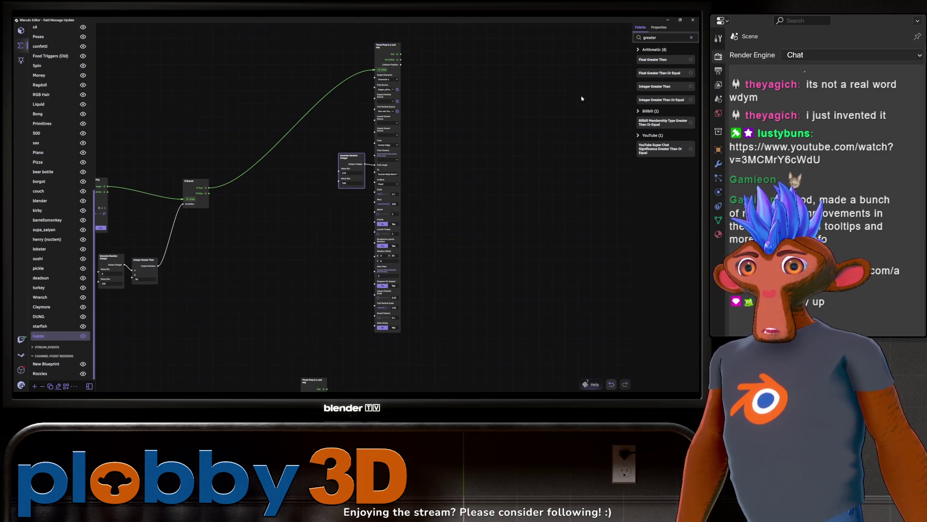
drag(662, 38, 624, 37)
Step: Insert a Sequence node after If True in place of the direct Throw Prop link
text(sequen)
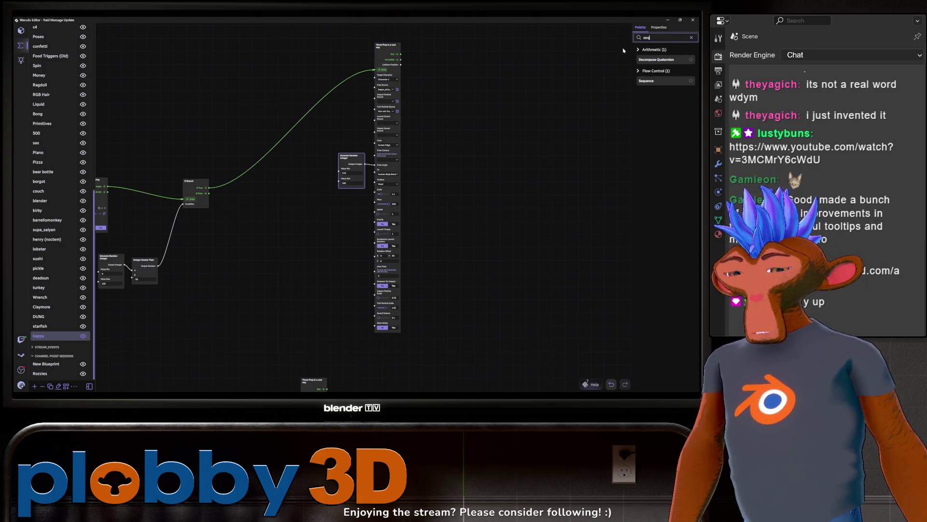
mouse_move(647, 60)
mouse_down()
mouse_move(334, 182)
mouse_move(281, 213)
mouse_up()
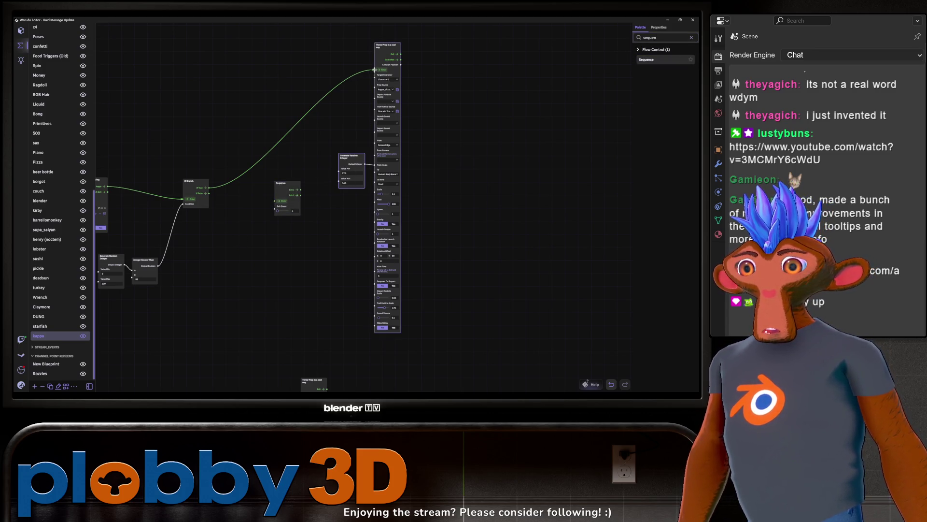
drag(374, 69, 180, 161)
mouse_move(273, 198)
mouse_down()
mouse_move(284, 125)
mouse_move(375, 69)
mouse_up()
Step: Add a Play Sound node with anime-wow-sound-effect.wav on Sequence's Exit 2 and test the flow
double_click(659, 35)
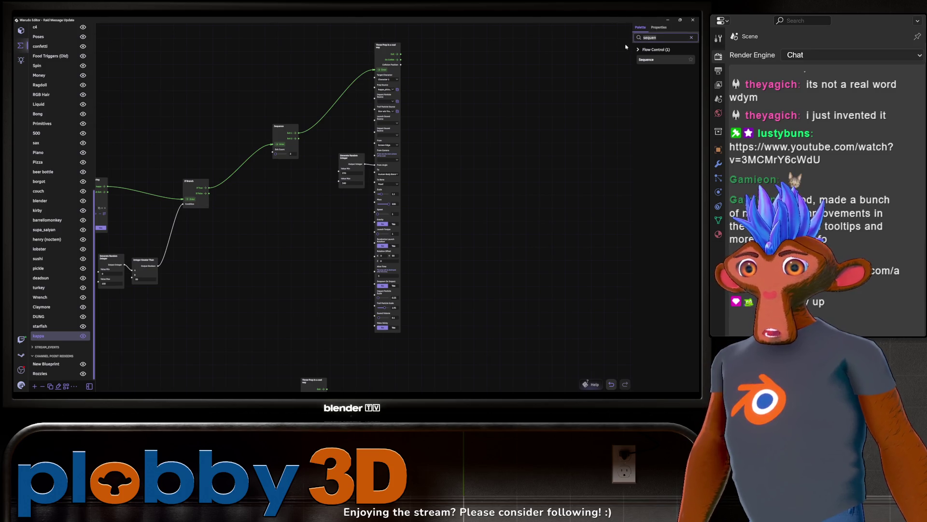
text(play s)
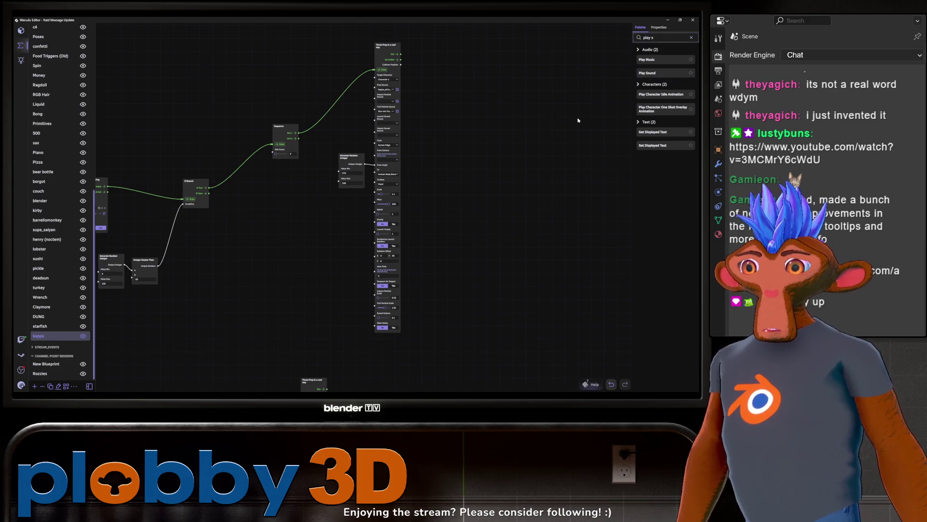
drag(647, 73, 306, 206)
scroll(309, 271, up, 1)
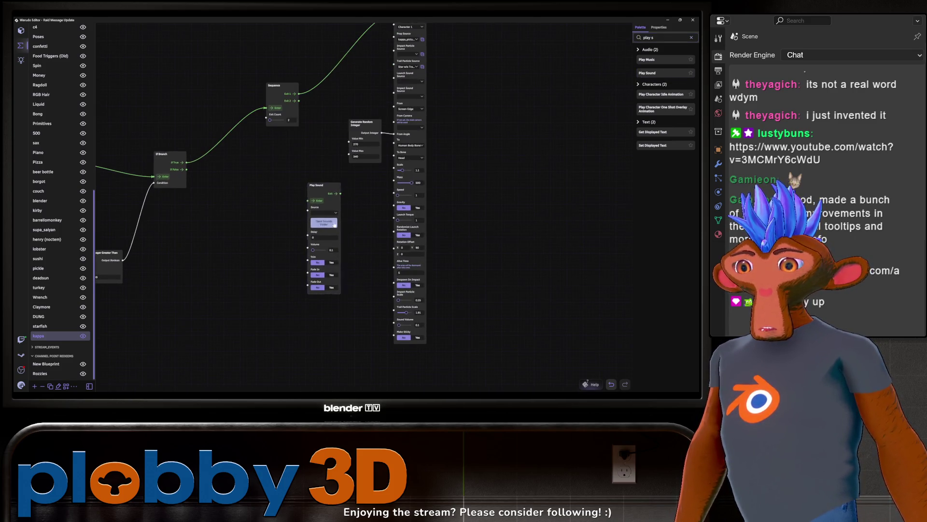
click(323, 222)
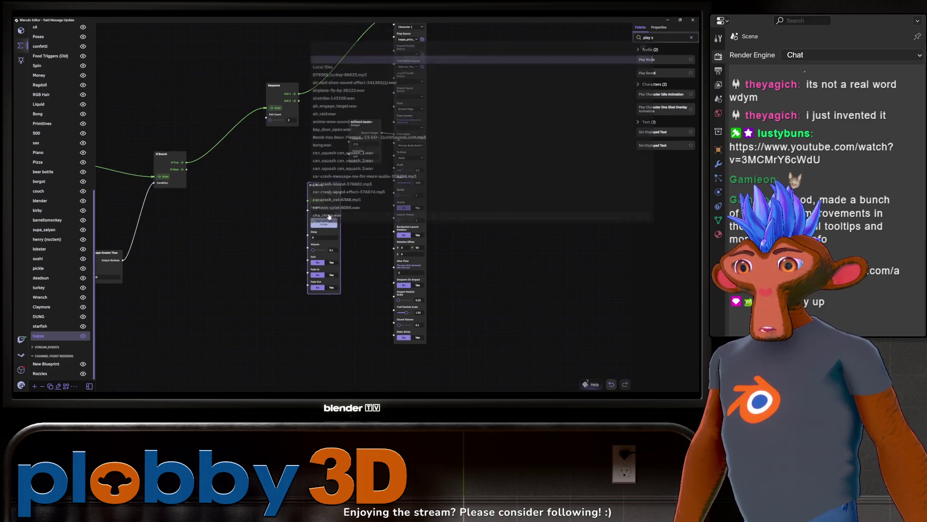
click(363, 111)
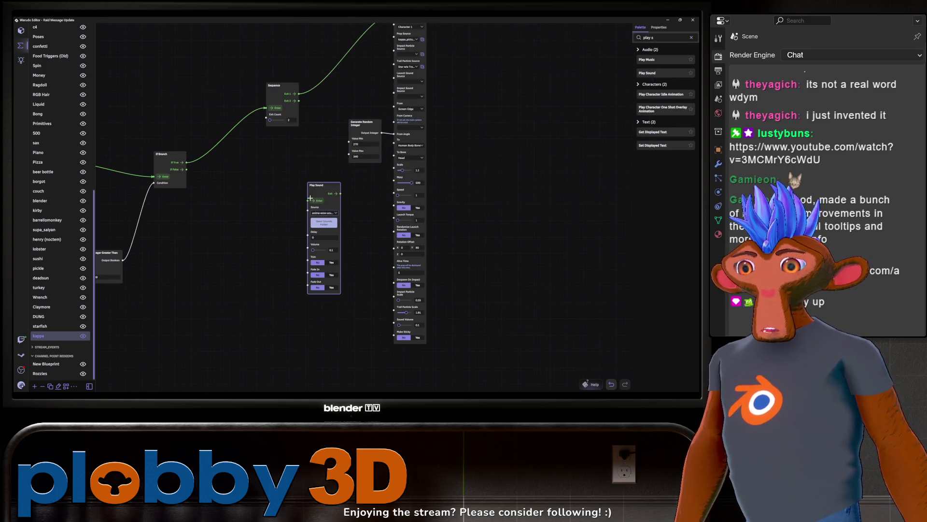
drag(318, 184, 343, 177)
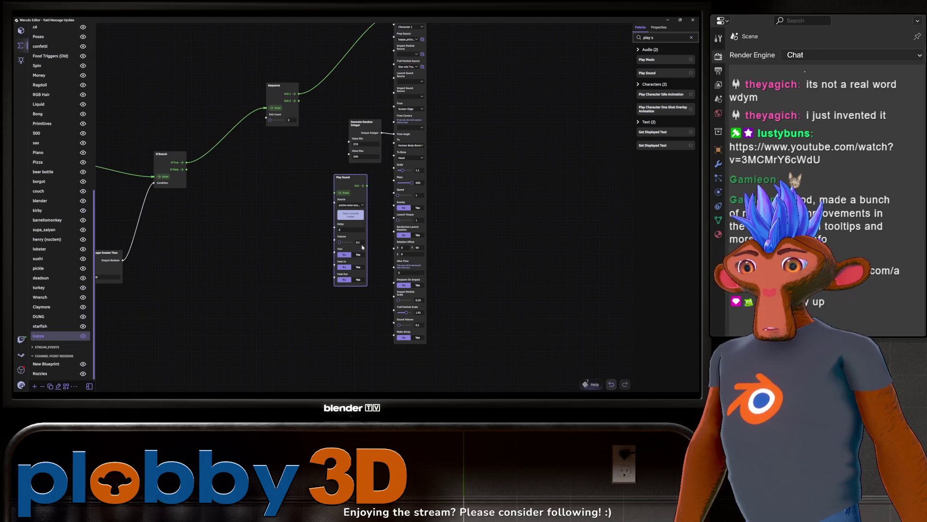
drag(299, 100, 334, 193)
scroll(302, 216, down, 3)
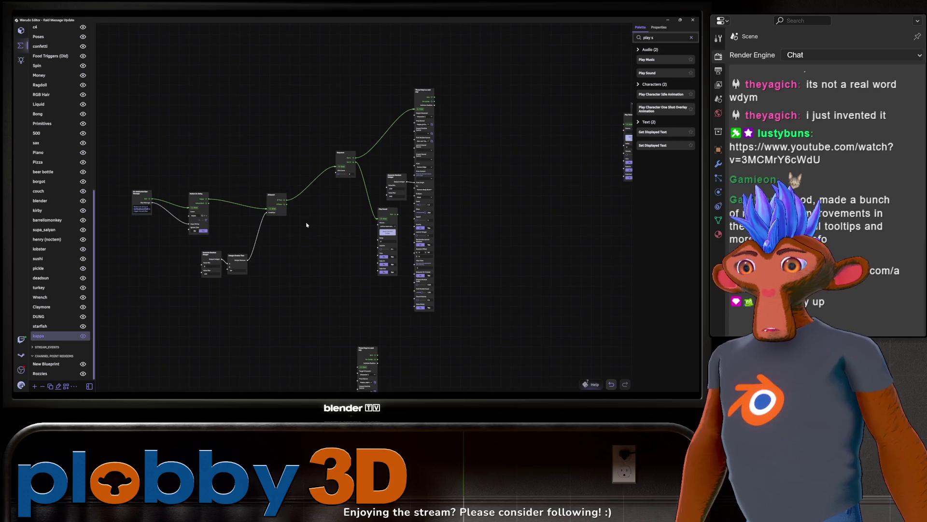
click(308, 190)
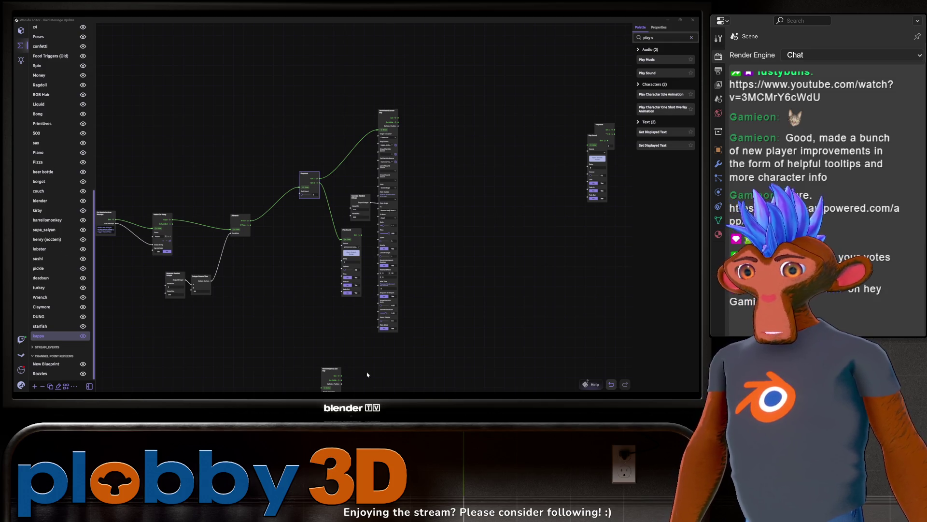
Step: Delete the Sequence and Play Sound nodes from the kappa blueprint
scroll(367, 374, down, 5)
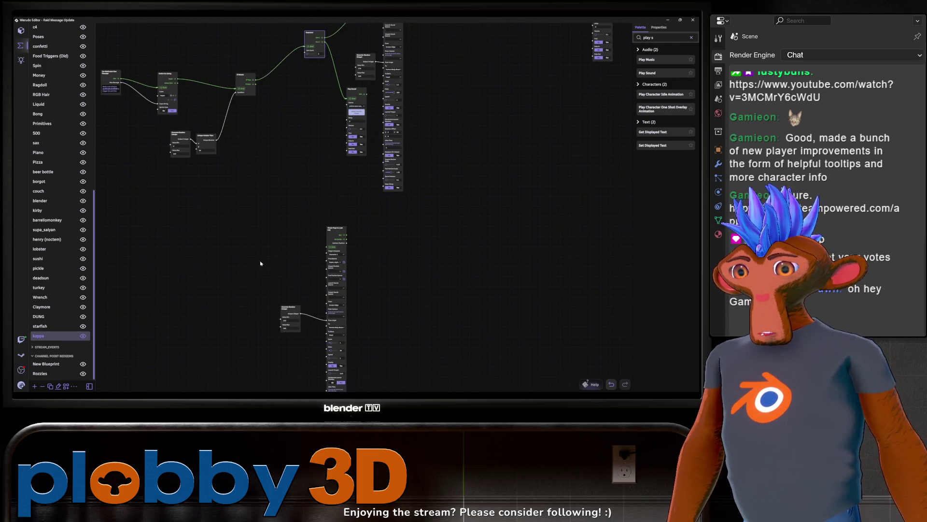
scroll(141, 255, down, 3)
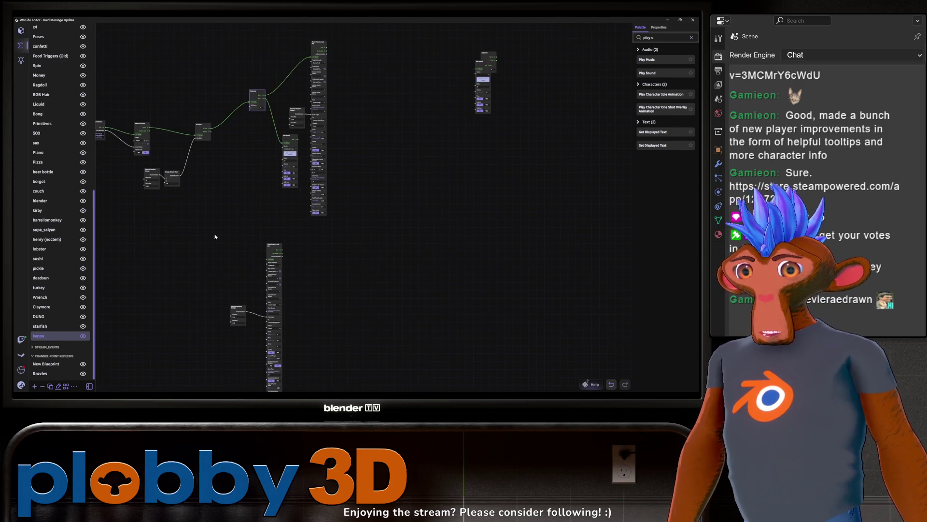
scroll(213, 265, up, 3)
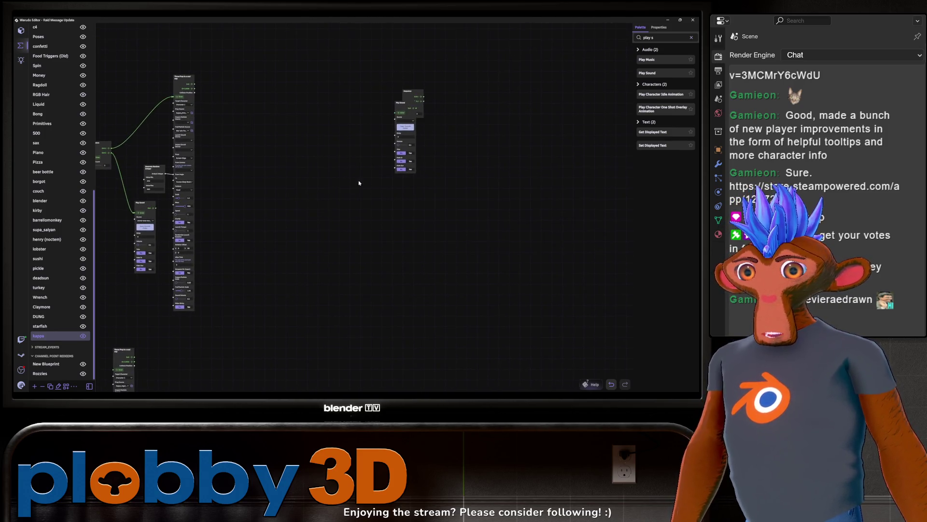
scroll(447, 219, up, 5)
middle_drag(448, 220, 370, 130)
drag(369, 129, 480, 328)
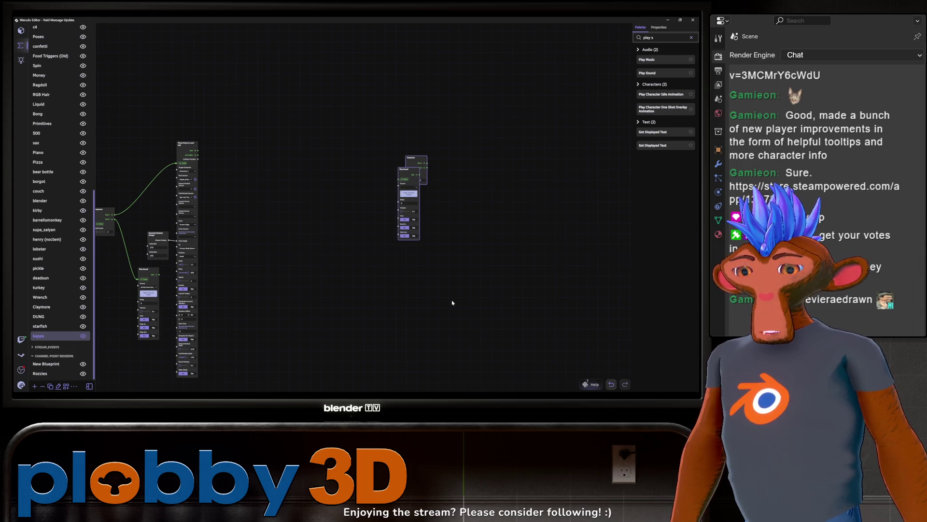
key(Delete)
Step: Move the Throw Prop nodes up and wire If Branch's output directly into Throw Prop
middle_drag(334, 289, 448, 242)
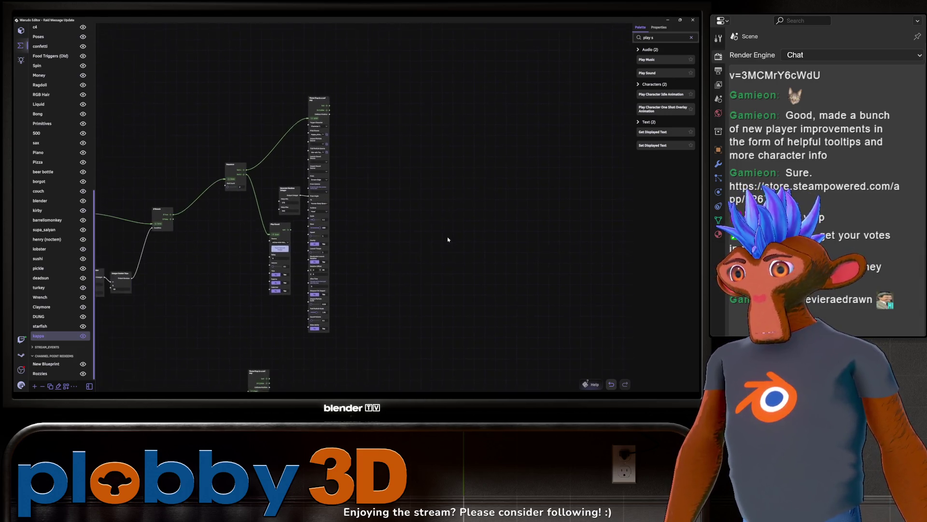
mouse_move(352, 259)
middle_down()
mouse_move(393, 342)
mouse_move(417, 352)
mouse_move(442, 290)
middle_up()
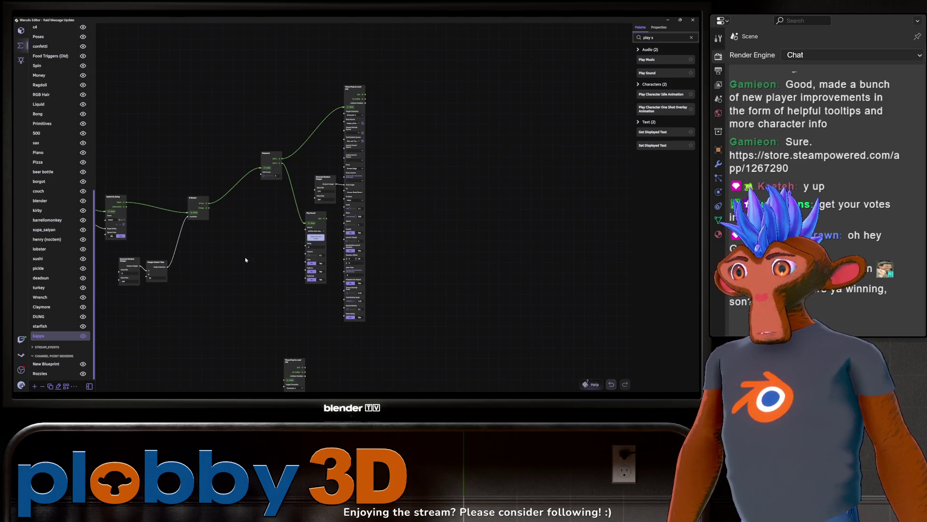
scroll(245, 260, down, 3)
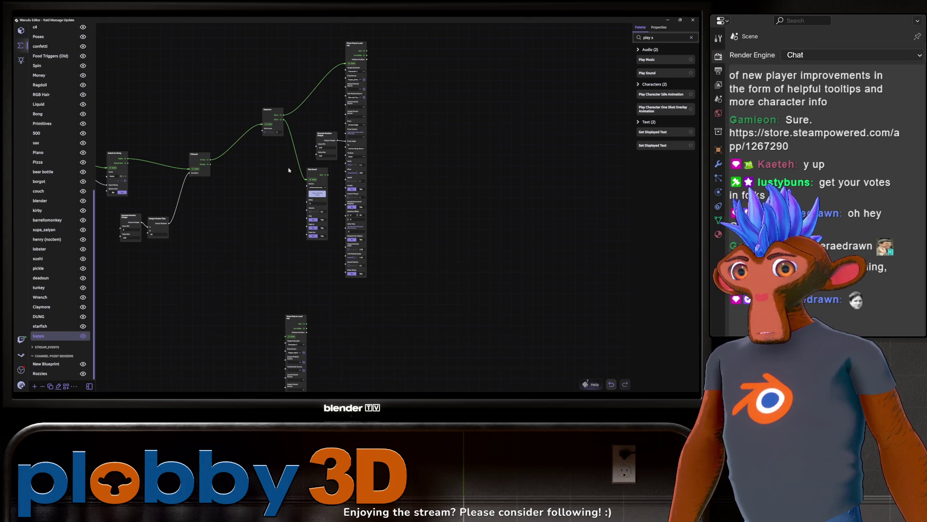
scroll(285, 330, down, 4)
scroll(299, 328, down, 4)
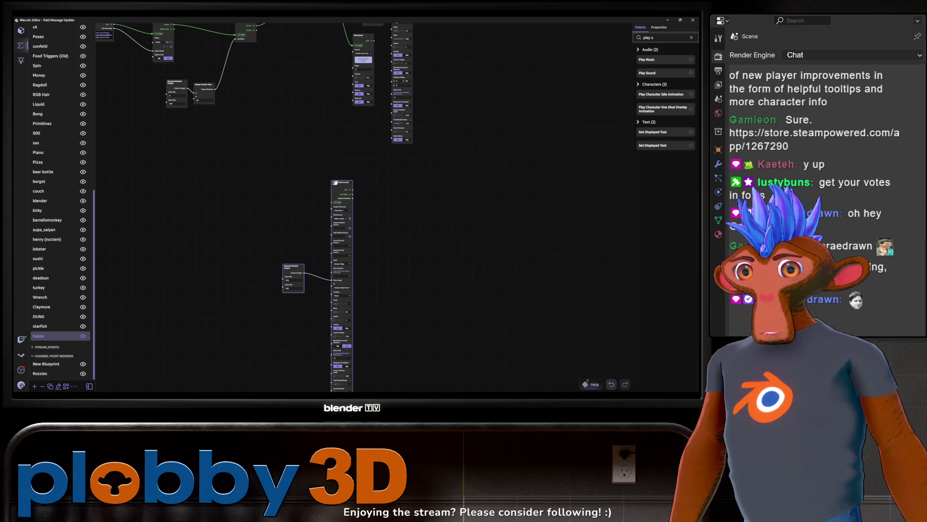
drag(335, 184, 314, 137)
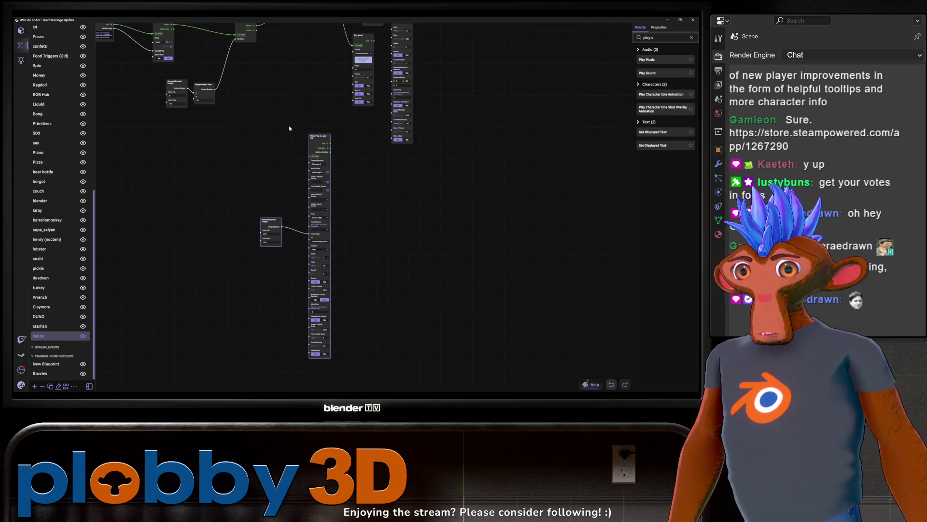
scroll(275, 146, up, 5)
scroll(252, 155, up, 1)
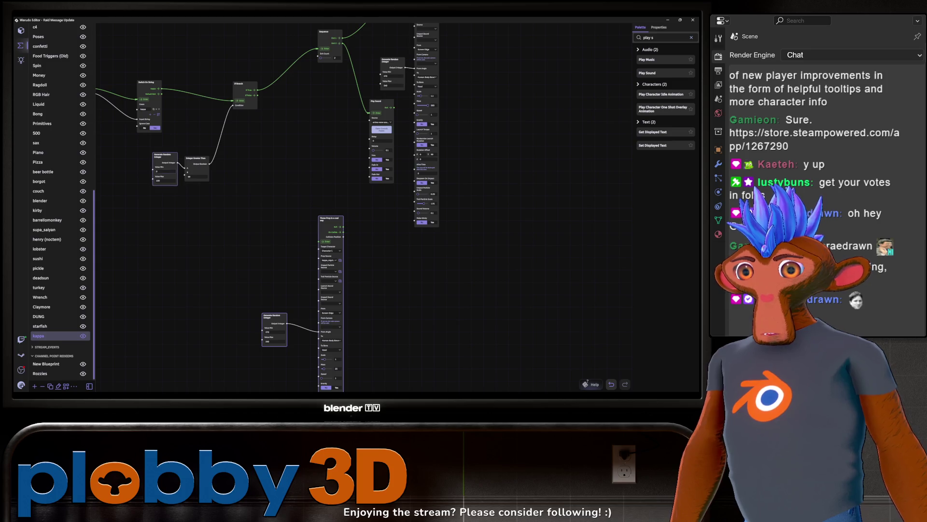
click(163, 180)
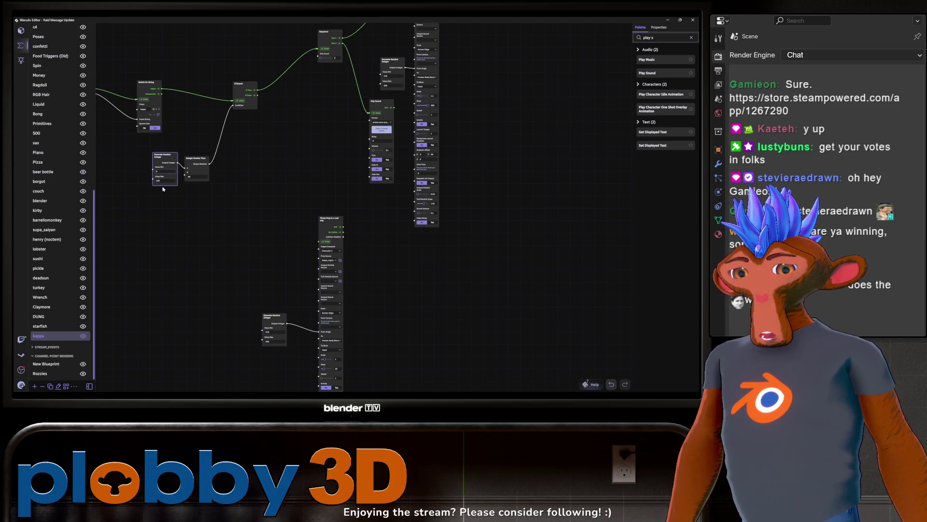
scroll(193, 203, down, 1)
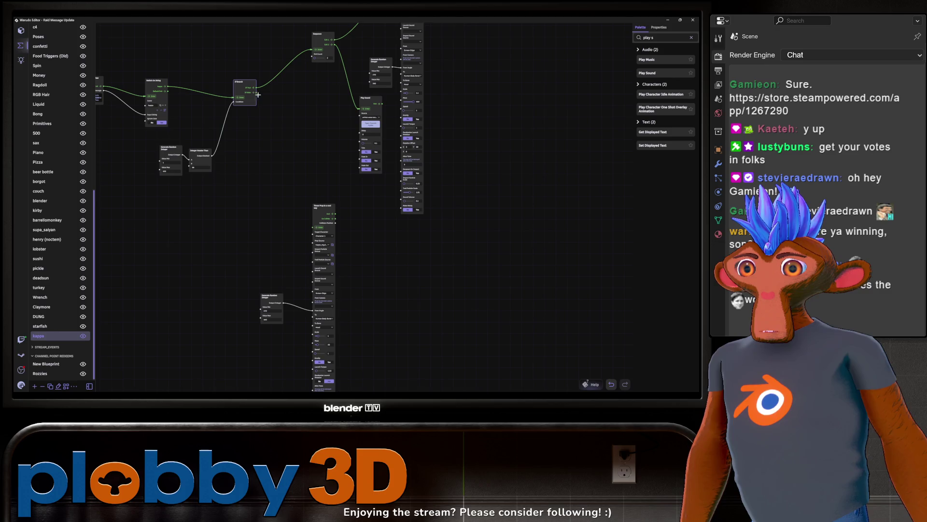
drag(256, 94, 319, 229)
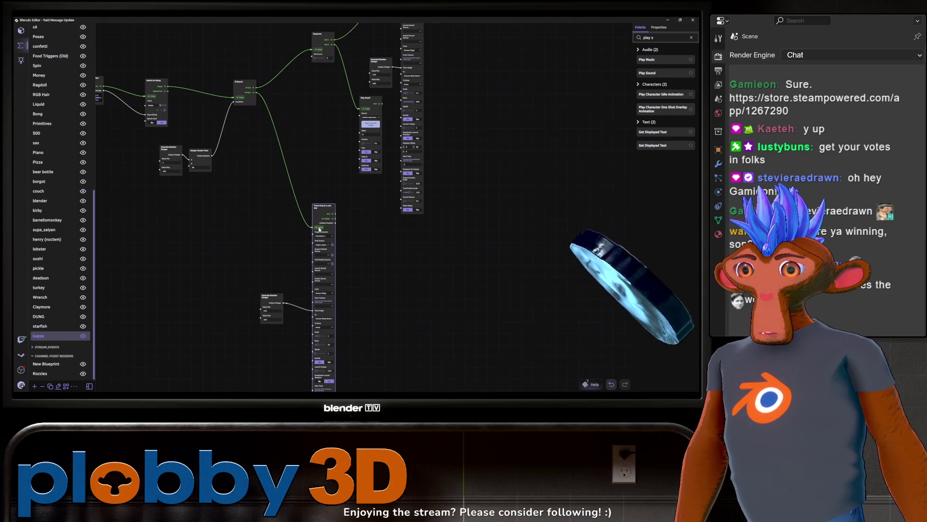
Step: Pan and zoom over the finished kappa blueprint, then switch to the Streamer.bot window
mouse_move(291, 158)
mouse_down()
mouse_move(263, 213)
mouse_move(254, 212)
mouse_up()
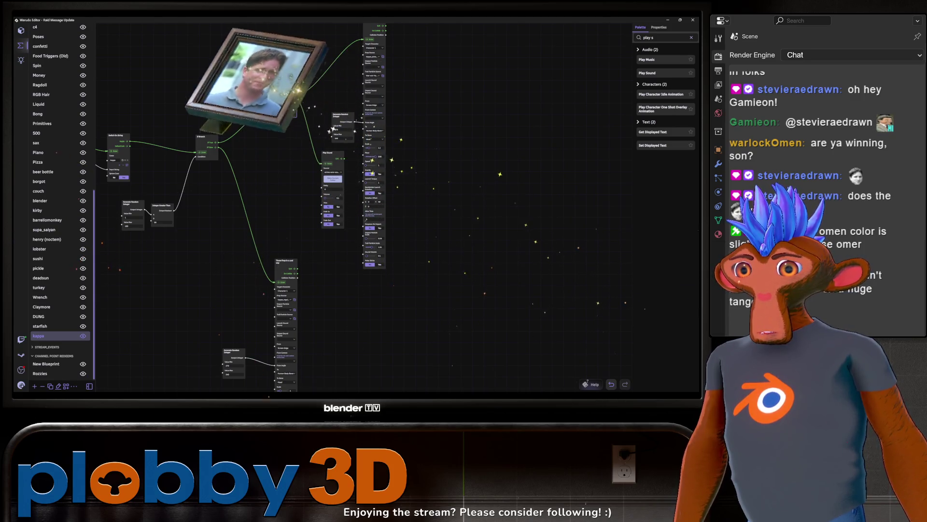
middle_drag(179, 280, 277, 196)
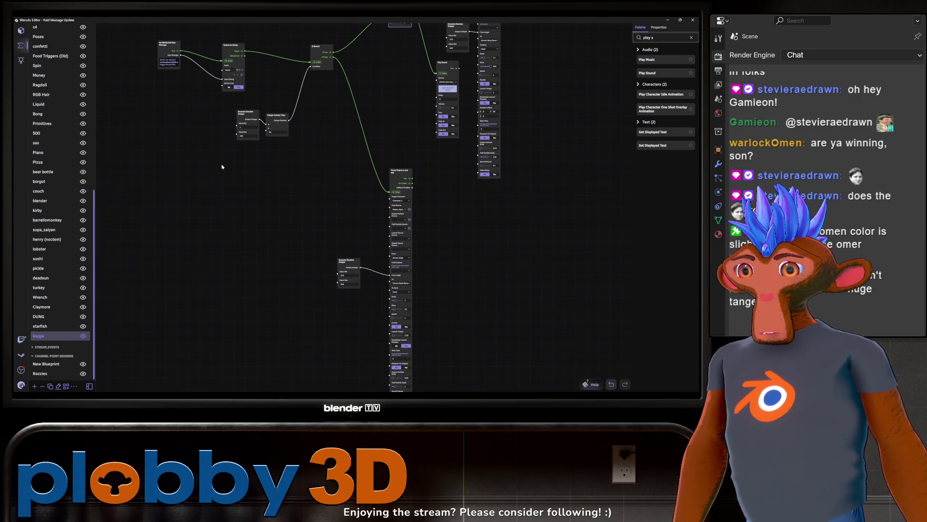
scroll(203, 222, down, 3)
mouse_move(203, 221)
middle_down()
mouse_move(168, 201)
mouse_move(165, 267)
middle_up()
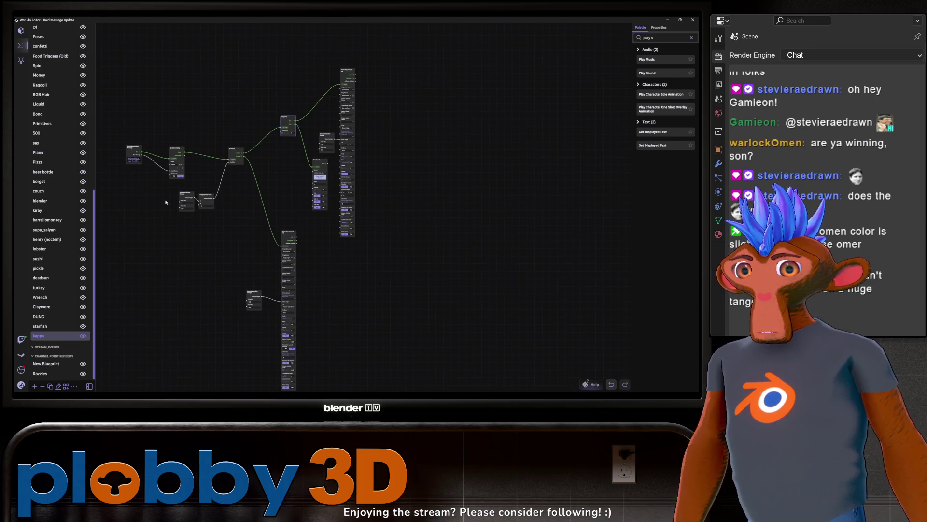
mouse_move(218, 285)
middle_down()
mouse_move(217, 244)
mouse_move(304, 319)
mouse_move(343, 190)
mouse_move(341, 357)
middle_up()
mouse_move(351, 346)
mouse_down()
mouse_move(300, 195)
mouse_move(235, 84)
mouse_up()
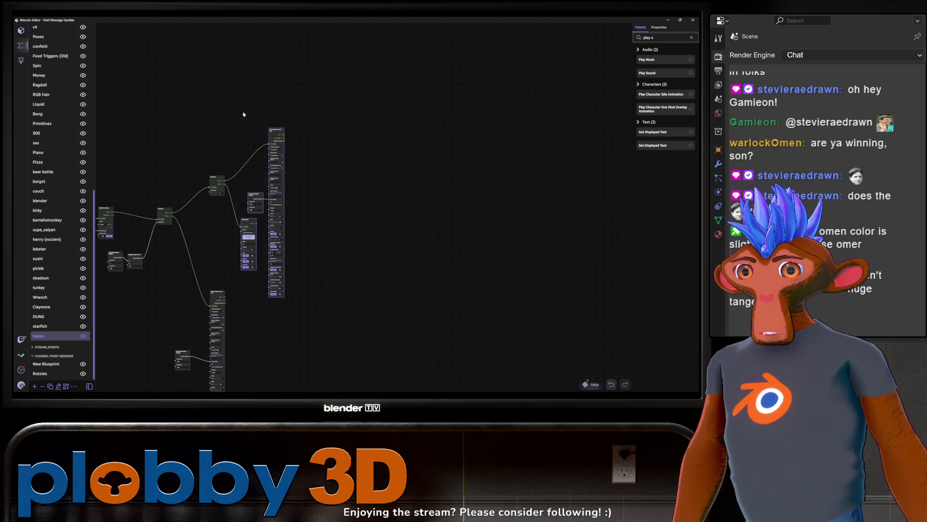
scroll(250, 194, up, 3)
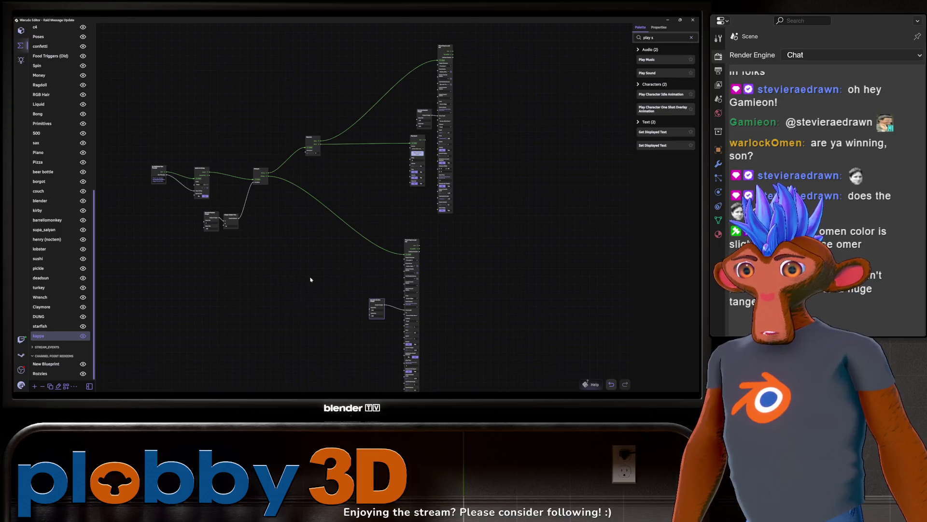
scroll(310, 278, up, 1)
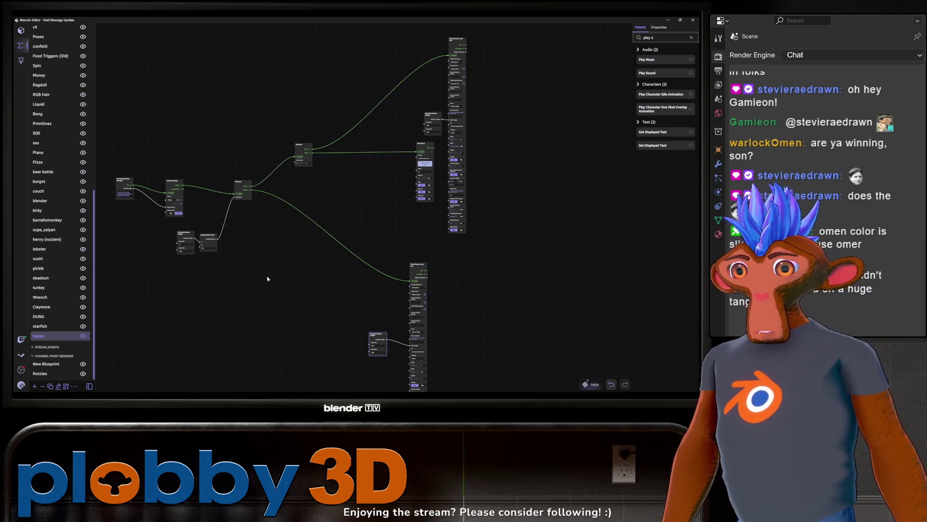
scroll(267, 278, up, 2)
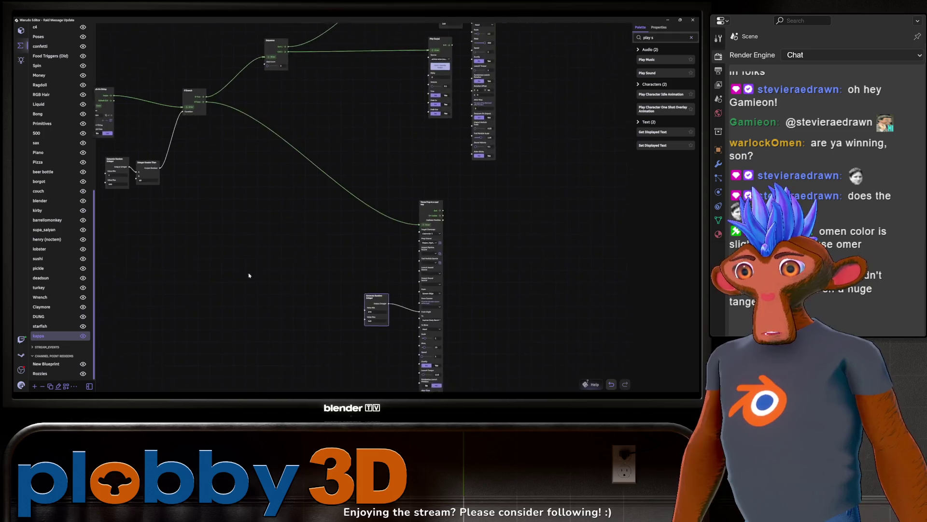
scroll(249, 275, up, 2)
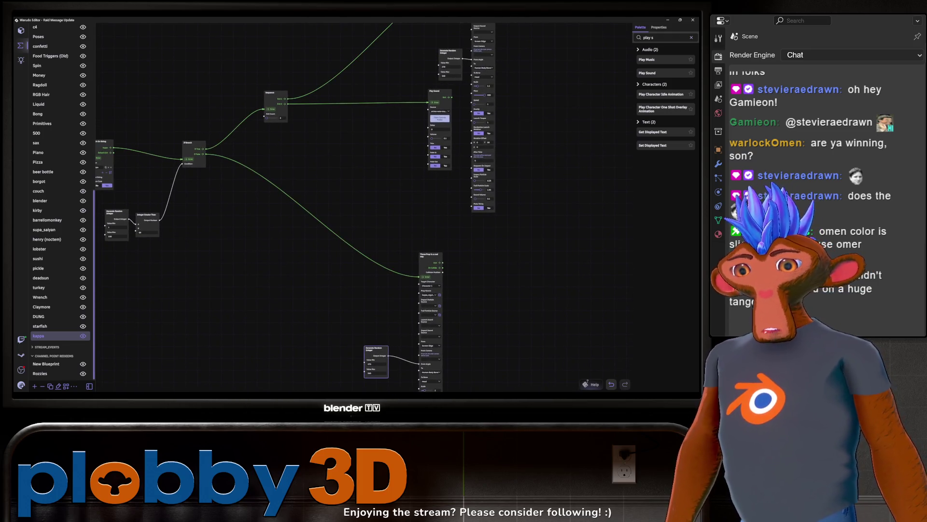
key(alt+Tab)
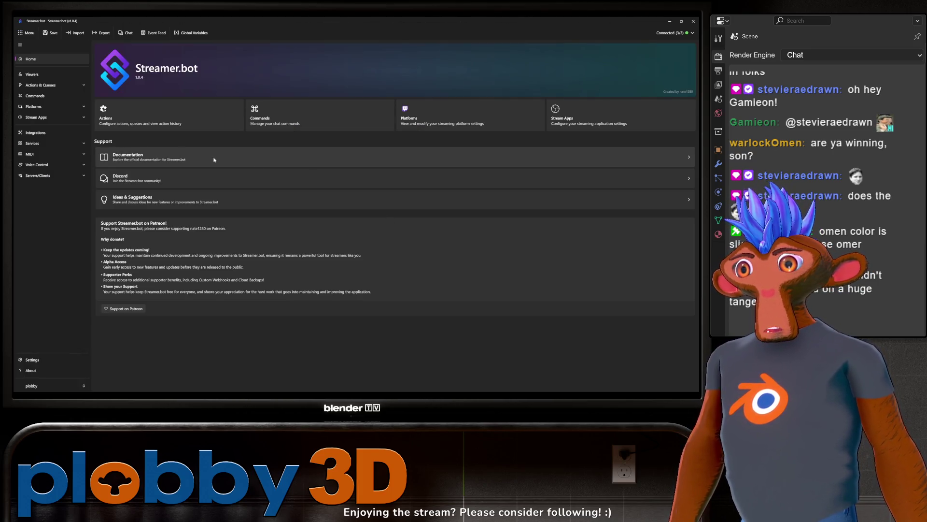
Step: Create a new kappa action in Streamer.bot's Actions list
click(41, 85)
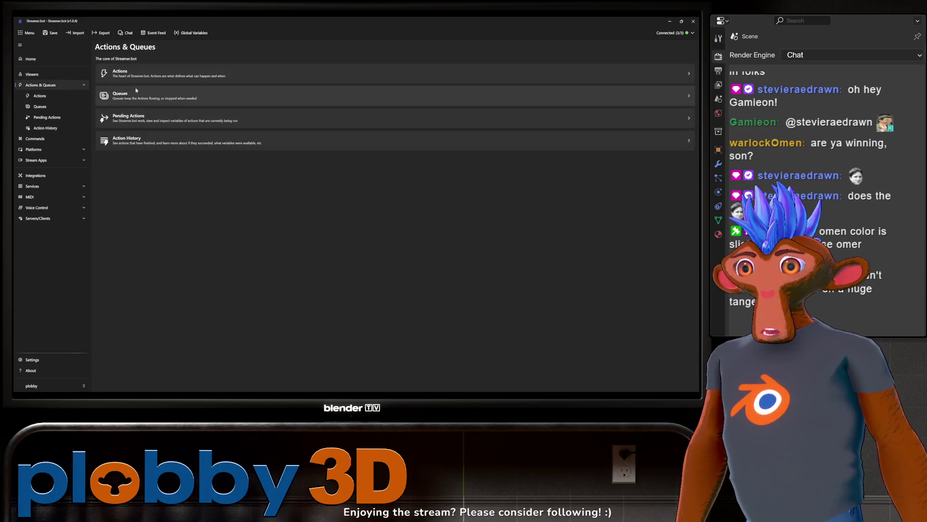
click(147, 62)
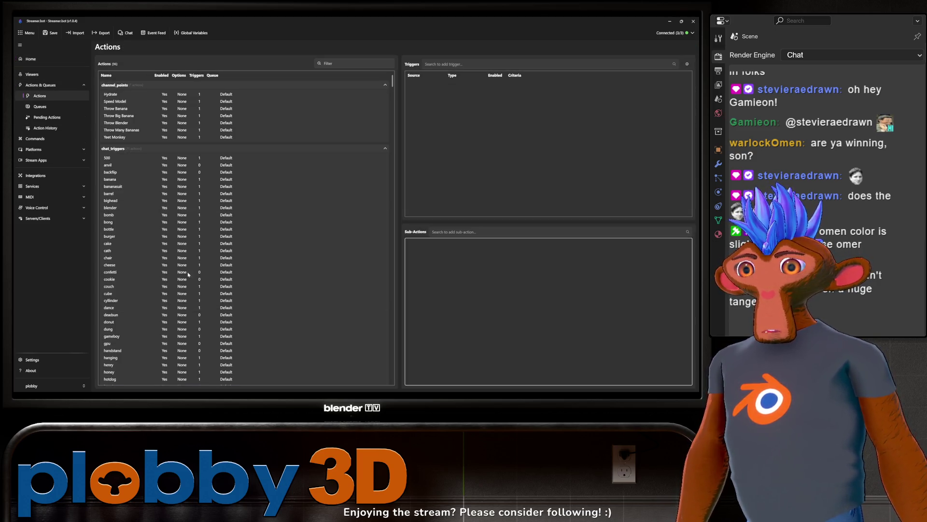
right_click(293, 165)
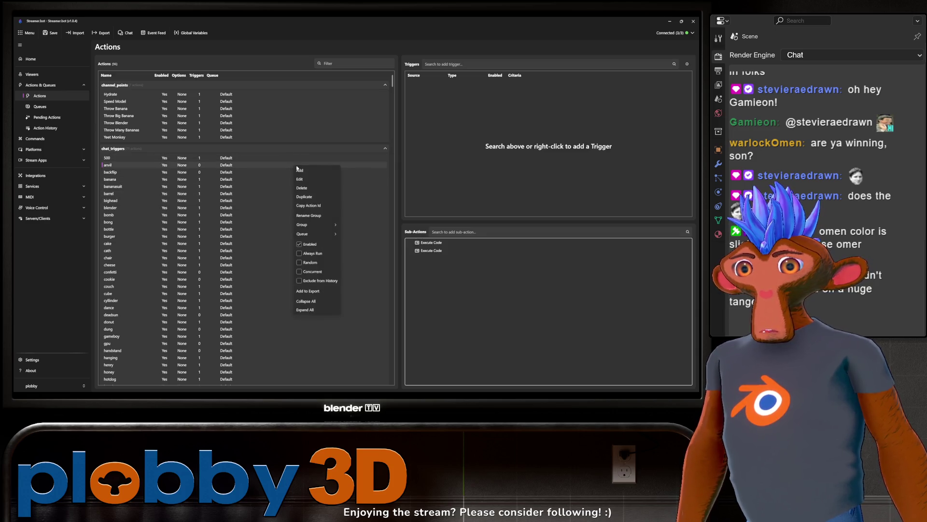
click(326, 173)
text(kappa)
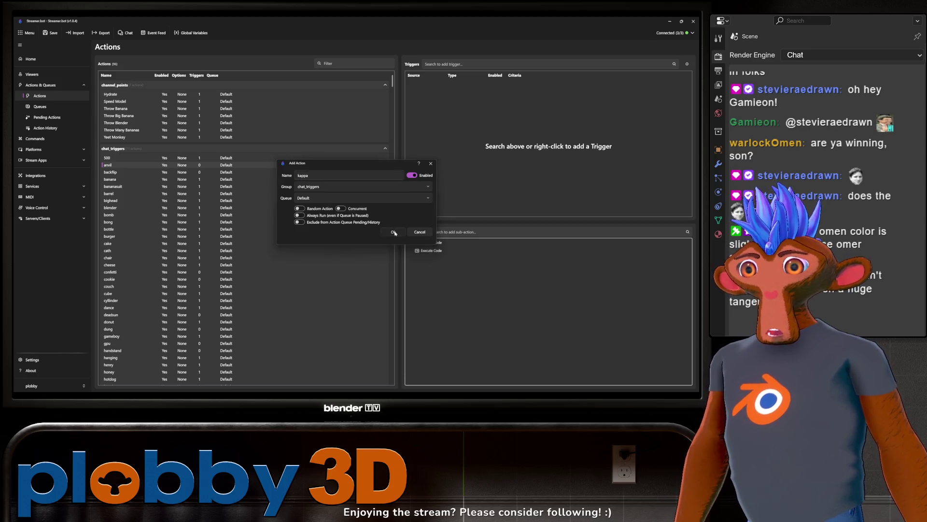
click(395, 232)
Step: Add an Execute C# Code sub-action running CPH.WebsocketSend("kappa"); then return to Warudo
right_click(489, 283)
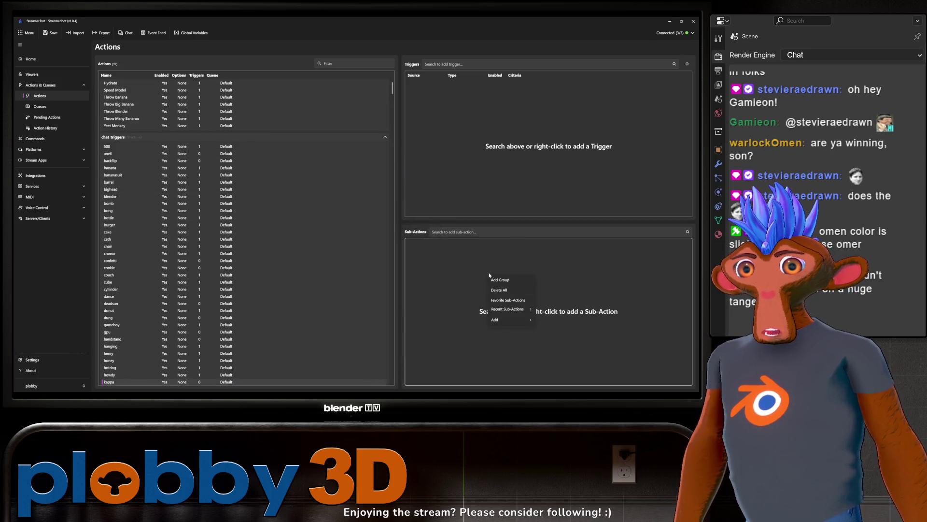
mouse_move(532, 324)
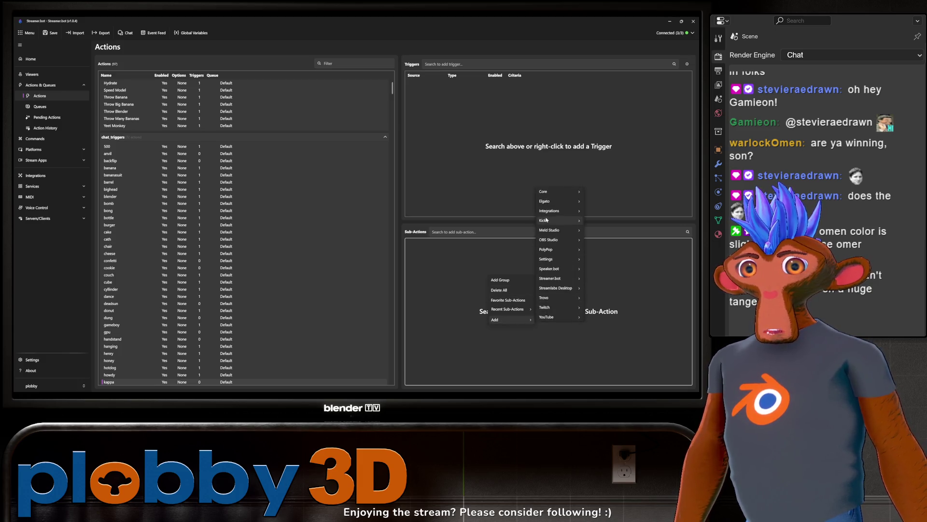
mouse_move(560, 191)
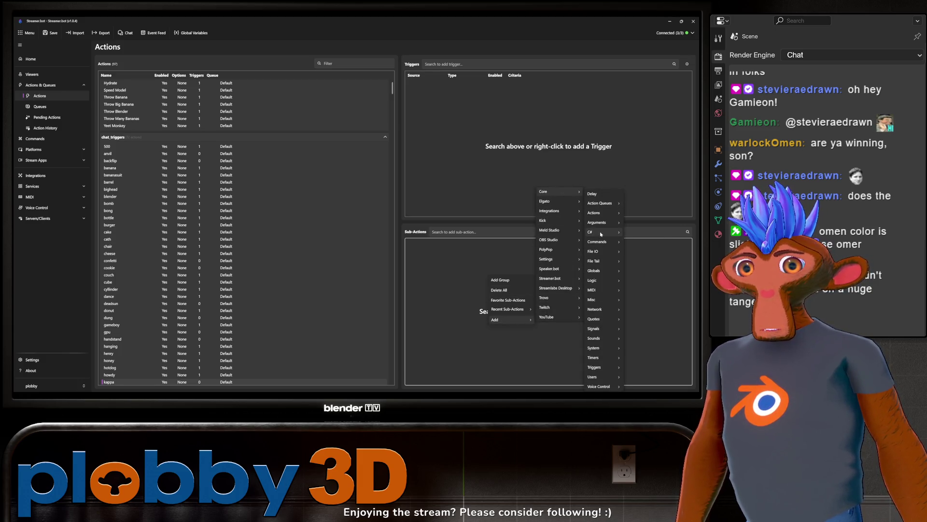
mouse_move(599, 232)
click(639, 233)
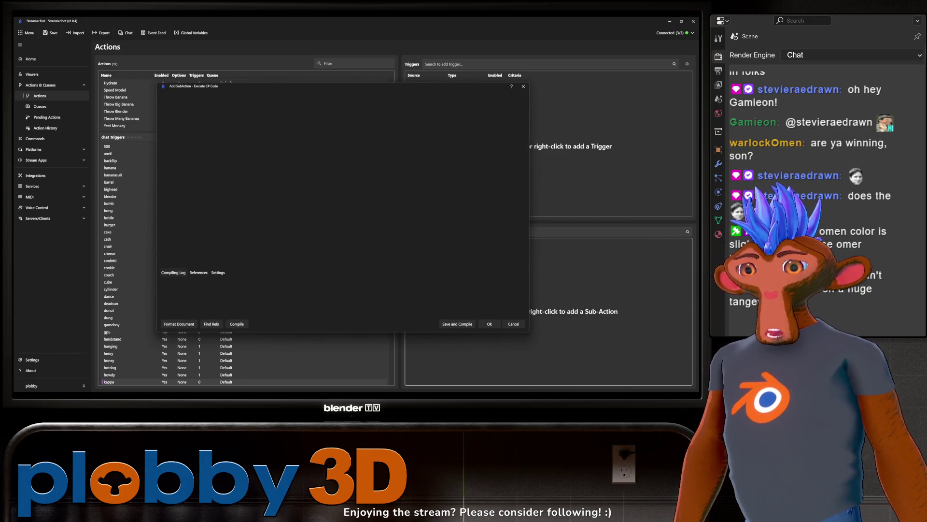
drag(249, 126, 193, 126)
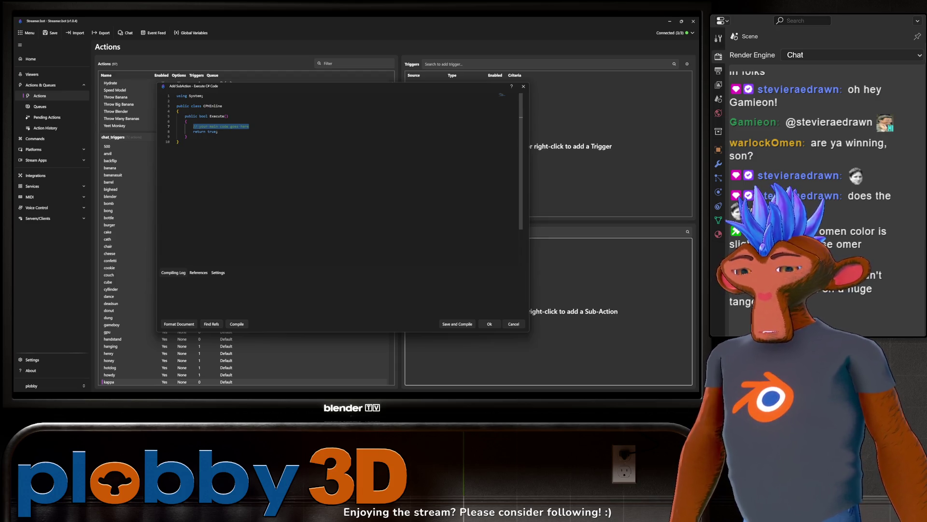
text(cph.)
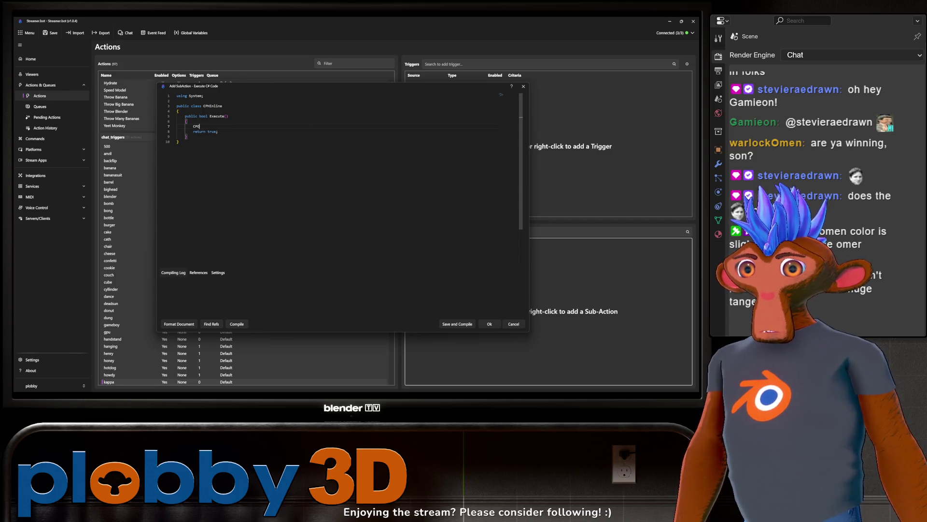
text(H.wesocket)
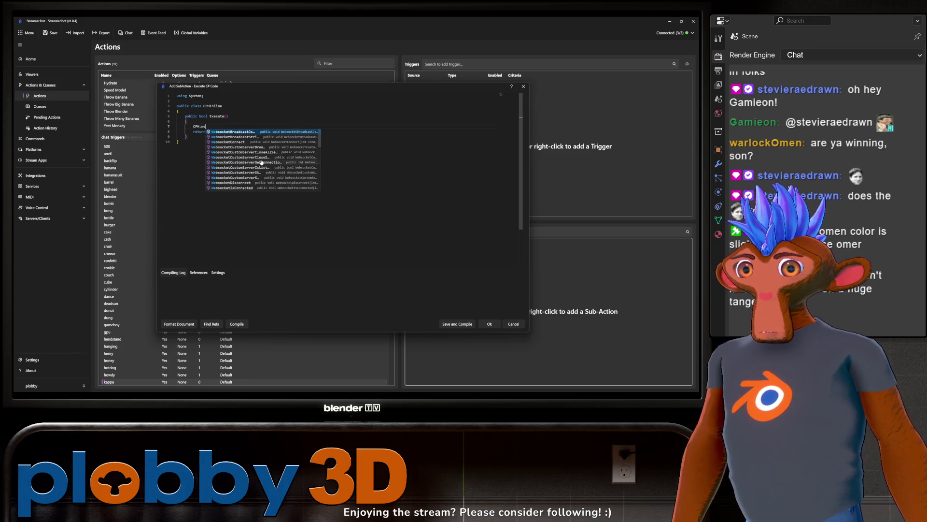
text(Send)
key(Return)
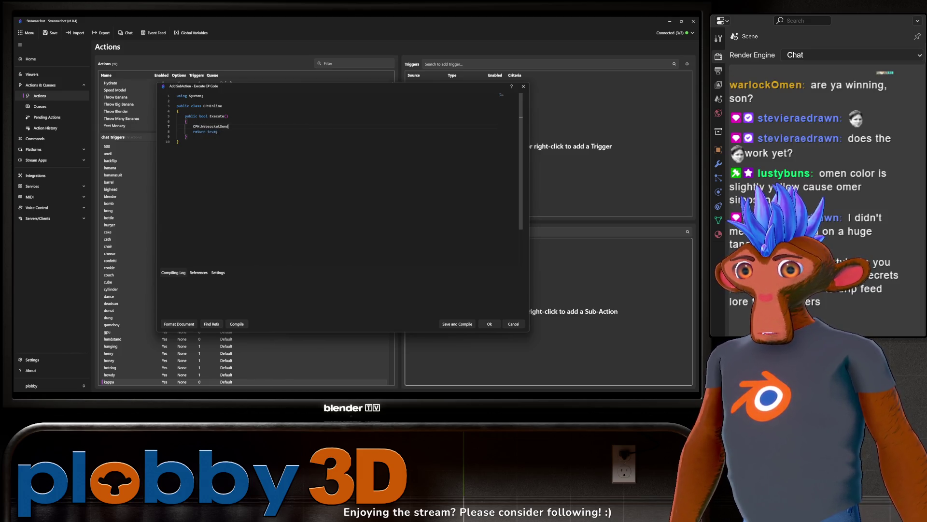
text(()
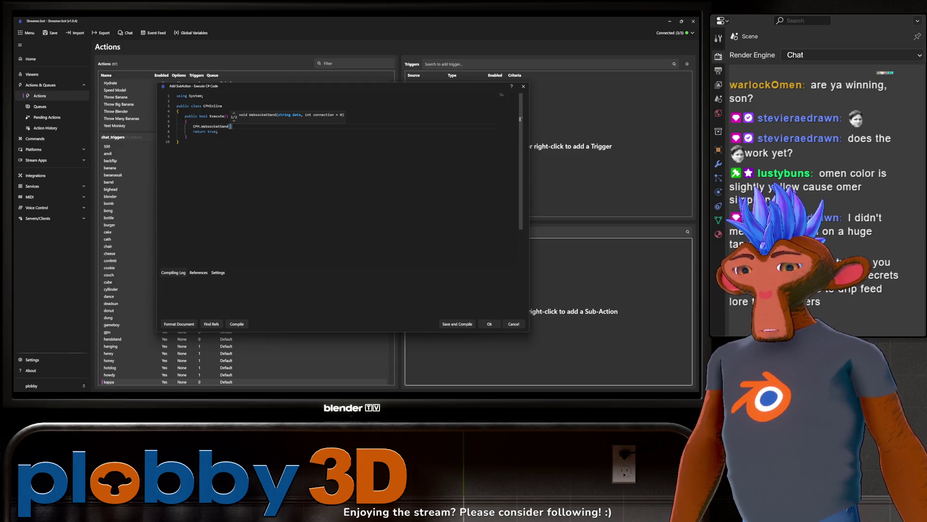
text(")
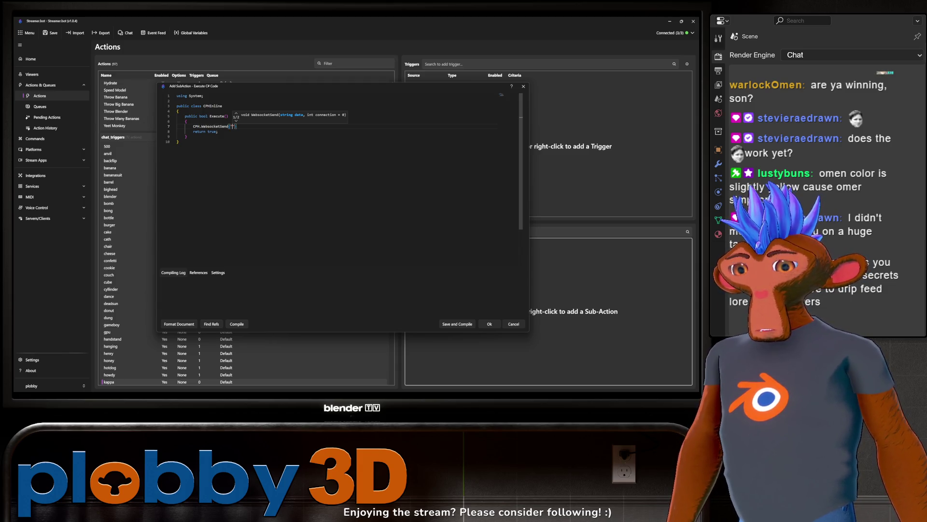
text(kappa")
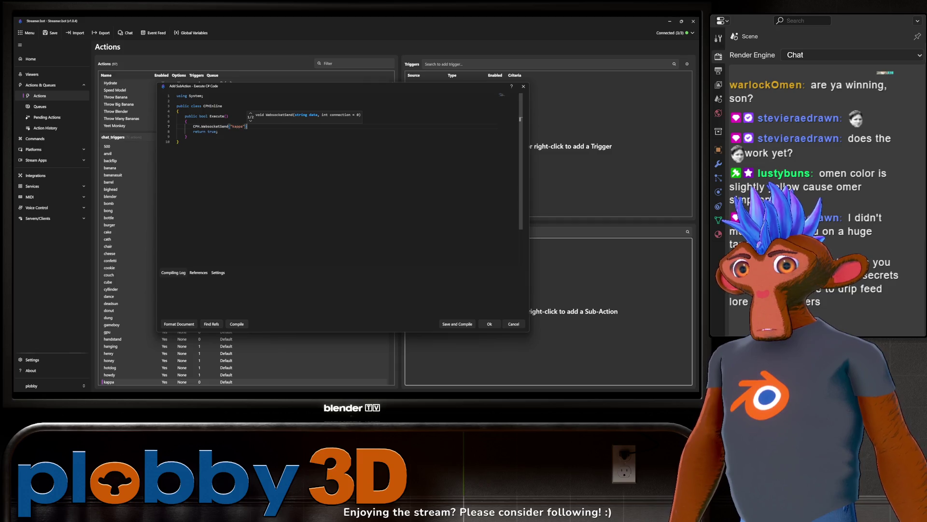
text();)
click(179, 141)
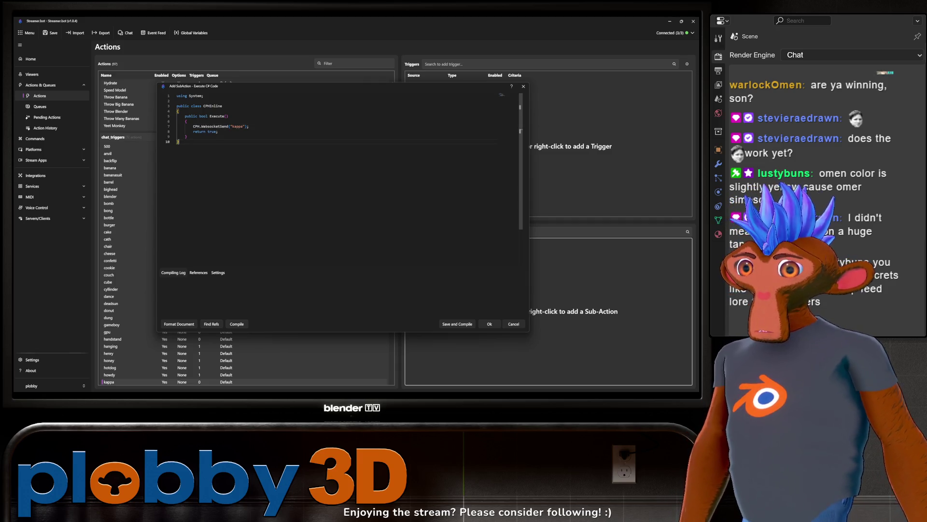
click(453, 324)
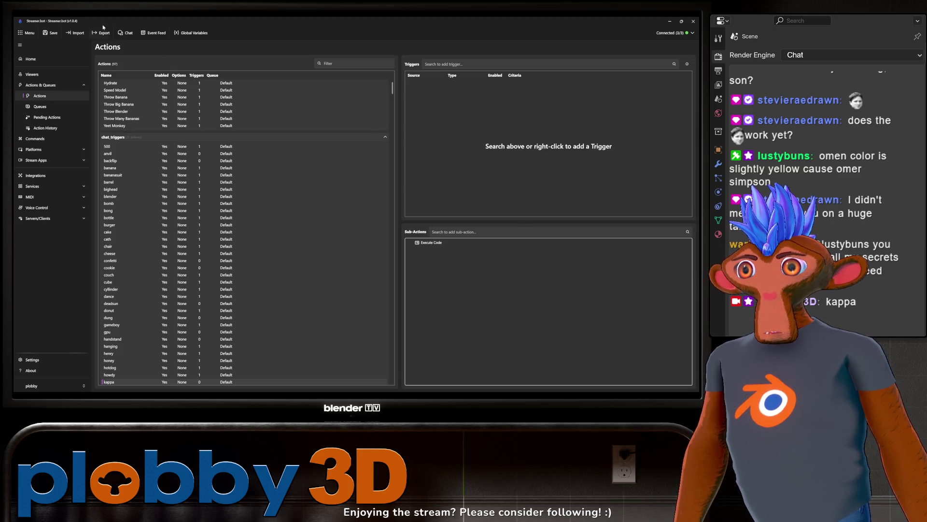
click(670, 21)
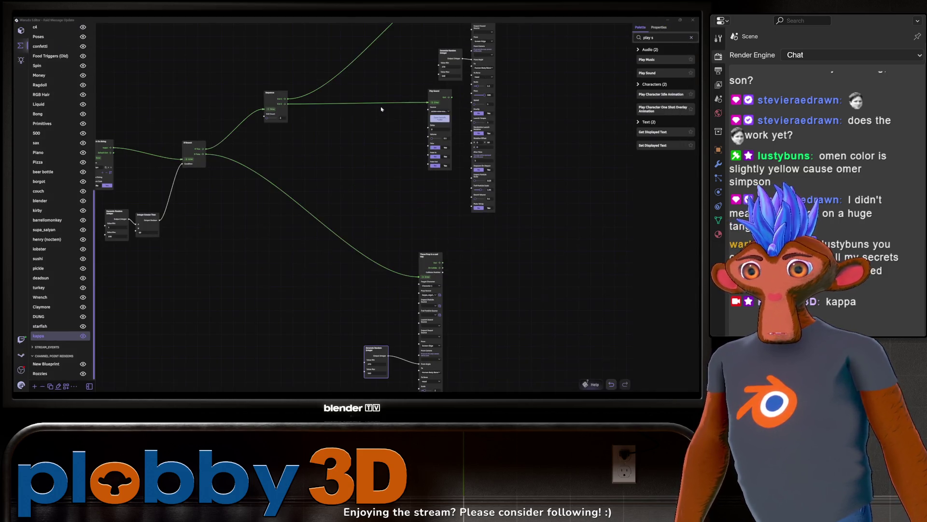
drag(248, 268, 433, 239)
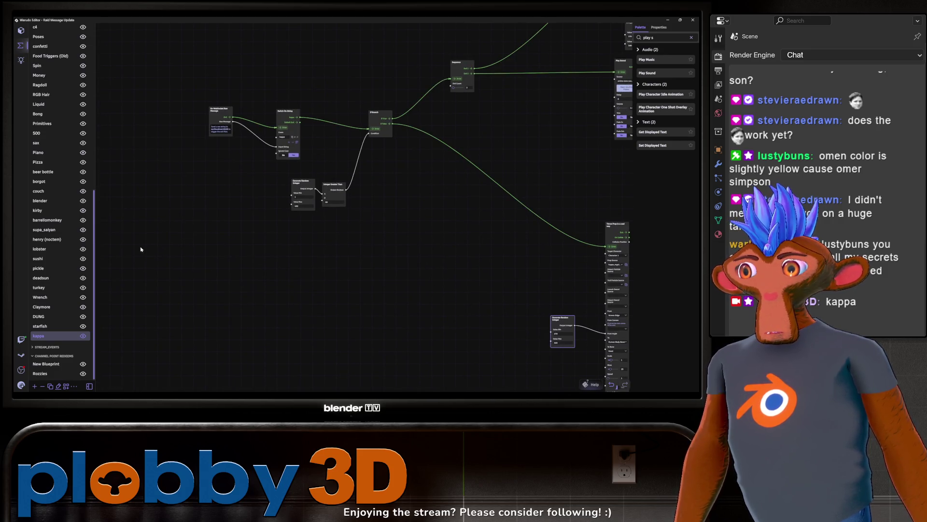
drag(341, 236, 254, 248)
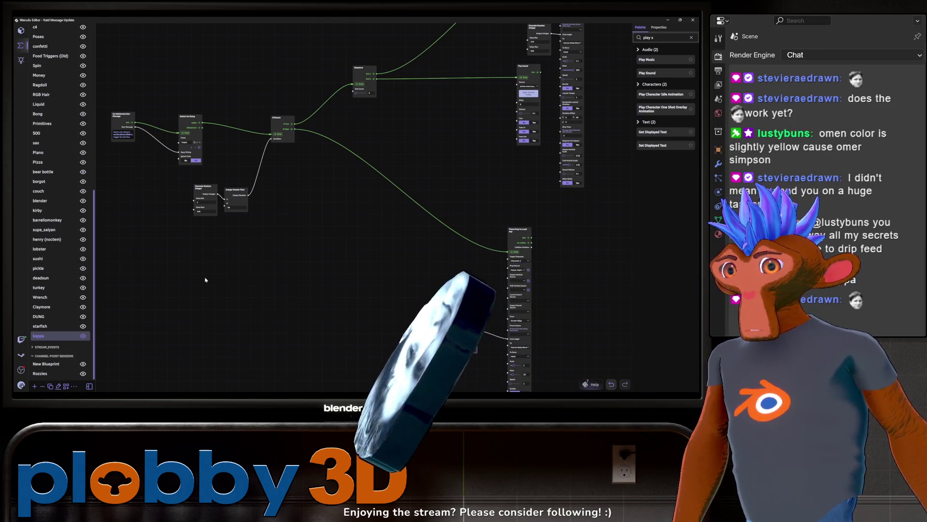
scroll(224, 246, right, 5)
scroll(196, 234, down, 2)
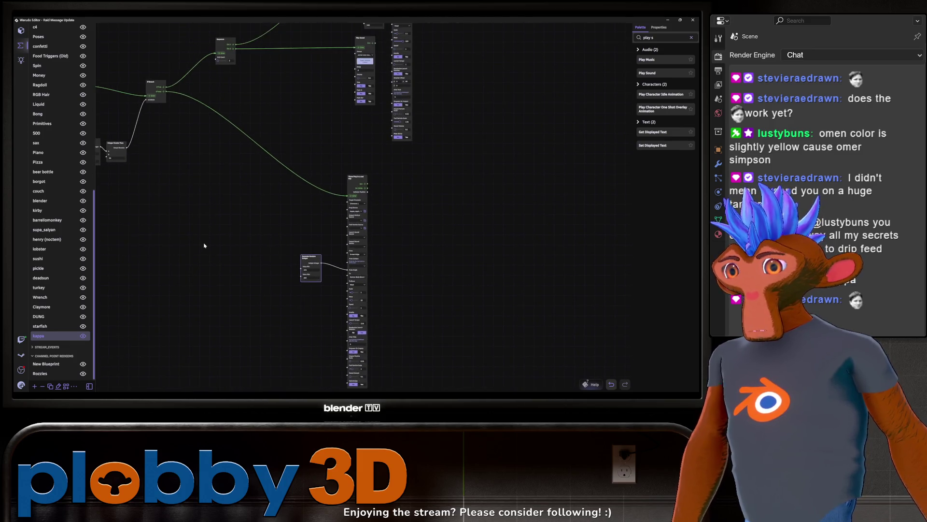
scroll(207, 265, down, 1)
scroll(241, 295, up, 2)
scroll(242, 295, left, 1)
ctrl+scroll(234, 274, down, 3)
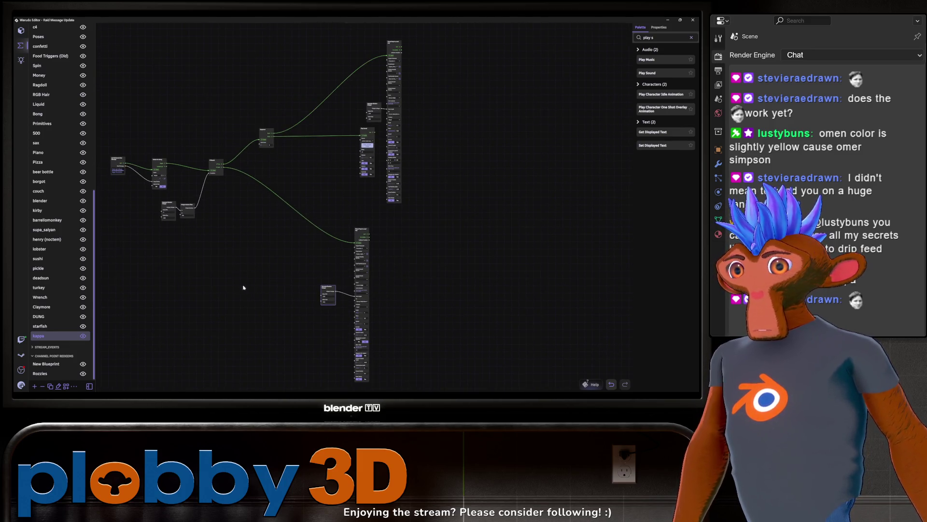
scroll(231, 271, up, 1)
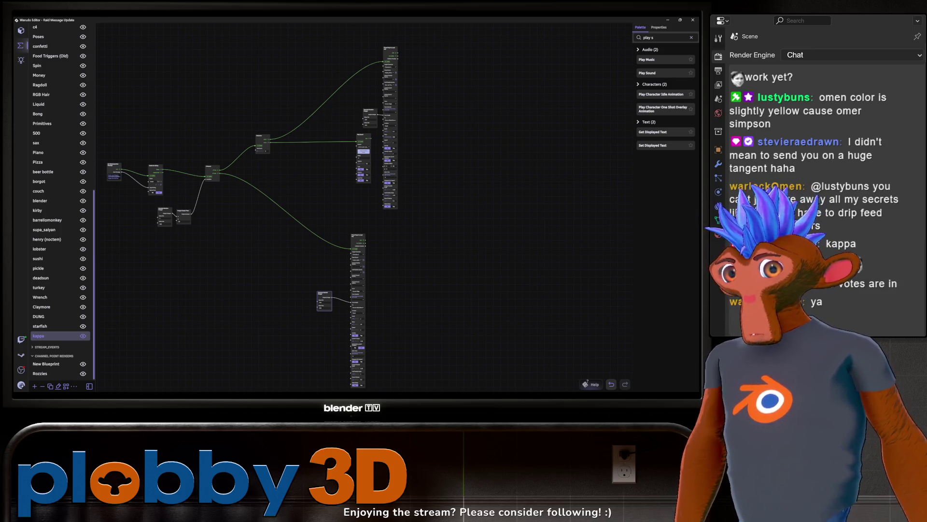
drag(151, 282, 178, 277)
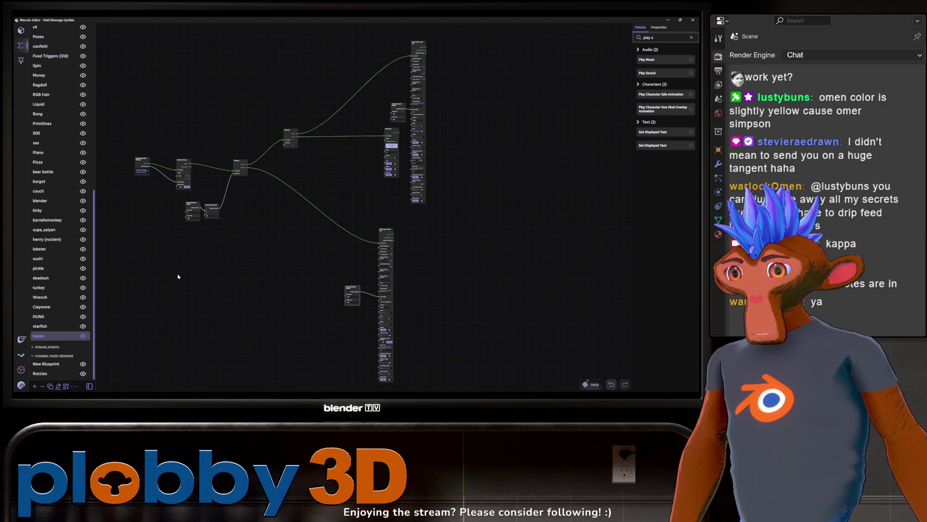
scroll(171, 260, up, 2)
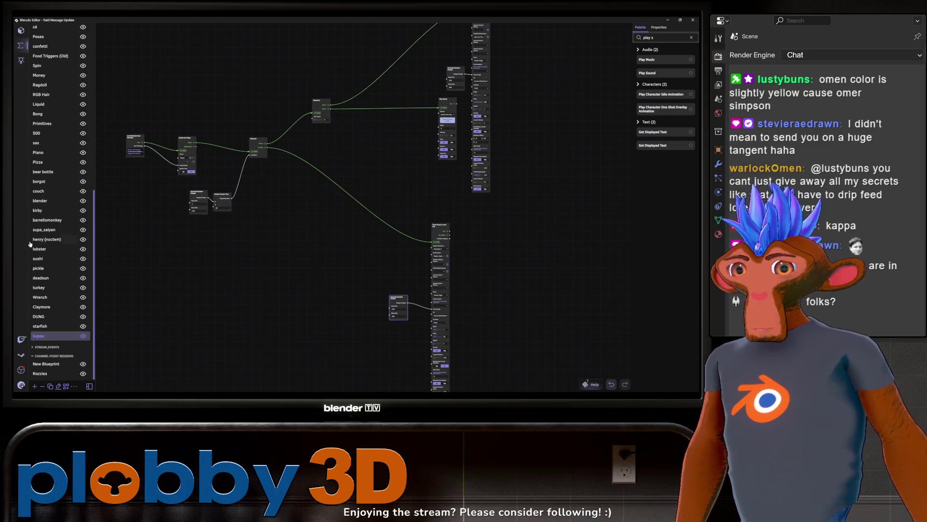
drag(257, 166, 178, 168)
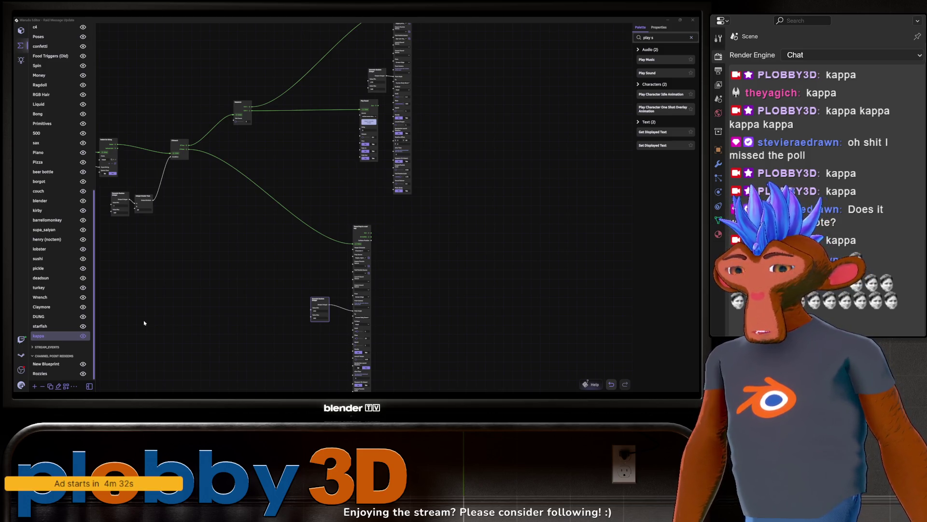
mouse_move(514, 394)
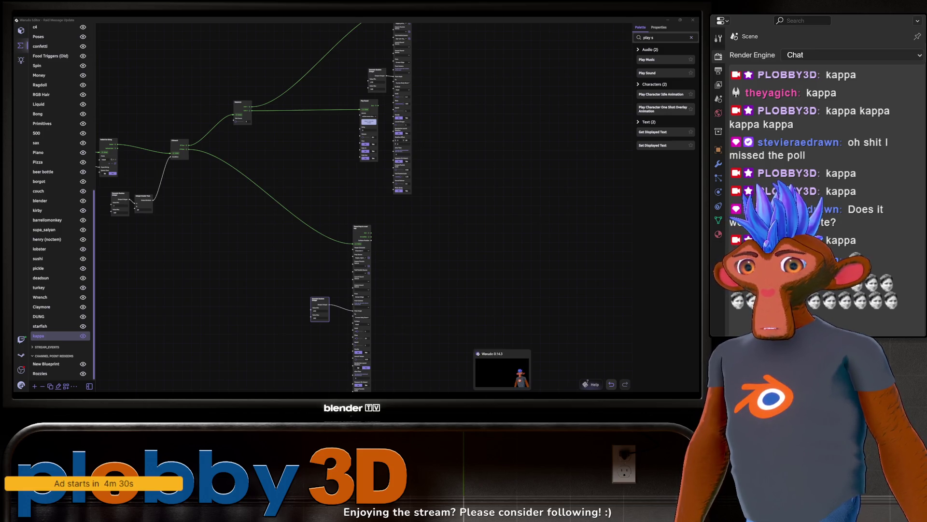
Step: Open the CHAT_GATEKEEPER action under System and view its C# script
click(498, 394)
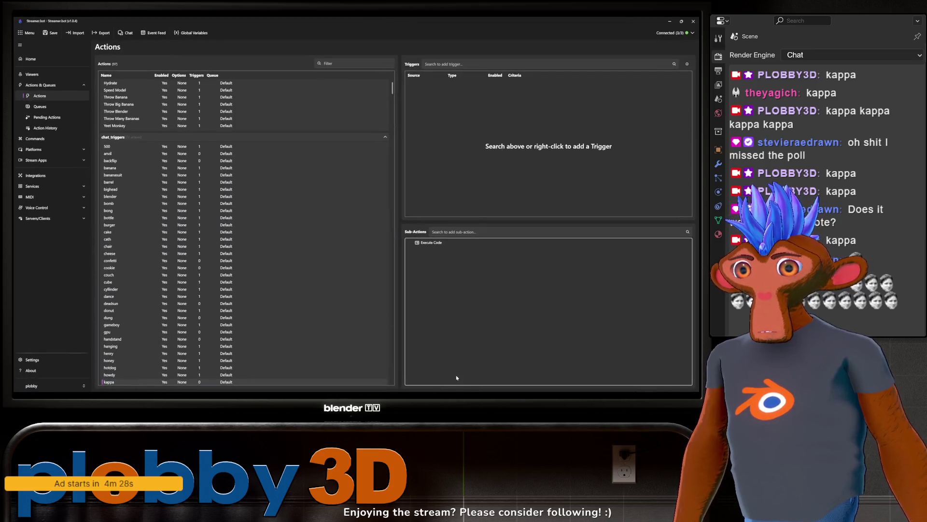
scroll(217, 247, down, 5)
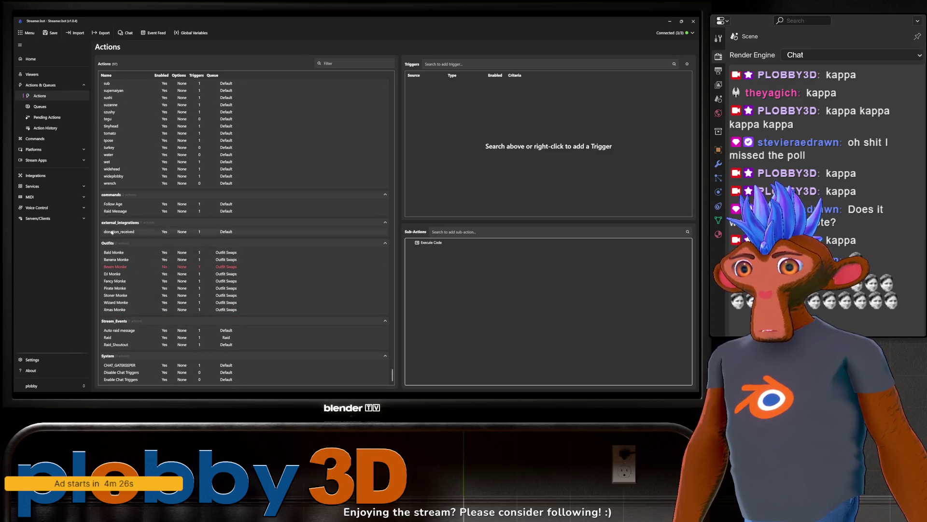
double_click(114, 365)
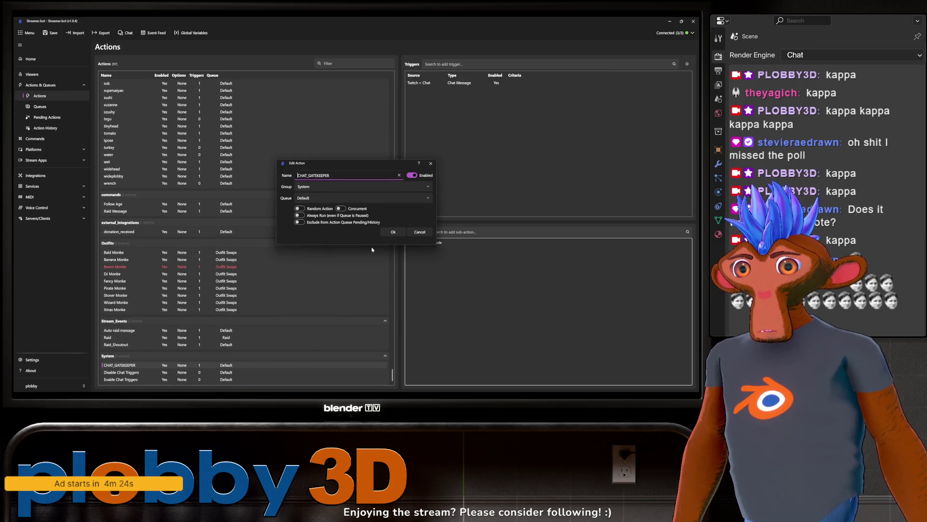
click(431, 164)
double_click(425, 242)
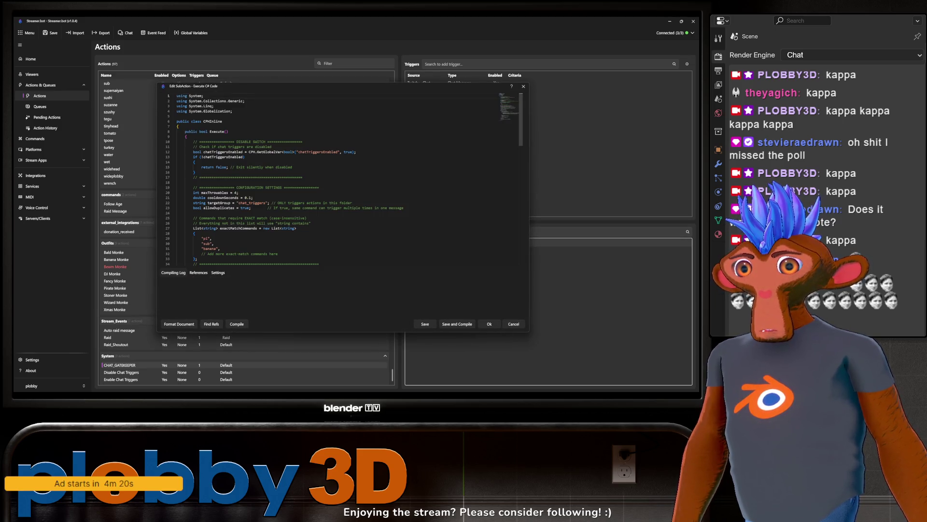
click(523, 86)
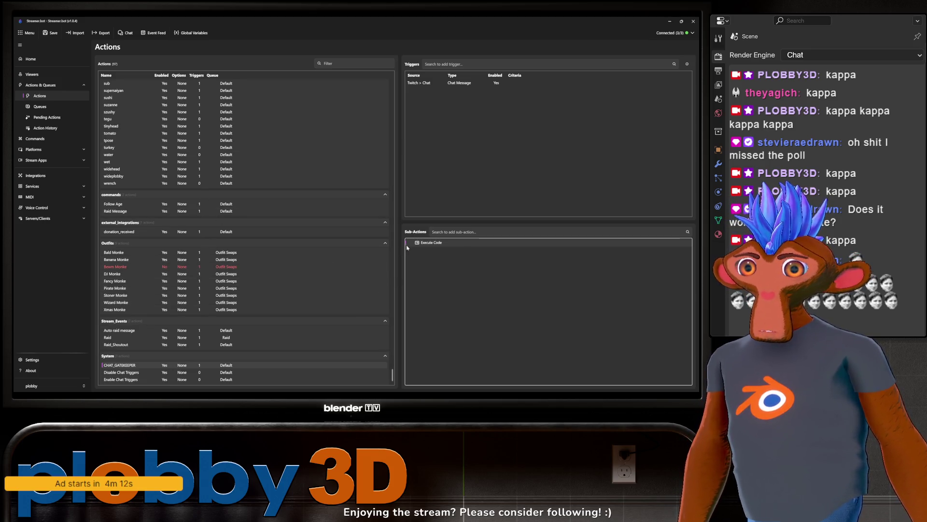
Step: Recheck the gatekeeper script, save Streamer.bot settings, and return to Warudo
double_click(424, 245)
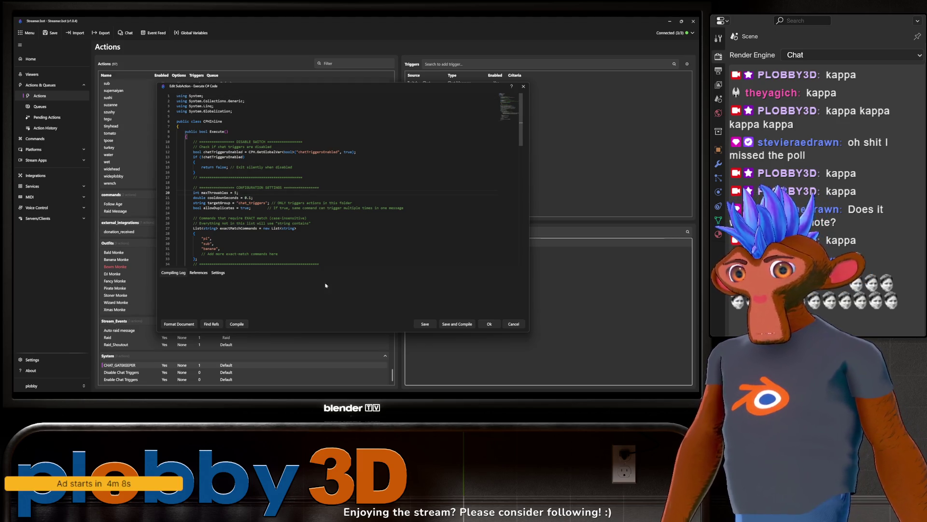
key(Escape)
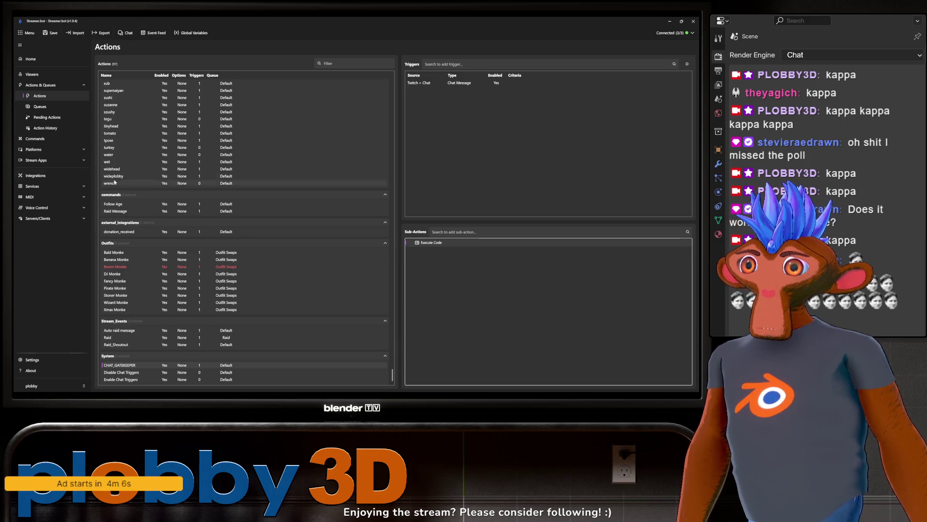
click(50, 33)
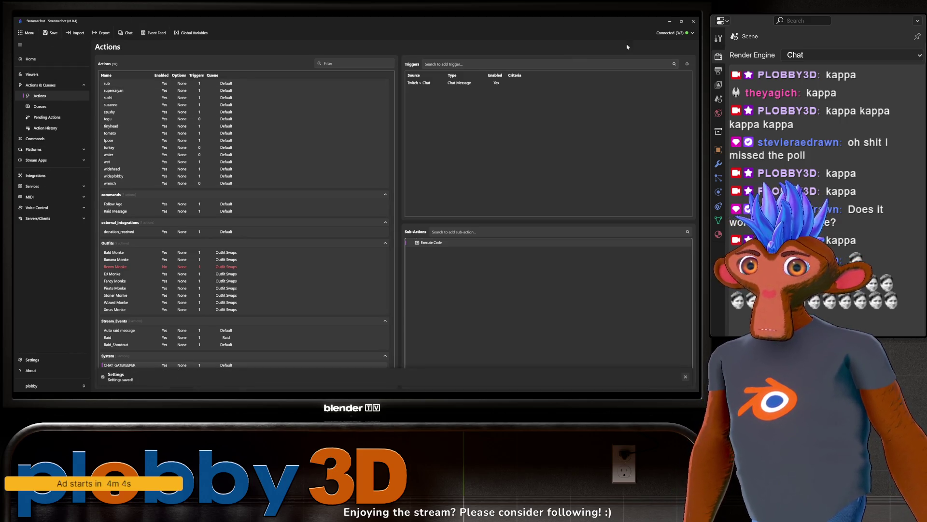
click(670, 21)
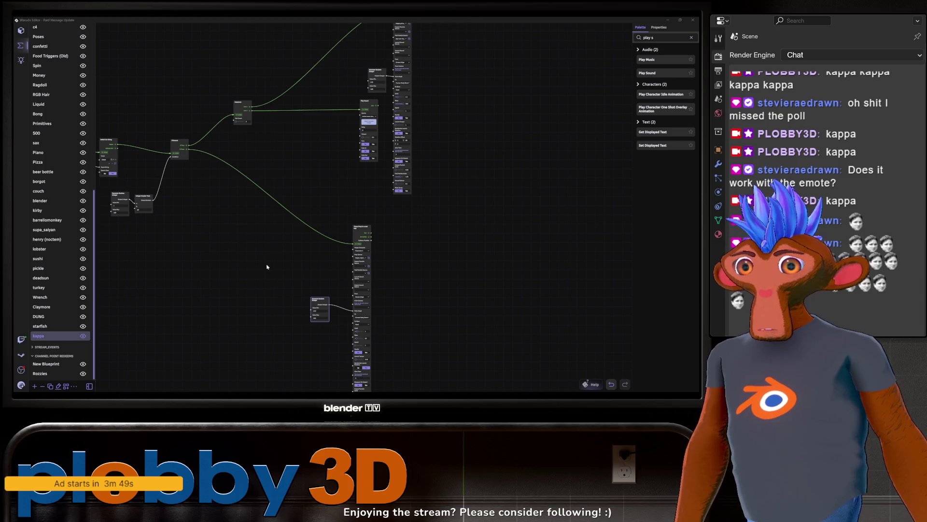
Step: Raise the thrown prop's Mass from 25 to 100
mouse_move(253, 275)
mouse_down()
mouse_move(232, 210)
mouse_move(264, 214)
mouse_up()
scroll(265, 214, up, 2)
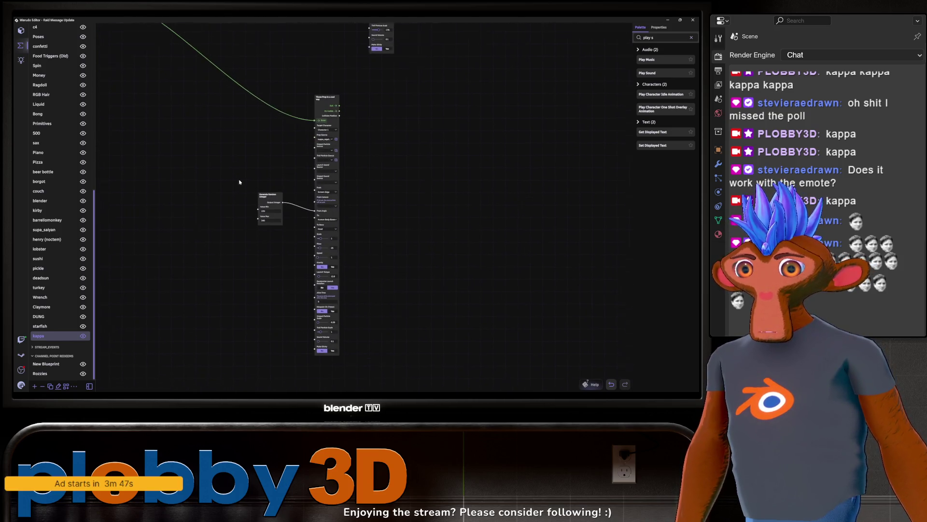
drag(272, 289, 261, 309)
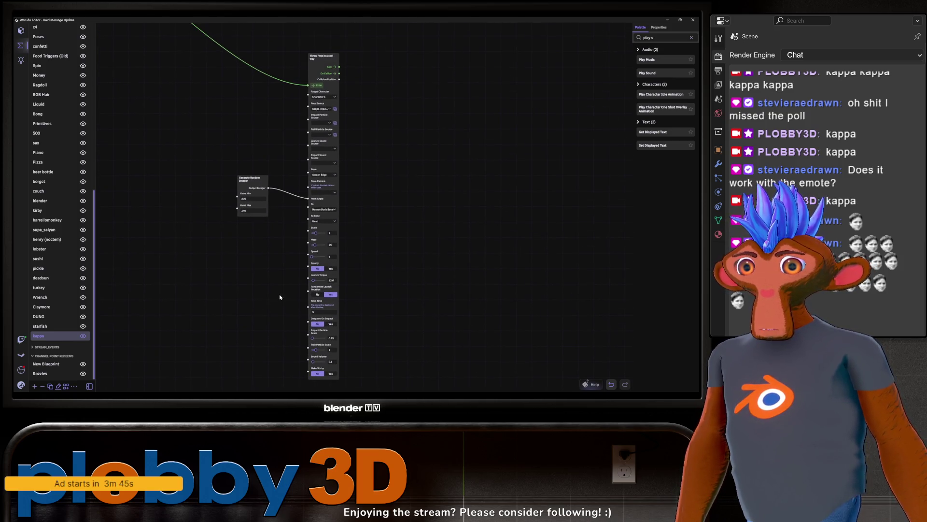
drag(314, 244, 359, 247)
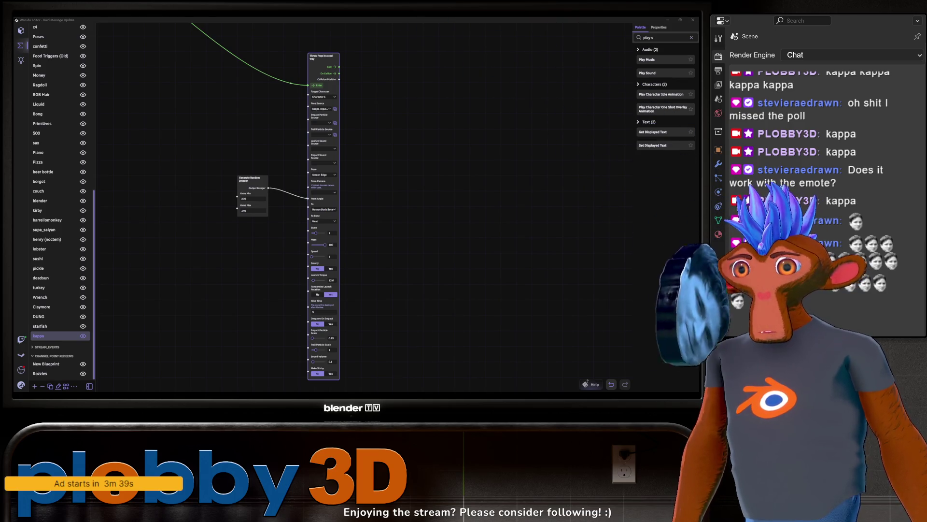
Step: Review the whole kappa blueprint graph and select the Sequence node
drag(236, 284, 221, 311)
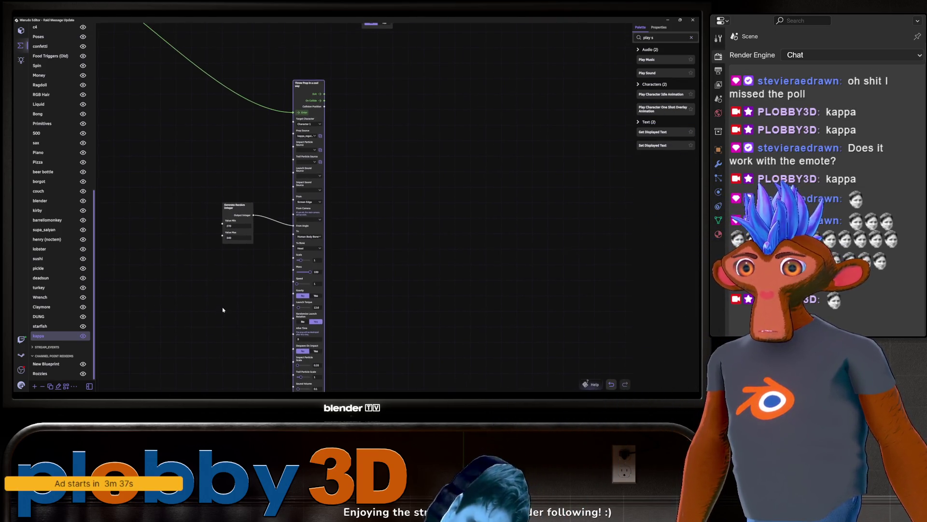
scroll(188, 187, down, 2)
mouse_move(187, 199)
mouse_down()
mouse_move(228, 288)
mouse_move(263, 249)
mouse_move(330, 269)
mouse_move(292, 238)
mouse_up()
scroll(329, 270, down, 2)
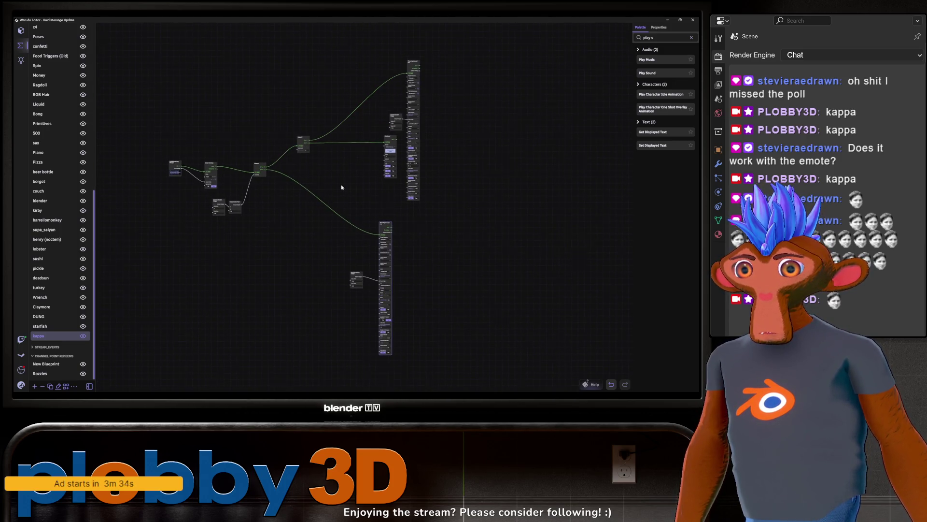
drag(341, 186, 306, 239)
scroll(306, 236, up, 2)
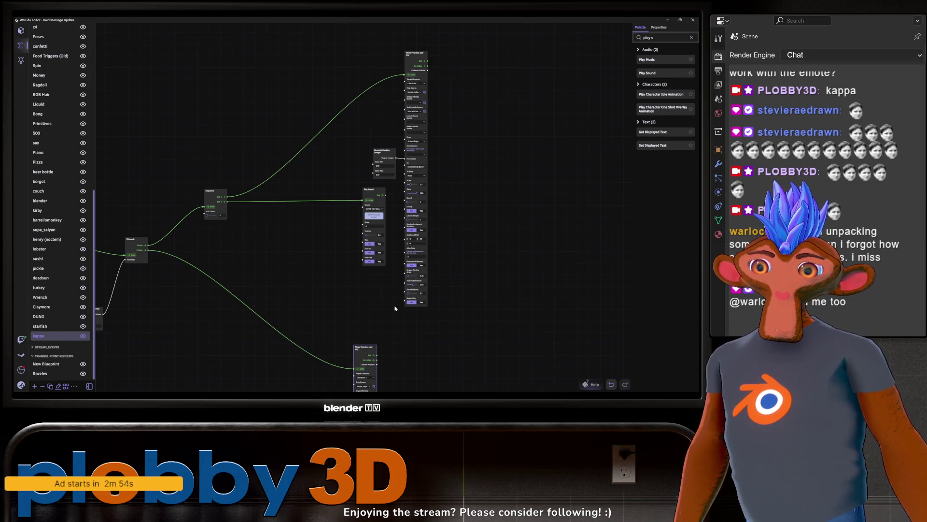
scroll(247, 177, down, 3)
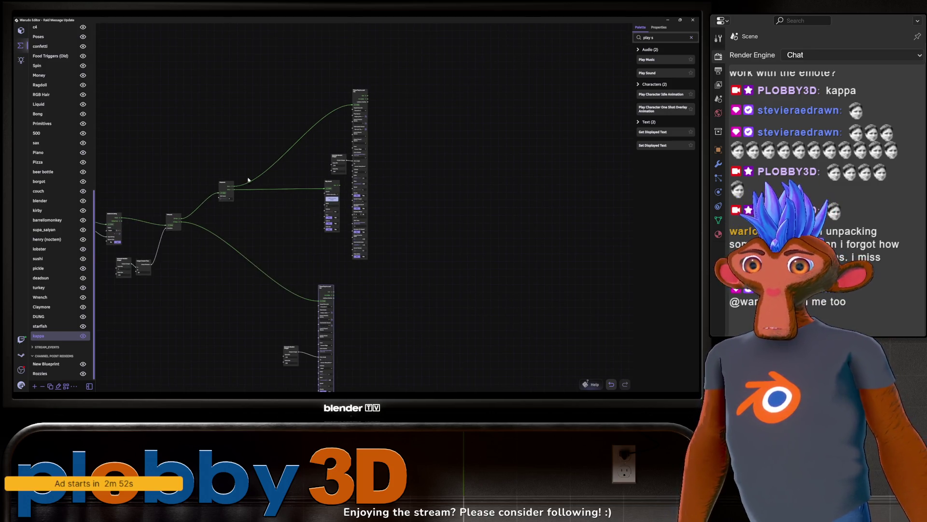
scroll(242, 319, down, 2)
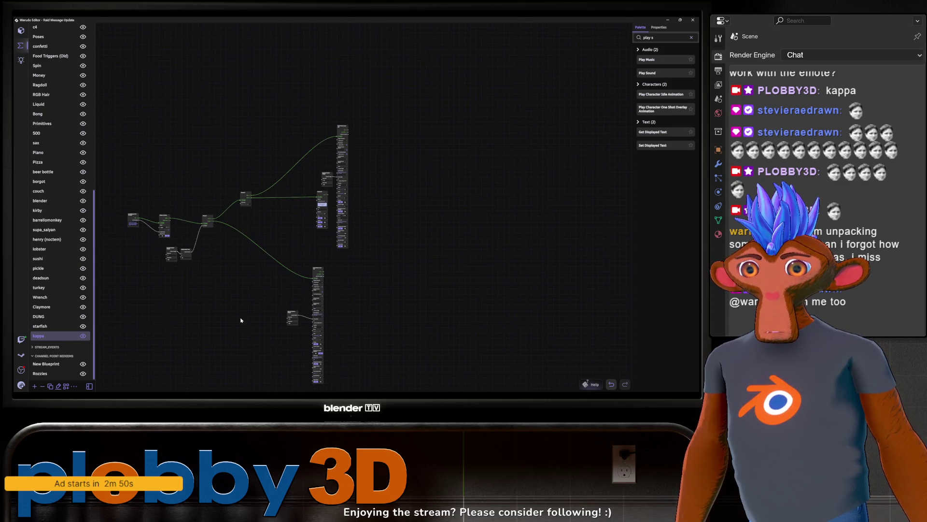
mouse_move(242, 314)
mouse_down()
mouse_move(331, 259)
mouse_move(294, 334)
mouse_up()
scroll(293, 309, up, 3)
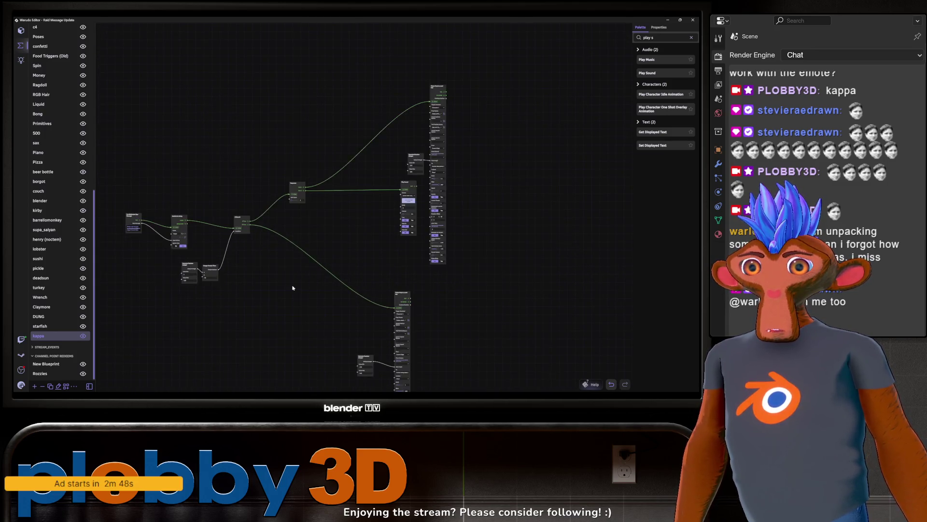
mouse_move(294, 285)
mouse_down()
mouse_move(245, 254)
mouse_move(268, 300)
mouse_up()
scroll(271, 221, up, 2)
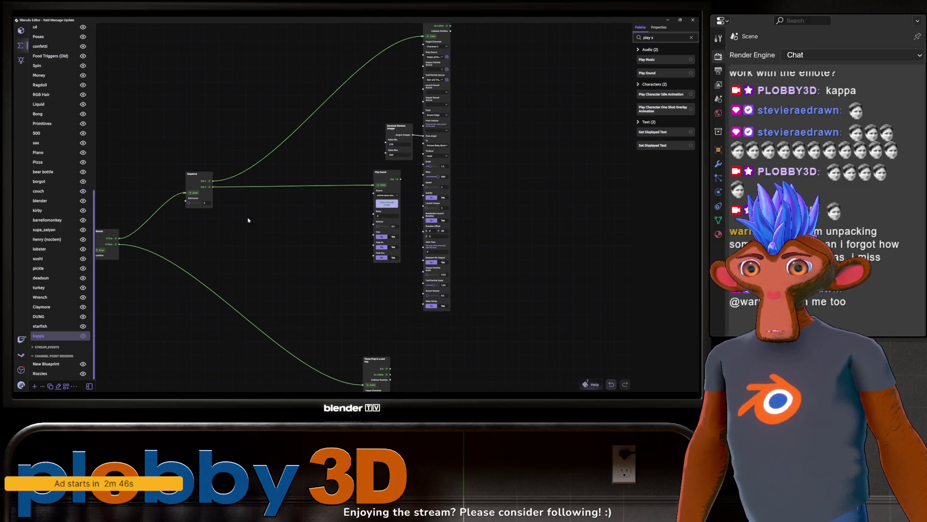
click(195, 189)
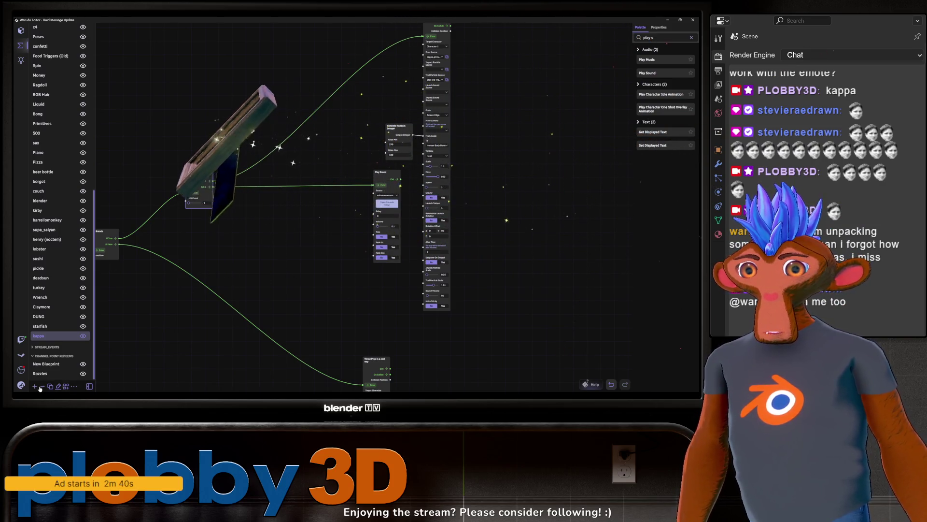
Step: Save the scene from the main menu and minimise Warudo Editor
click(21, 385)
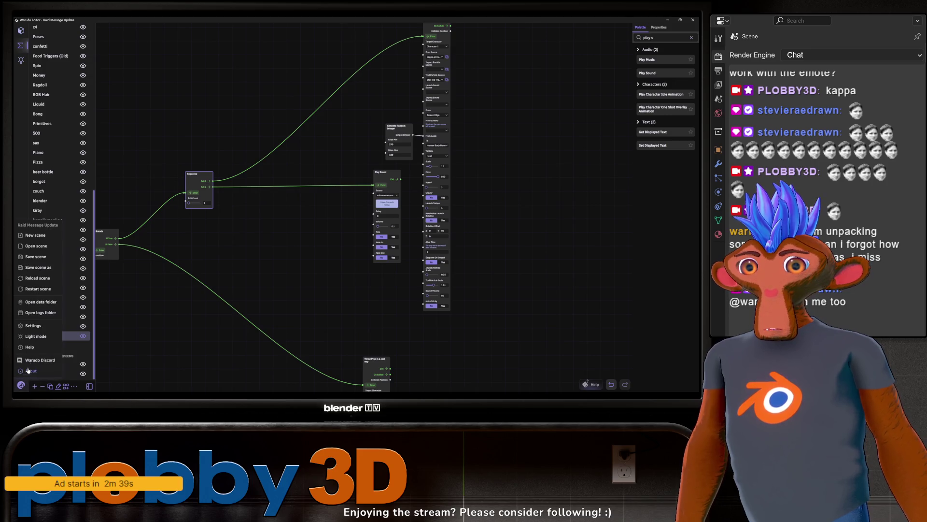
click(36, 257)
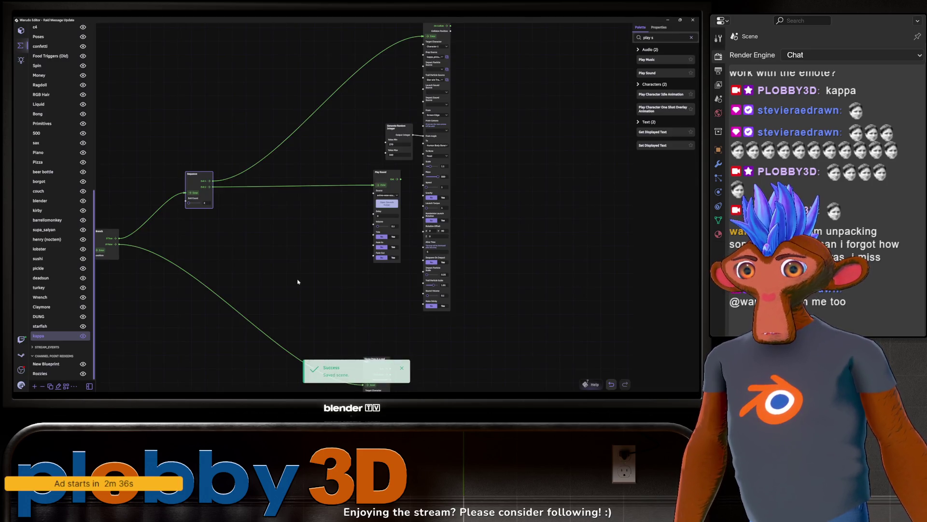
click(670, 20)
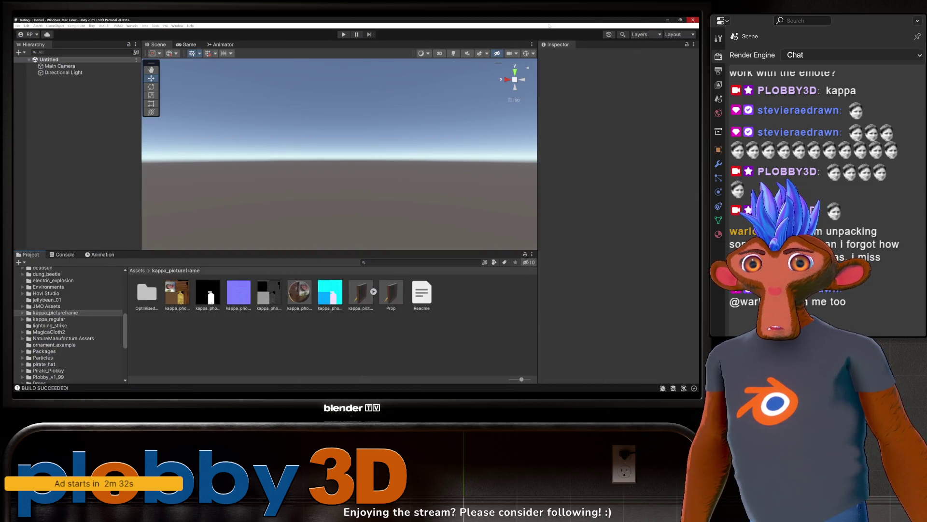
Step: Close Unity, save the Blender picture-frame scene as kappa1.blend, and open the File menu
click(693, 20)
click(271, 185)
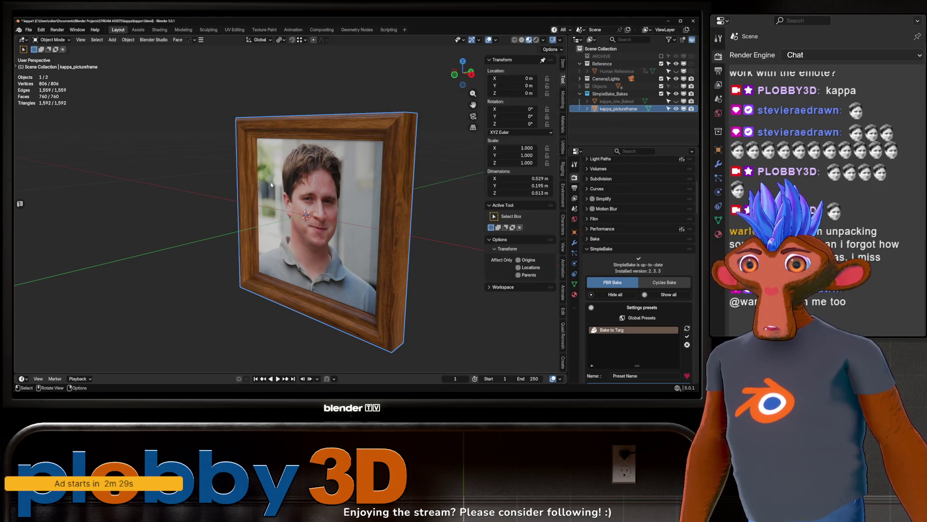
ctrl+middle_drag(262, 185, 295, 187)
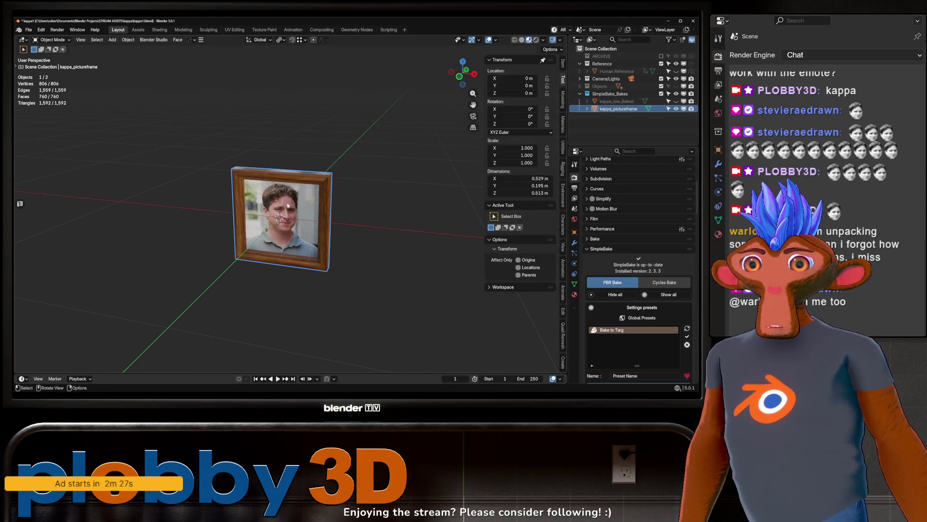
key(ctrl+s)
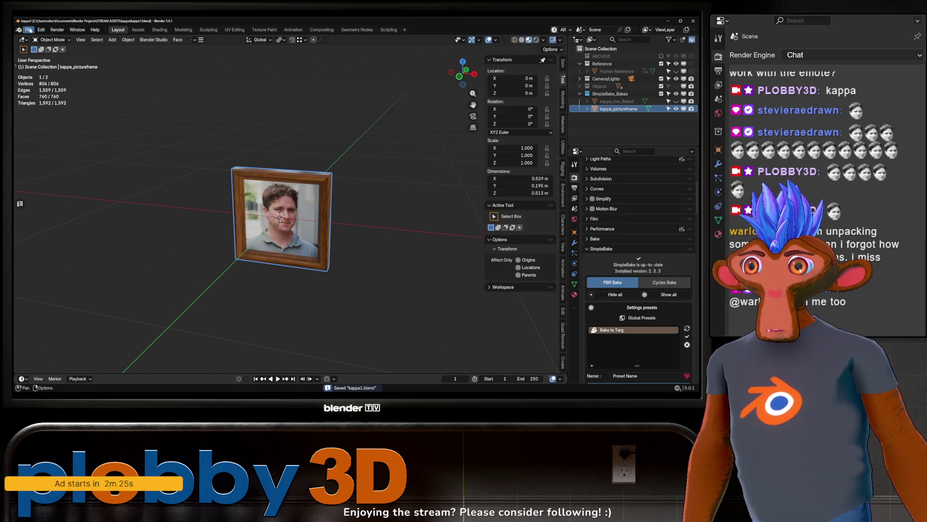
click(29, 30)
Step: Open ship.blend from recent files and orbit to view the spaceship's side and front
mouse_move(58, 53)
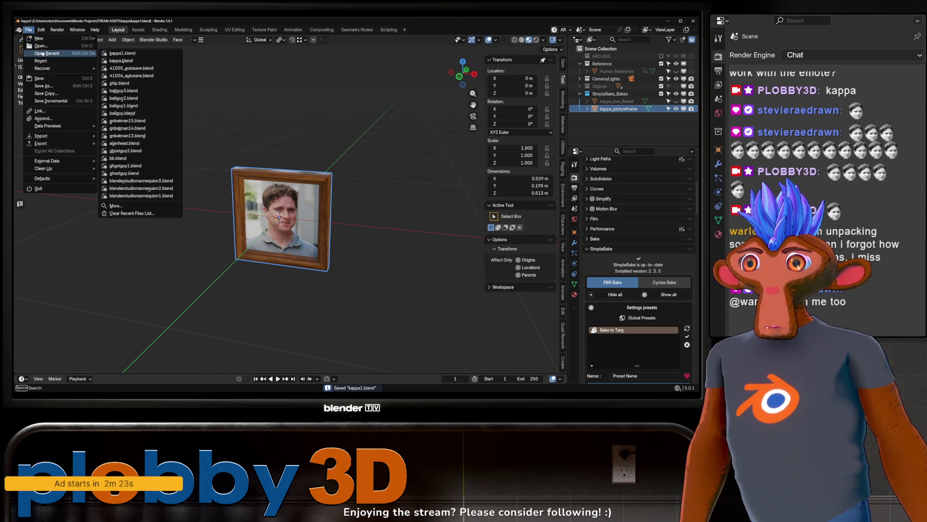
click(120, 83)
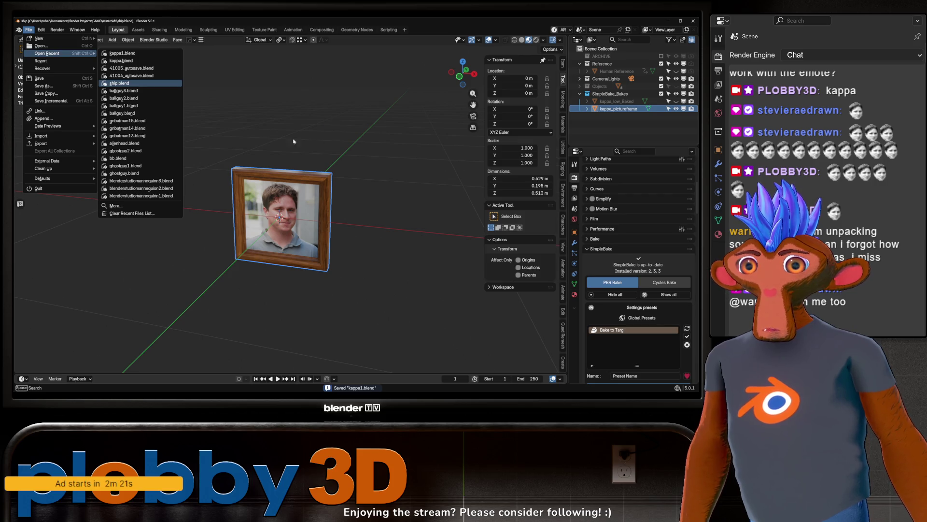
mouse_move(166, 150)
middle_down()
mouse_move(208, 160)
mouse_move(251, 126)
mouse_move(304, 201)
mouse_move(300, 227)
mouse_move(269, 238)
mouse_move(249, 156)
mouse_move(261, 207)
middle_up()
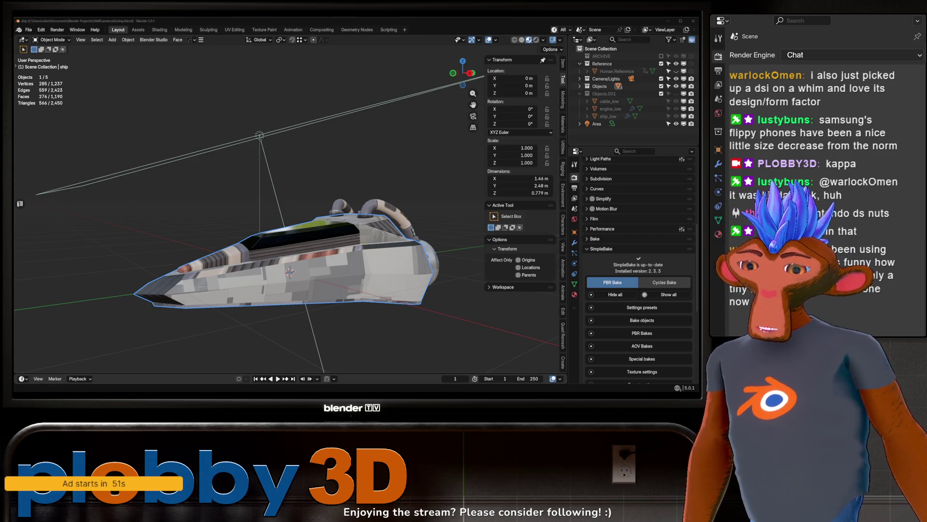
mouse_move(338, 241)
middle_down()
mouse_move(235, 242)
mouse_move(285, 223)
mouse_move(206, 219)
mouse_move(269, 175)
mouse_move(286, 230)
mouse_move(207, 238)
mouse_move(221, 187)
middle_up()
scroll(278, 224, up, 2)
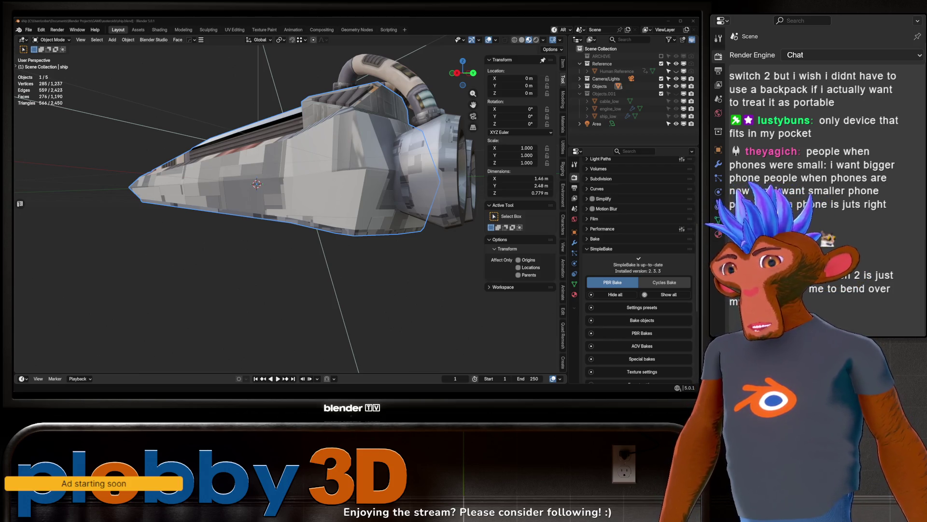
mouse_move(202, 275)
middle_down()
mouse_move(273, 276)
mouse_move(345, 223)
mouse_move(335, 244)
mouse_move(346, 255)
mouse_move(309, 271)
mouse_move(375, 227)
mouse_move(271, 256)
middle_up()
scroll(318, 239, up, 5)
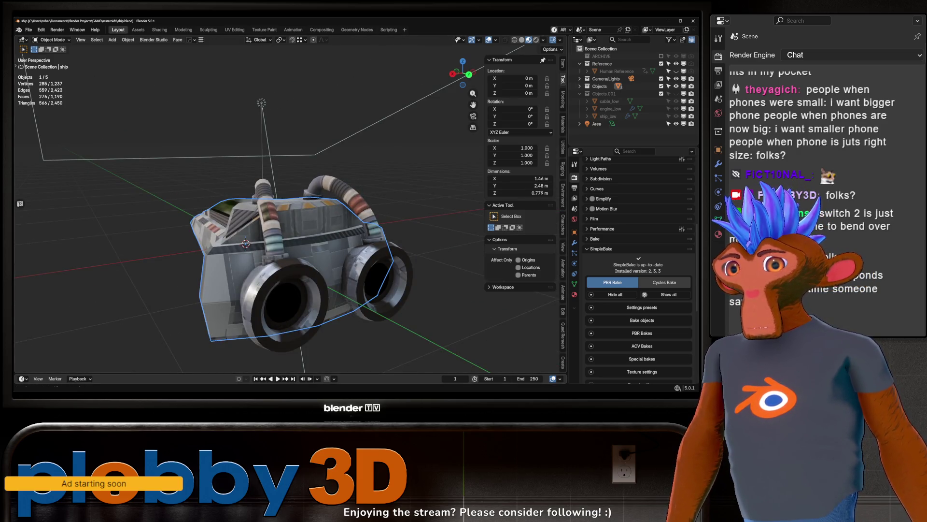
right_click(247, 256)
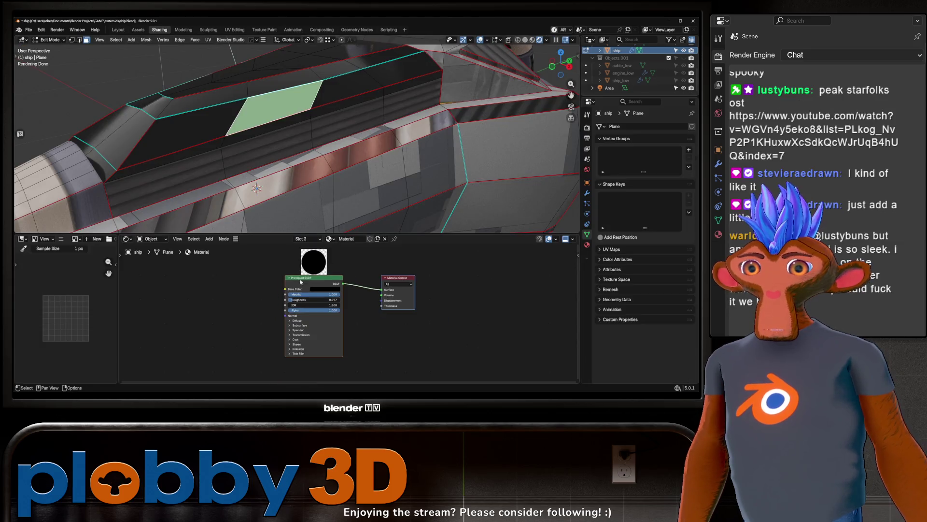
Step: Add a Bevel node with 16 samples and radius 0.013 to the ship material
text(bevel)
key(Return)
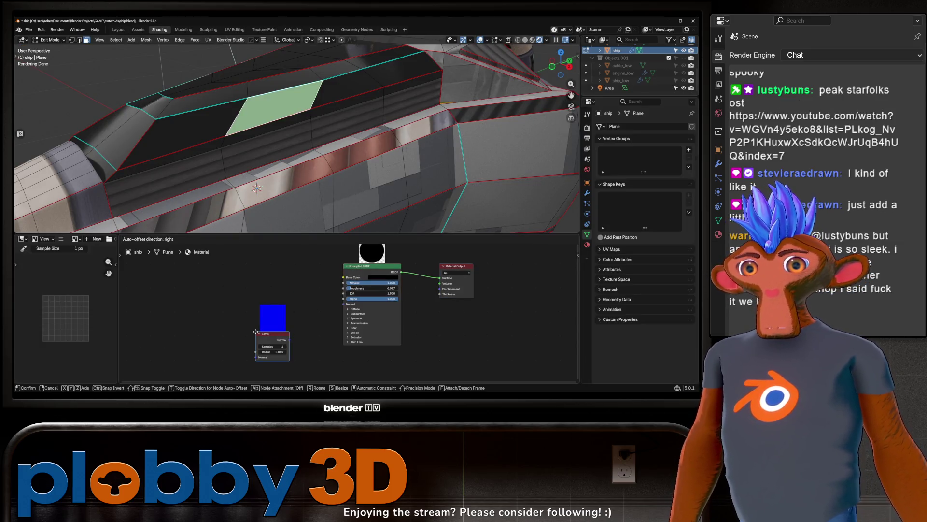
click(248, 337)
mouse_move(266, 347)
mouse_down()
mouse_move(307, 350)
mouse_move(344, 304)
mouse_up()
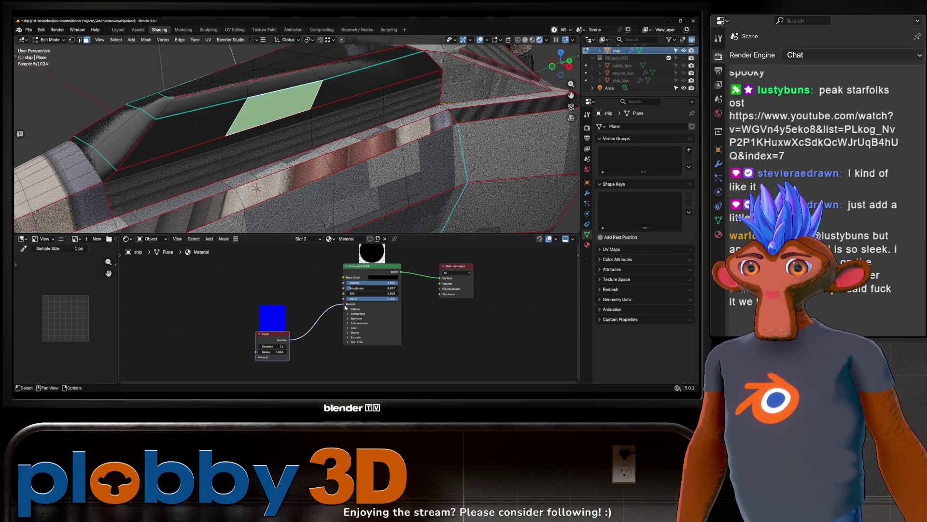
click(273, 352)
text(0.013)
key(Return)
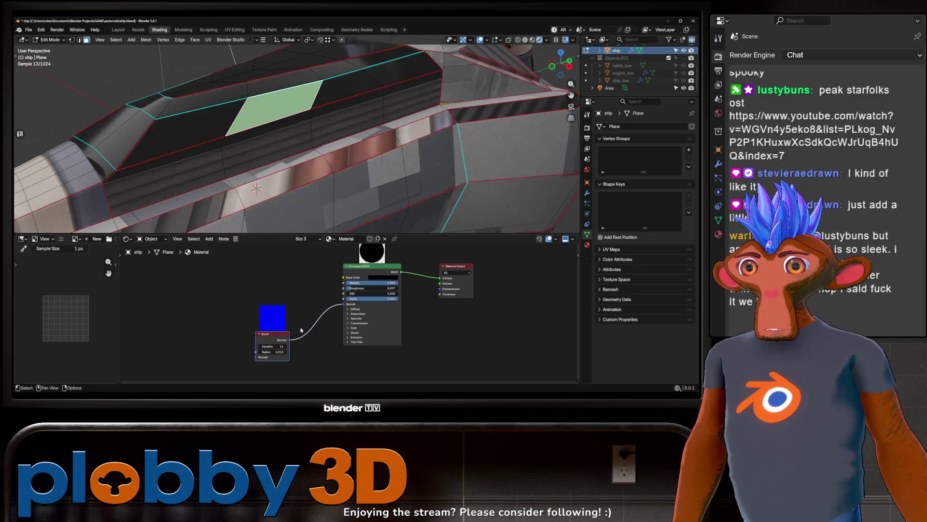
Step: Orbit around the ship in Object Mode, then return to Edit Mode
key(Tab)
mouse_move(299, 160)
middle_down()
mouse_move(273, 132)
mouse_move(172, 186)
mouse_move(280, 113)
middle_up()
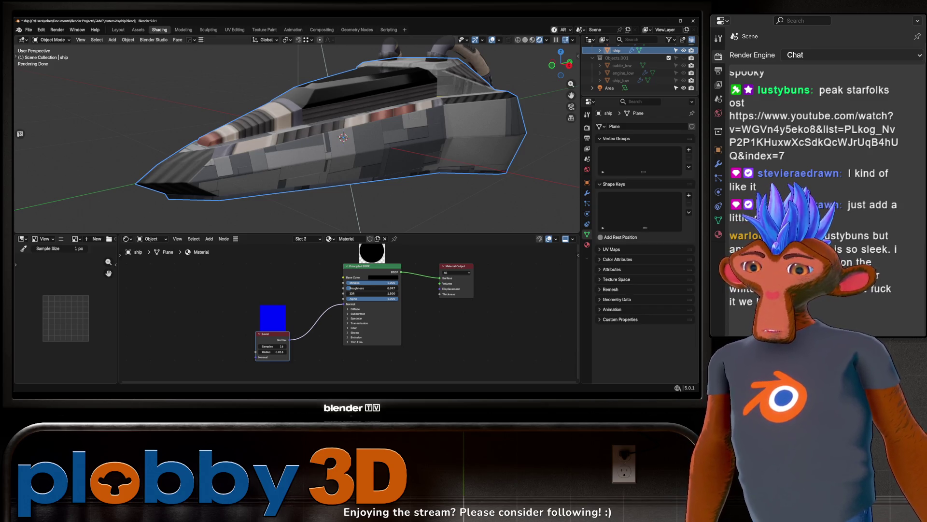
mouse_move(338, 145)
middle_down()
mouse_move(356, 148)
mouse_move(326, 177)
middle_up()
key(Tab)
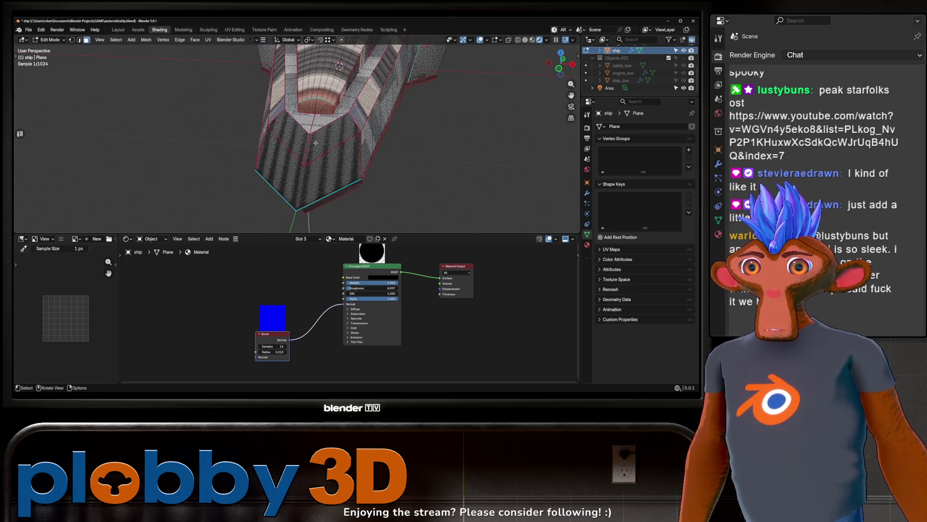
Step: Select the front panel faces and mark their boundary edges sharp
click(282, 127)
key(Home)
shift+click(289, 154)
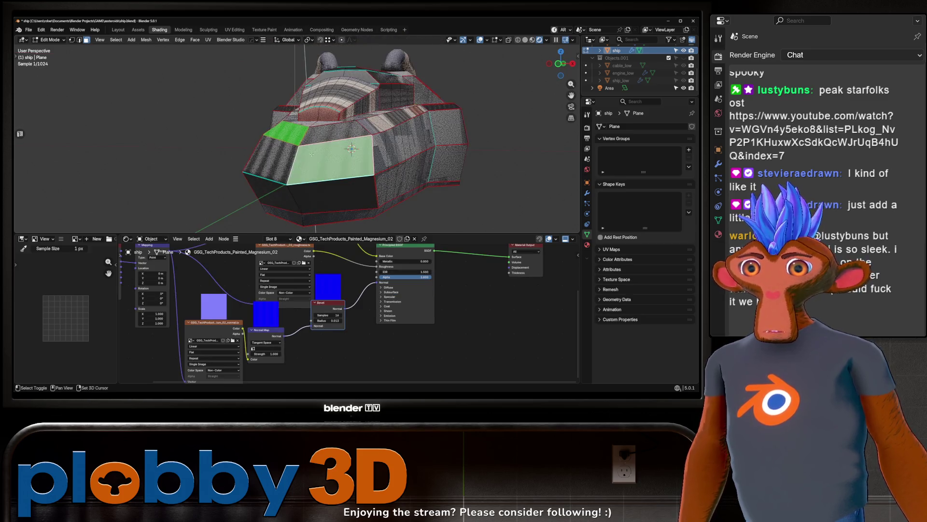
shift+click(306, 141)
middle_drag(306, 142, 415, 232)
key(q)
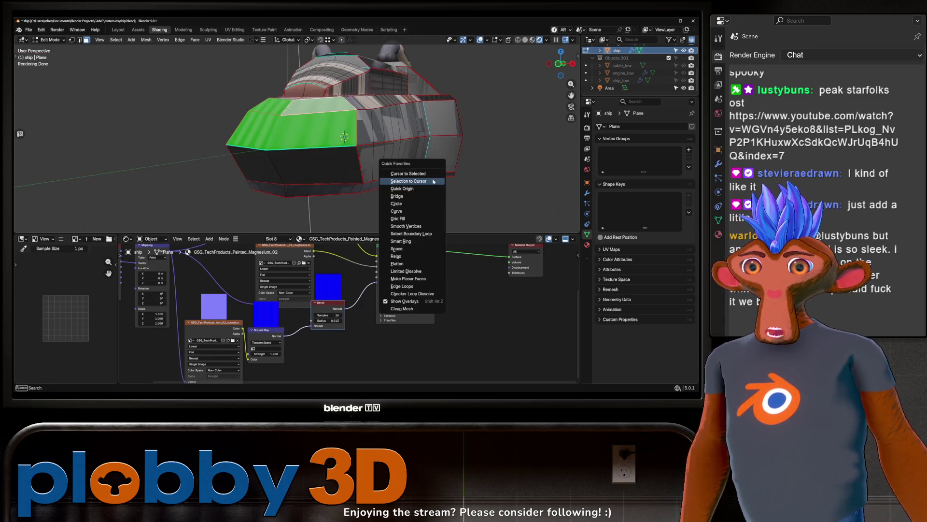
click(411, 233)
key(2)
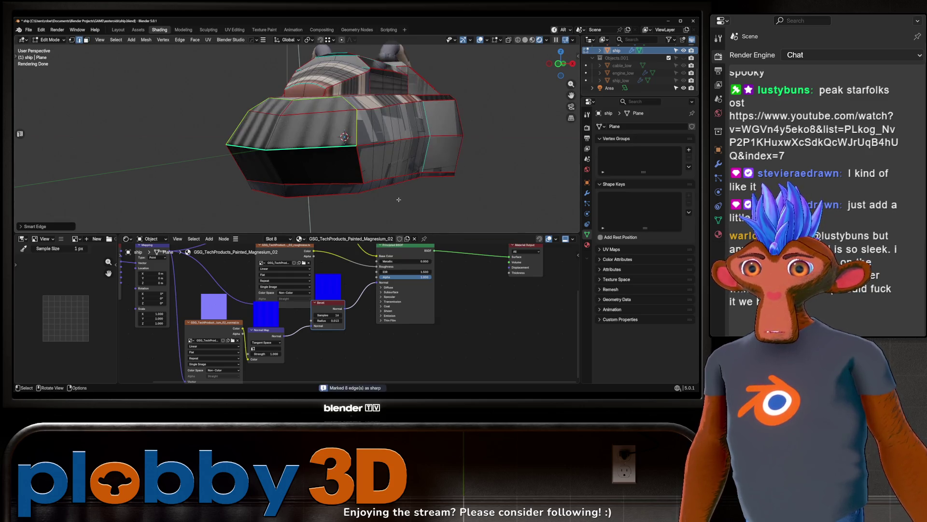
key(Tab)
Step: Orbit around the ship to inspect the sharp edges, then re-enter Edit Mode
mouse_move(398, 197)
middle_down()
mouse_move(362, 156)
mouse_move(264, 207)
mouse_move(305, 157)
mouse_move(286, 149)
mouse_move(314, 152)
mouse_move(289, 149)
middle_up()
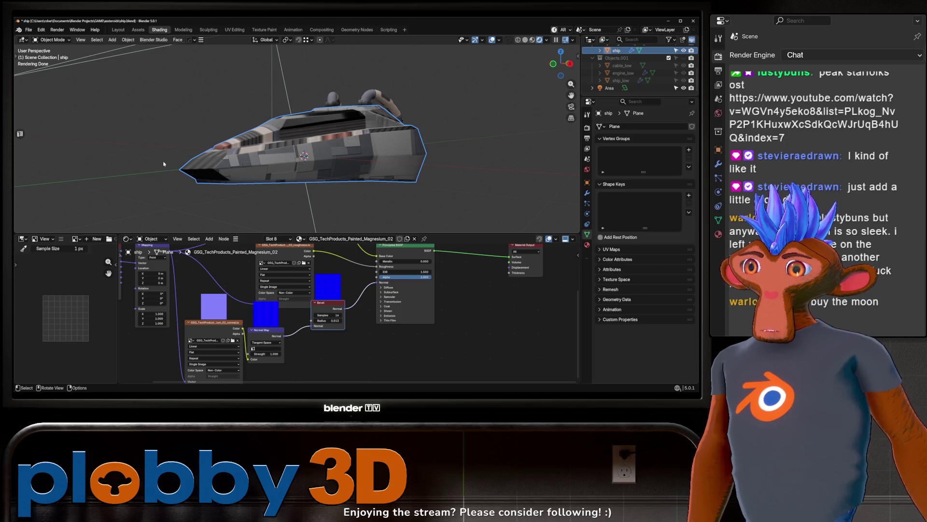
mouse_move(347, 172)
middle_down()
mouse_move(302, 168)
mouse_move(377, 163)
mouse_move(339, 157)
mouse_move(345, 151)
mouse_move(277, 157)
middle_up()
scroll(276, 157, up, 3)
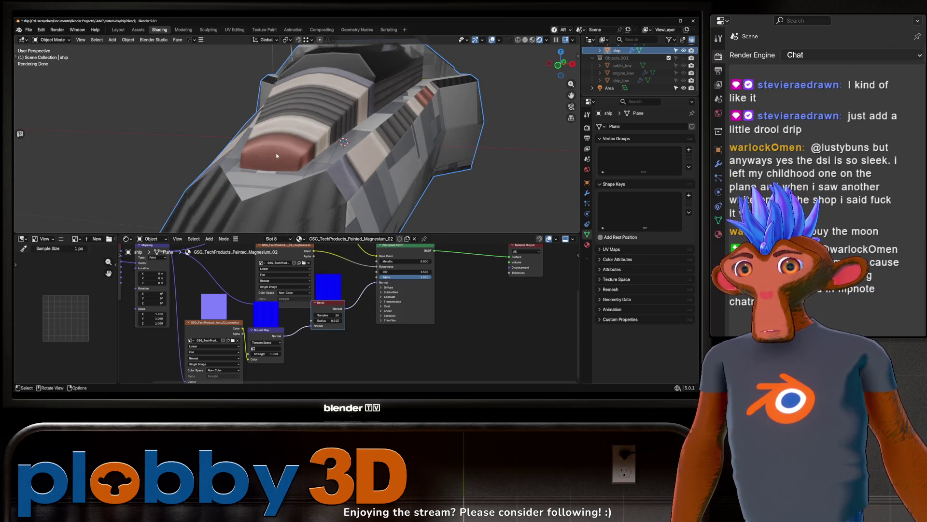
scroll(277, 156, down, 4)
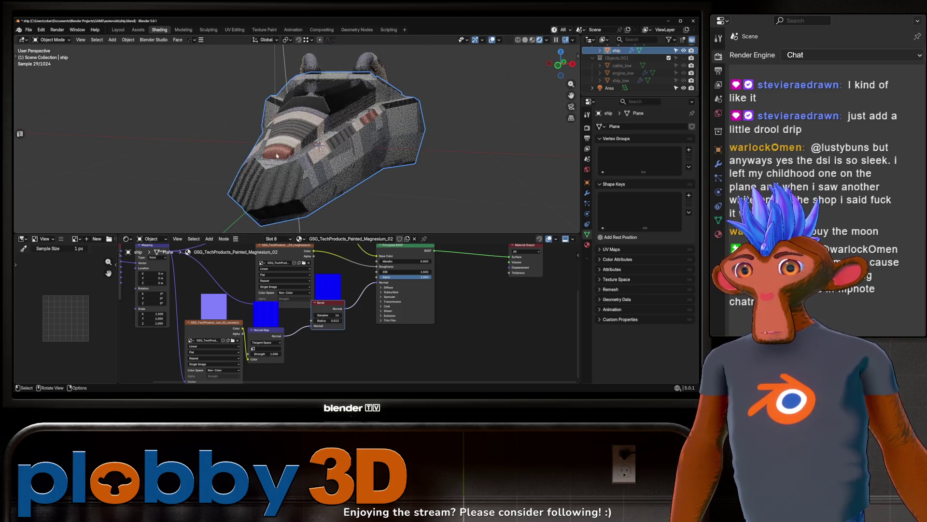
mouse_move(277, 156)
middle_down()
mouse_move(282, 140)
mouse_move(319, 161)
mouse_move(249, 173)
mouse_move(349, 150)
mouse_move(349, 183)
mouse_move(326, 163)
mouse_move(290, 159)
middle_up()
key(Tab)
Step: Select a bottom hull face and open the Behemoth material's Hull Node Group
click(303, 154)
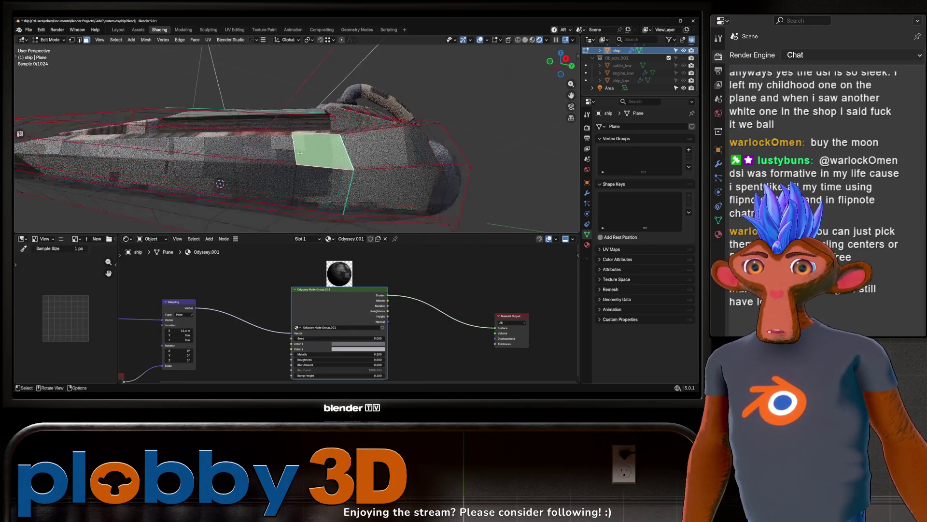
scroll(290, 159, down, 3)
mouse_move(261, 309)
middle_down()
mouse_move(406, 249)
mouse_move(386, 256)
middle_up()
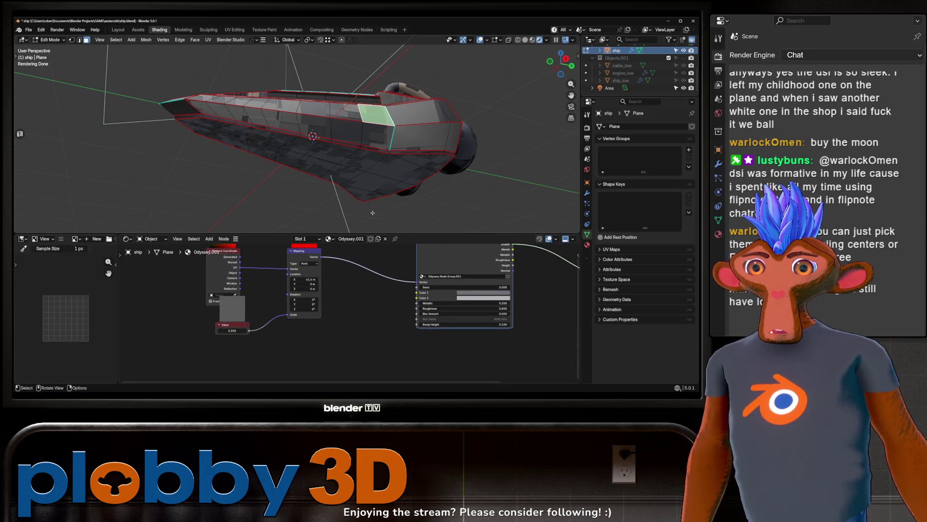
key(KP_Decimal)
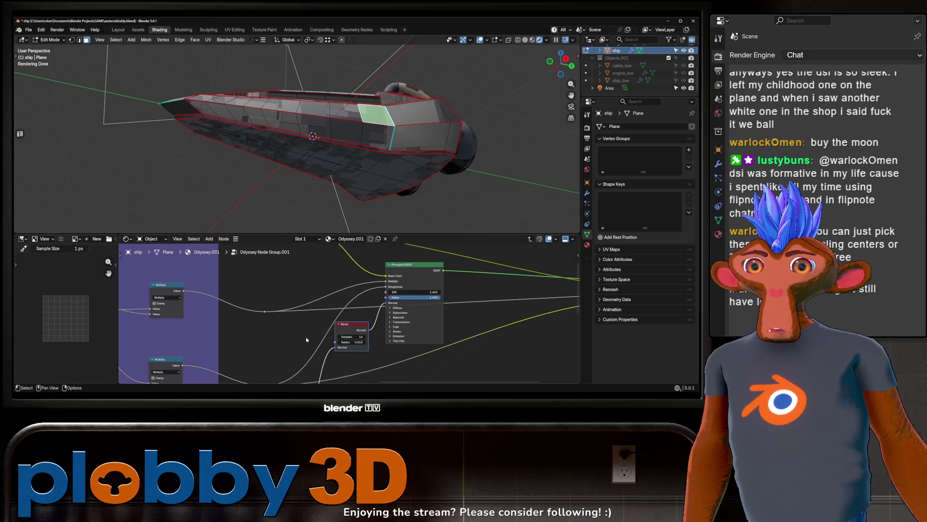
click(359, 174)
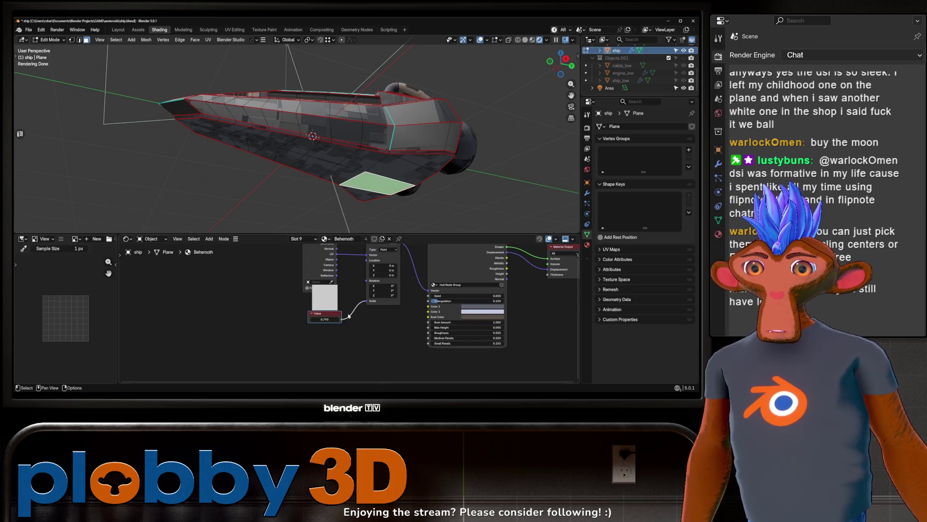
middle_drag(367, 314, 284, 325)
key(Tab)
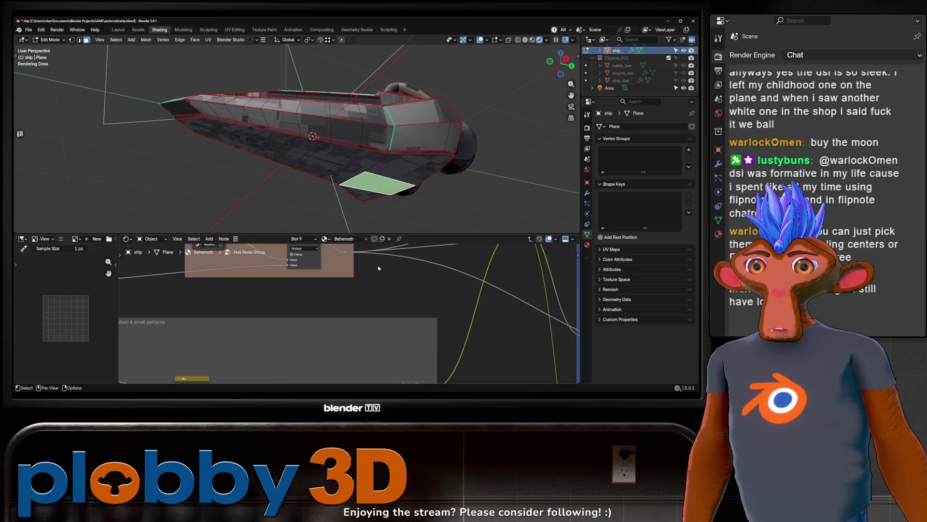
Step: Add and link a Bevel node with radius 0.012 inside the Hull Node Group's frame
scroll(338, 303, down, 4)
scroll(332, 302, up, 3)
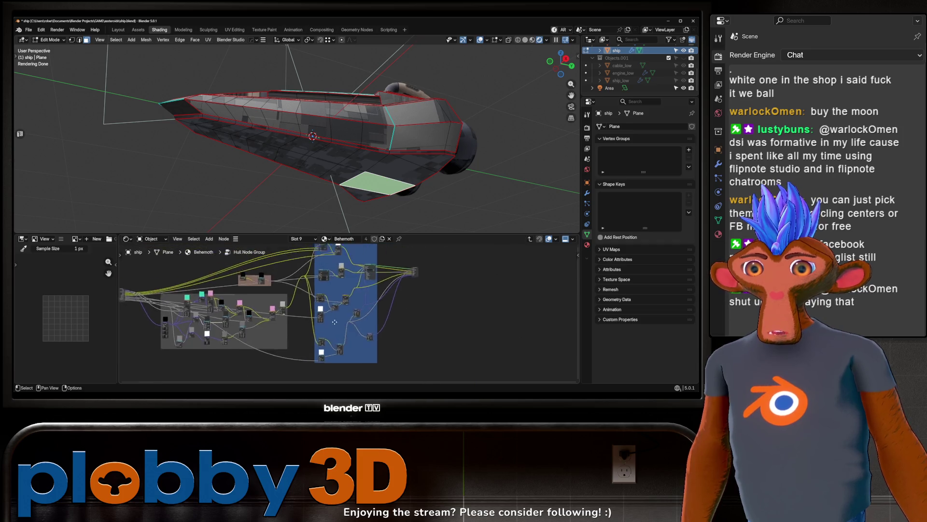
scroll(369, 280, up, 3)
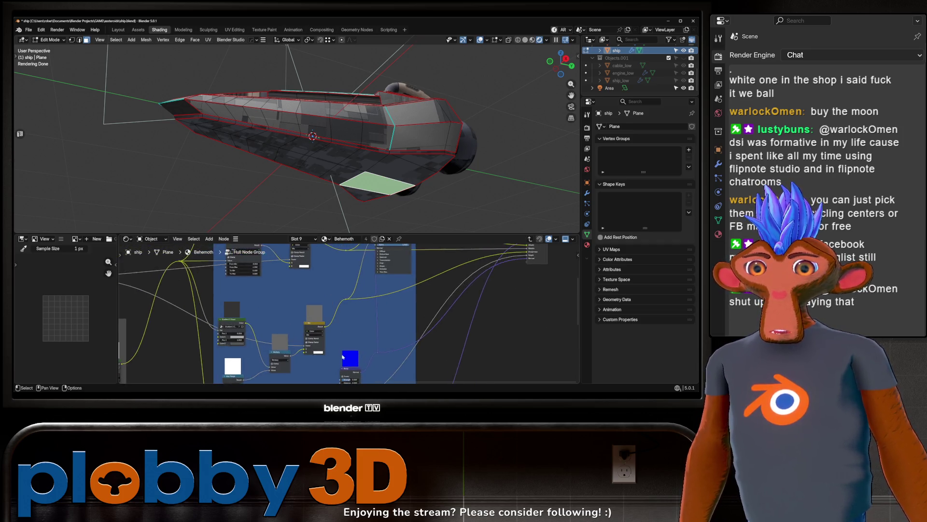
middle_drag(369, 280, 316, 244)
scroll(352, 328, up, 2)
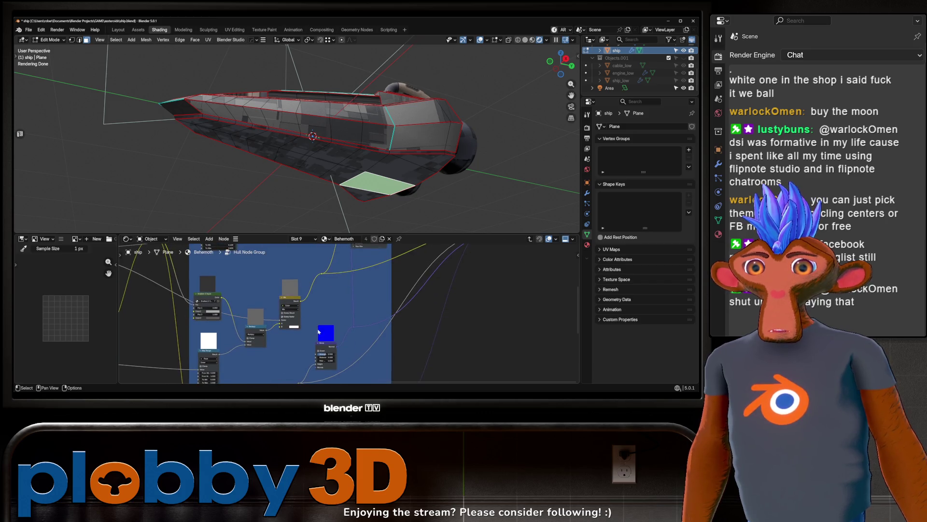
scroll(361, 332, down, 2)
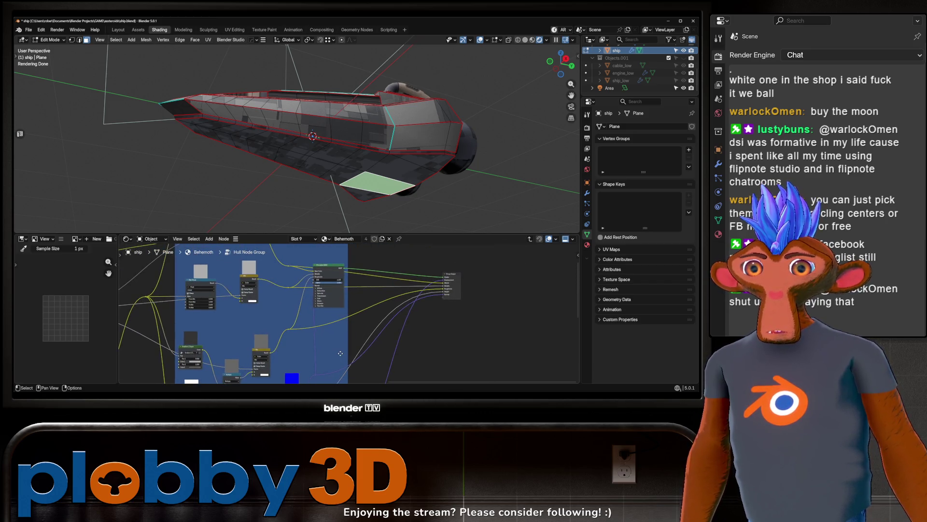
key(shift+a)
mouse_move(367, 315)
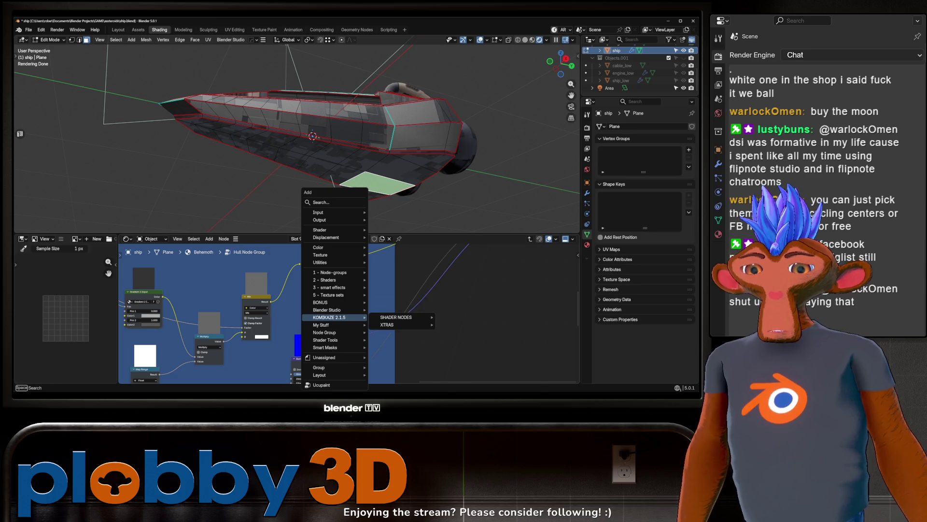
click(396, 315)
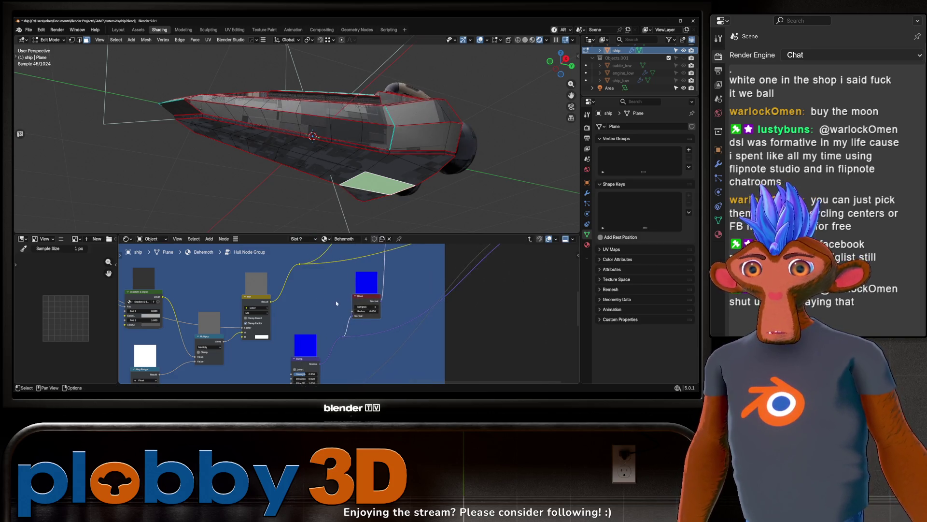
click(352, 294)
click(370, 311)
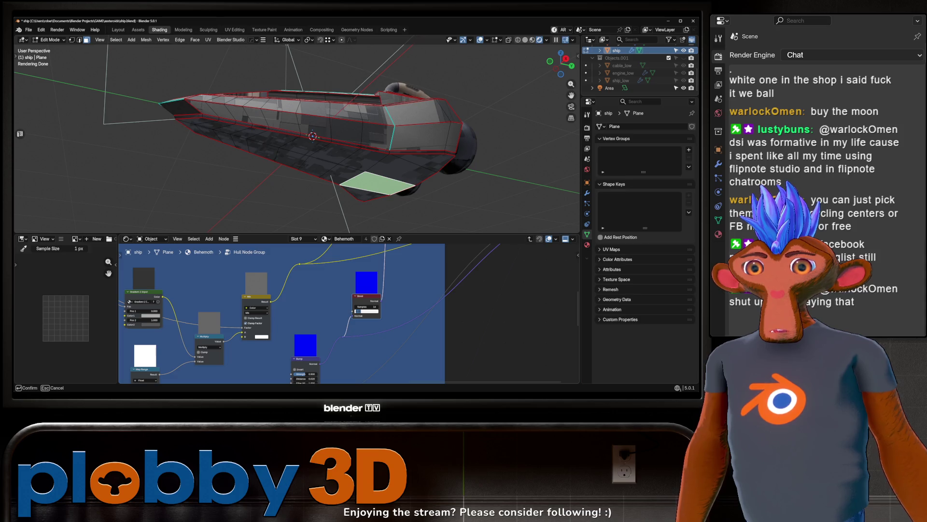
key(Return)
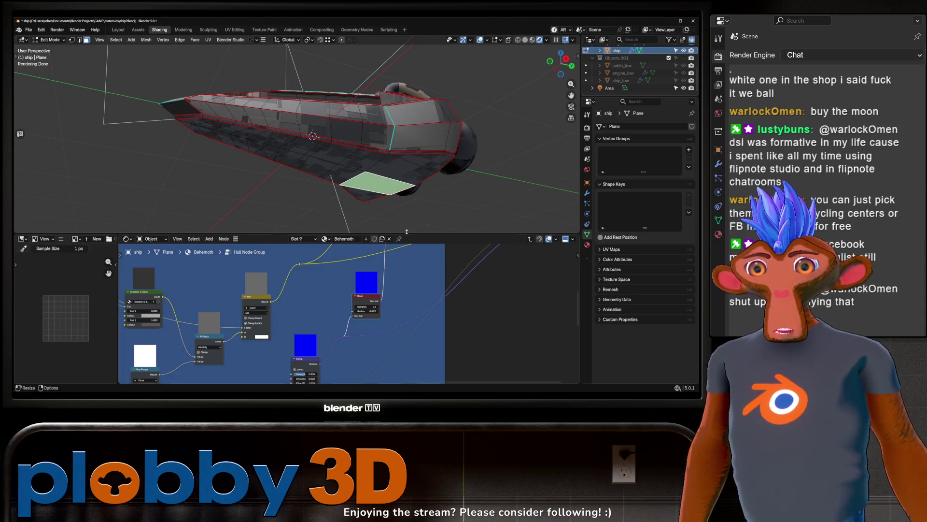
Step: Return to Object Mode and select the engine cylinder
key(Tab)
mouse_move(309, 159)
middle_down()
mouse_move(338, 166)
mouse_move(434, 135)
middle_up()
click(438, 134)
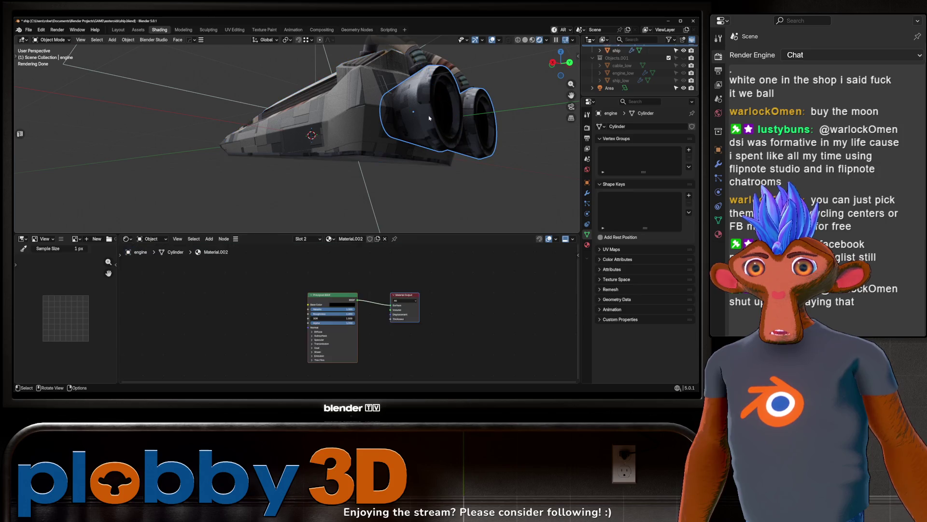
Step: Select the hull face using the industrial_wall_6_2k material and frame its nodes
key(Tab)
key(Tab)
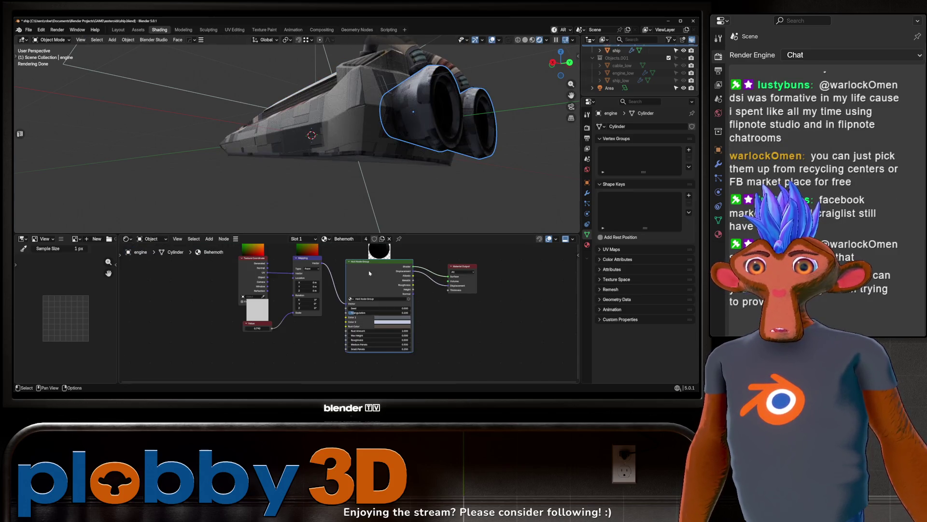
mouse_move(309, 193)
middle_down()
mouse_move(301, 145)
mouse_move(442, 123)
mouse_move(410, 159)
middle_up()
click(301, 144)
key(Tab)
click(301, 144)
key(Tab)
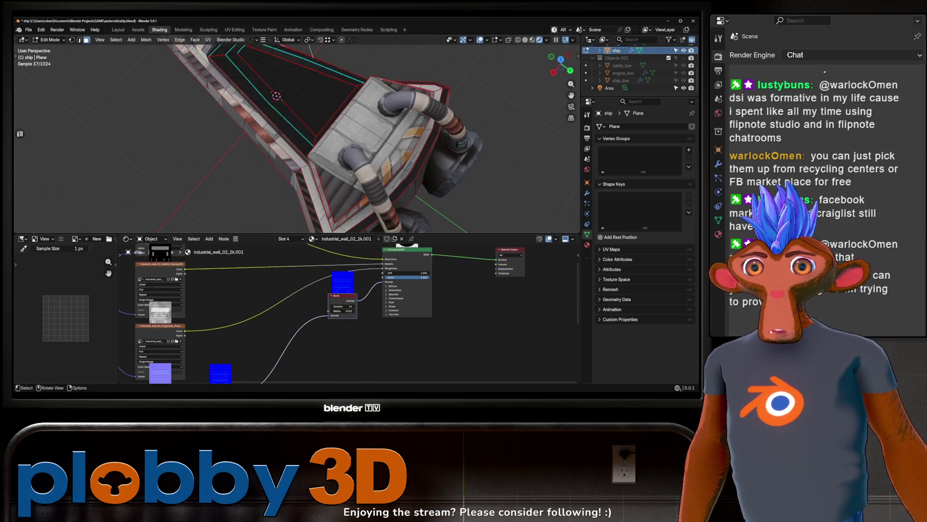
click(291, 239)
click(291, 256)
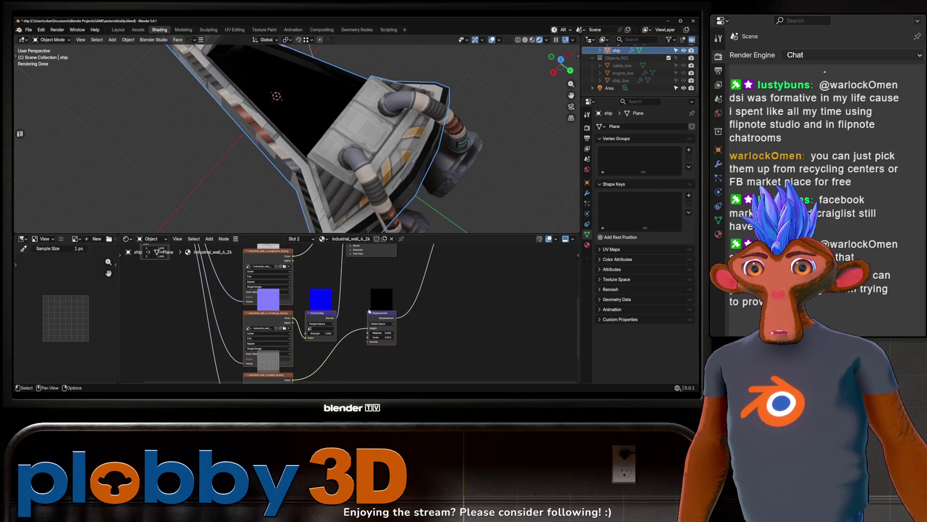
scroll(352, 309, down, 2)
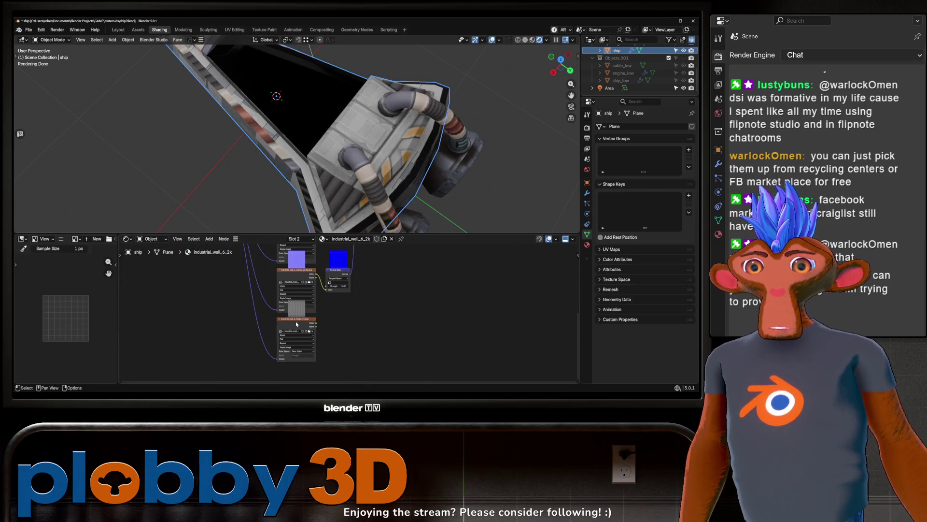
click(296, 323)
key(Home)
Step: Insert a Bevel node between the Normal Map and Principled BSDF and set its radius
key(shift+a)
text(bevel)
key(Return)
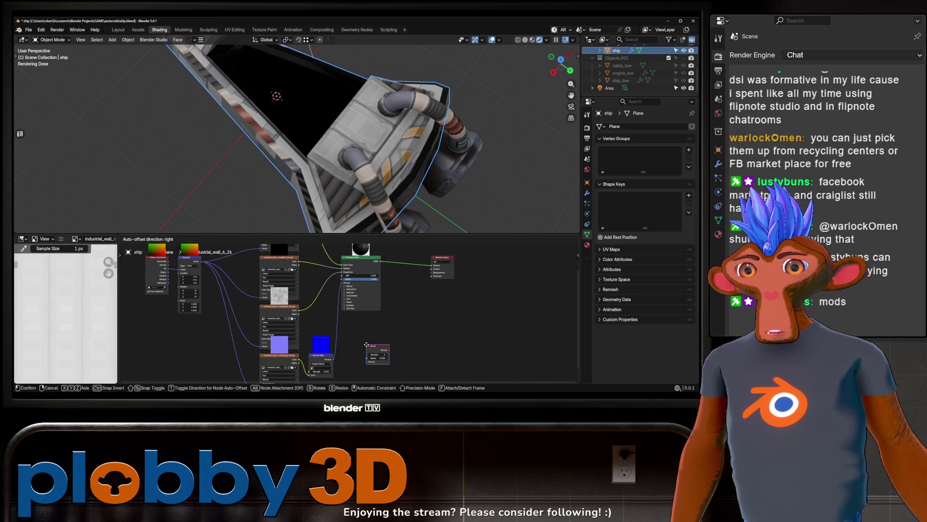
click(361, 334)
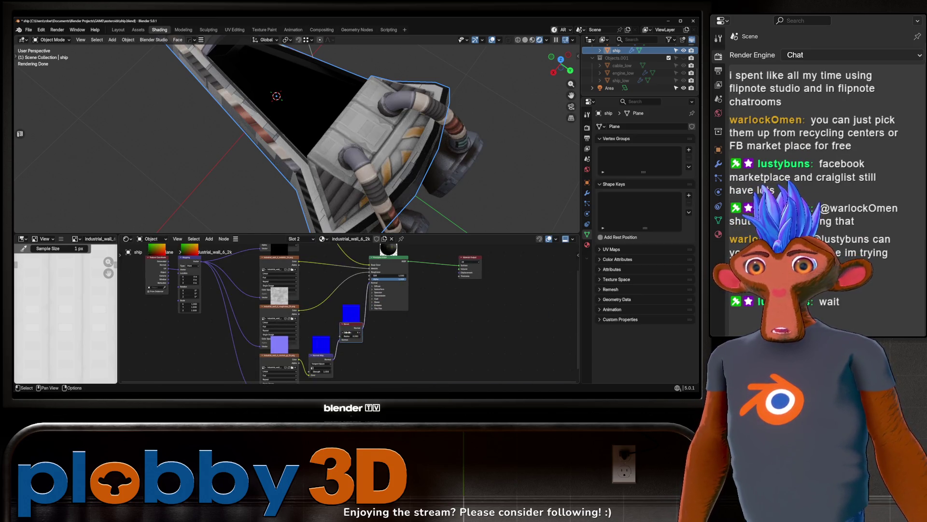
click(348, 335)
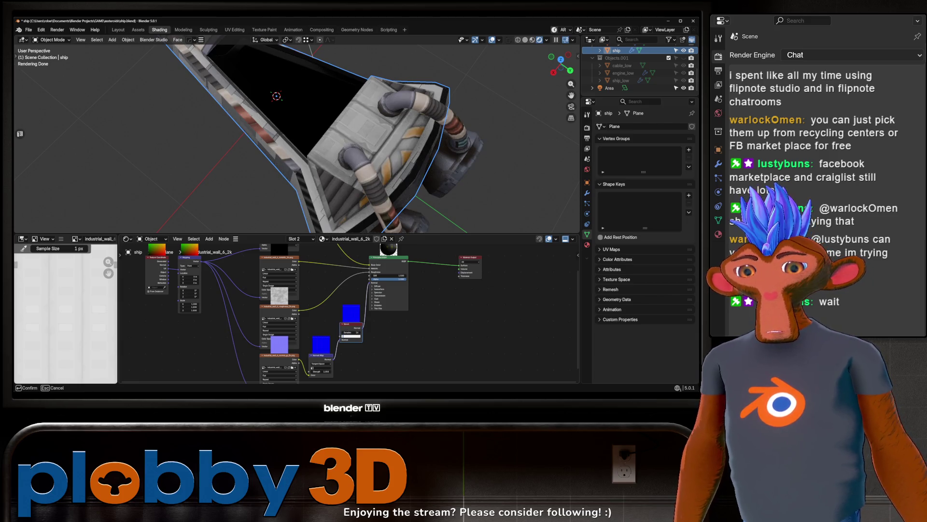
key(Return)
Step: Deselect everything and orbit the ship to check the rounded edges
scroll(338, 121, down, 5)
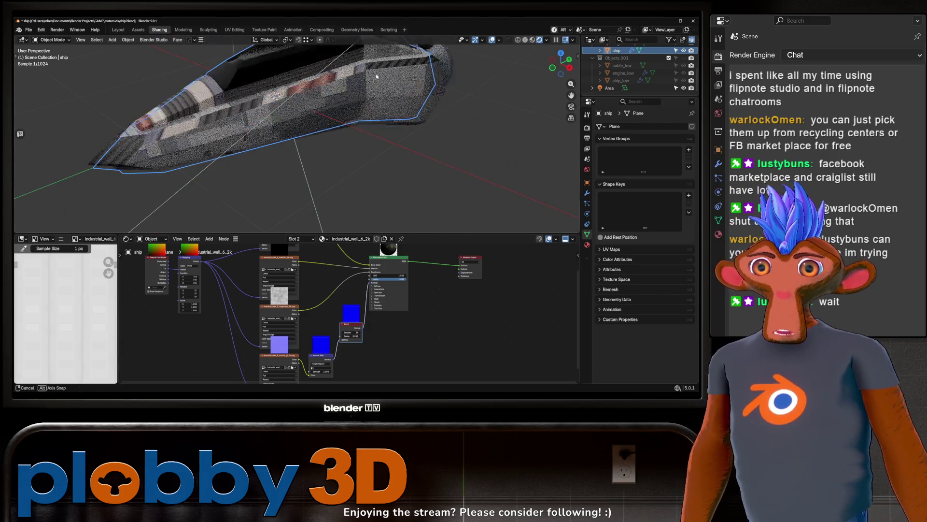
mouse_move(338, 121)
middle_down()
mouse_move(370, 113)
mouse_move(383, 125)
mouse_move(337, 144)
mouse_move(356, 144)
mouse_move(252, 164)
mouse_move(307, 184)
mouse_move(284, 162)
middle_up()
key(alt+a)
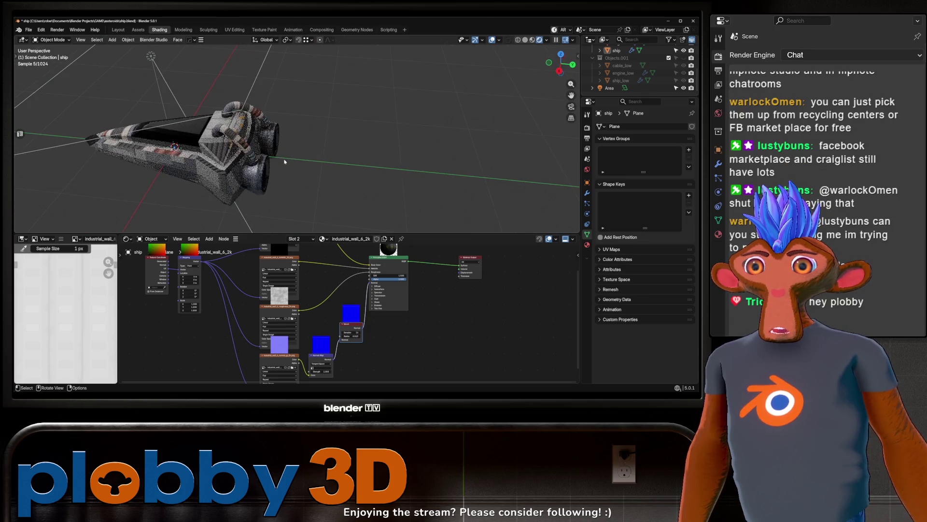
middle_drag(219, 180, 394, 100)
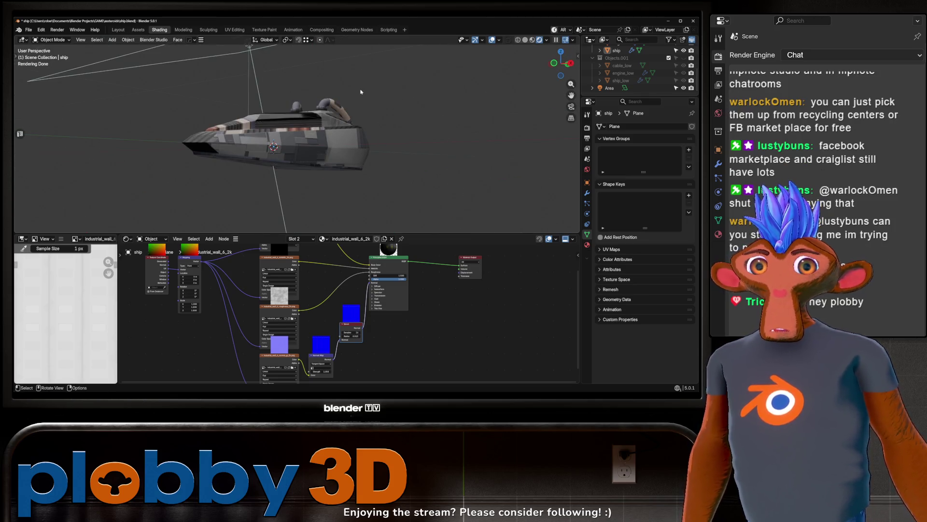